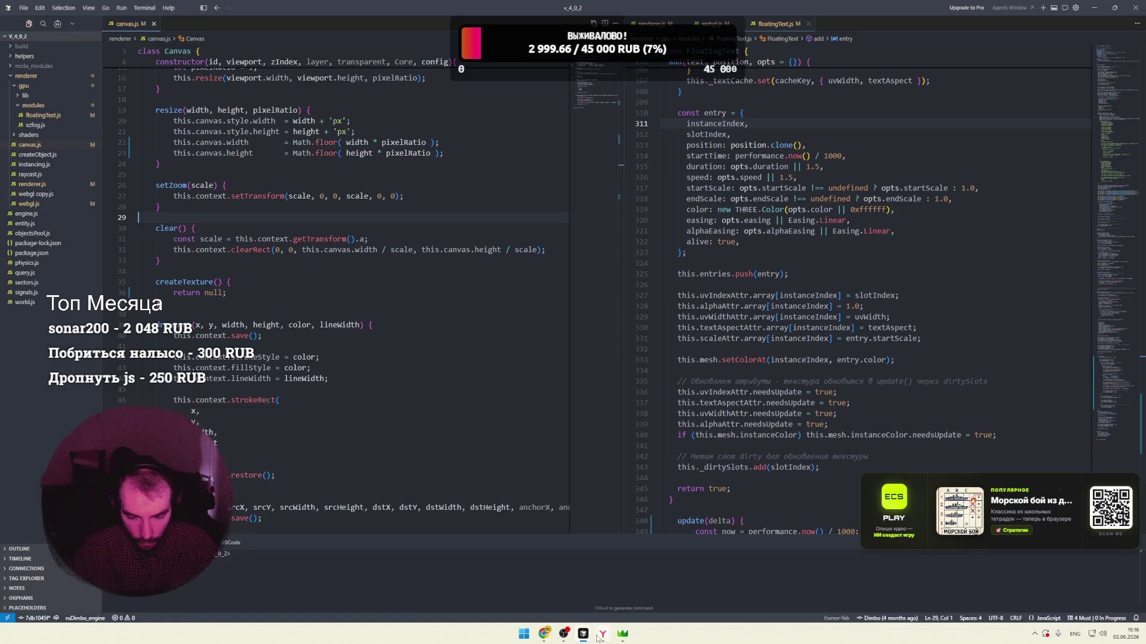
# - Bring the DungeonsMasters Cursor window forward and open the context menu for config.js
pyautogui.moveTo(580, 634)
pyautogui.click(652, 587)
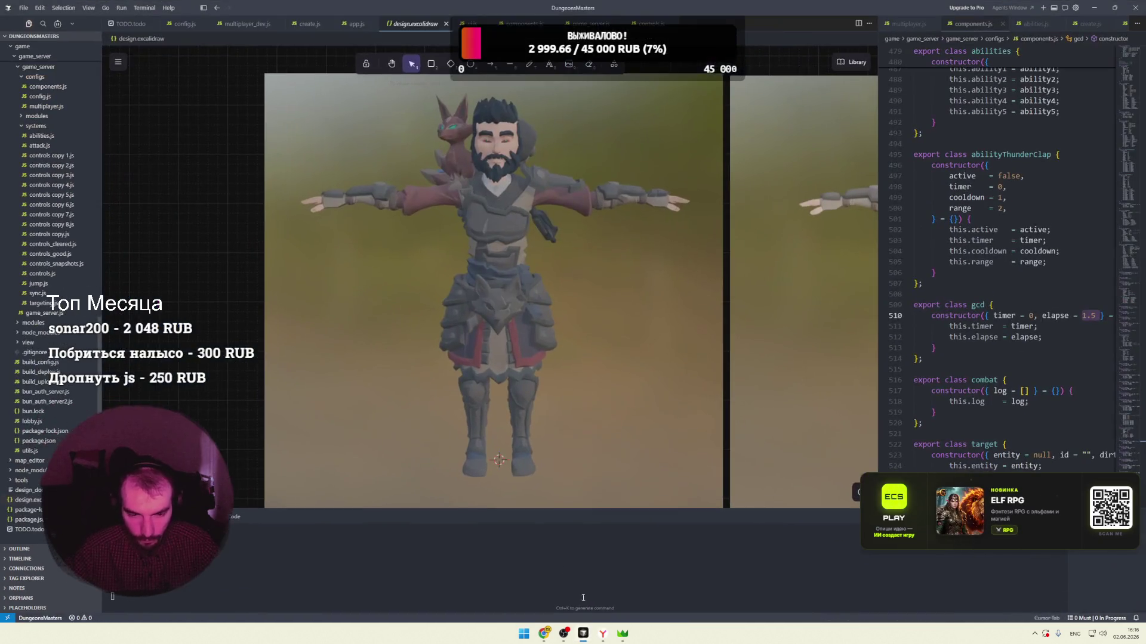
pyautogui.rightClick(45, 98)
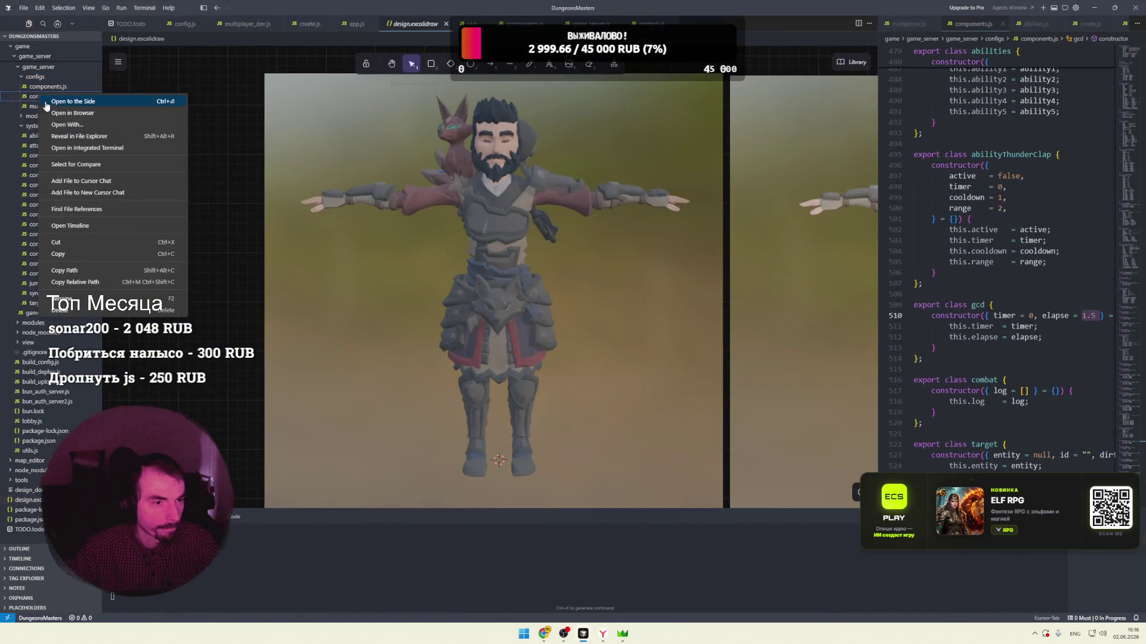
# - Reveal config.js in File Explorer, go up to DungeonsMasters, and open its assets folder
pyautogui.click(80, 137)
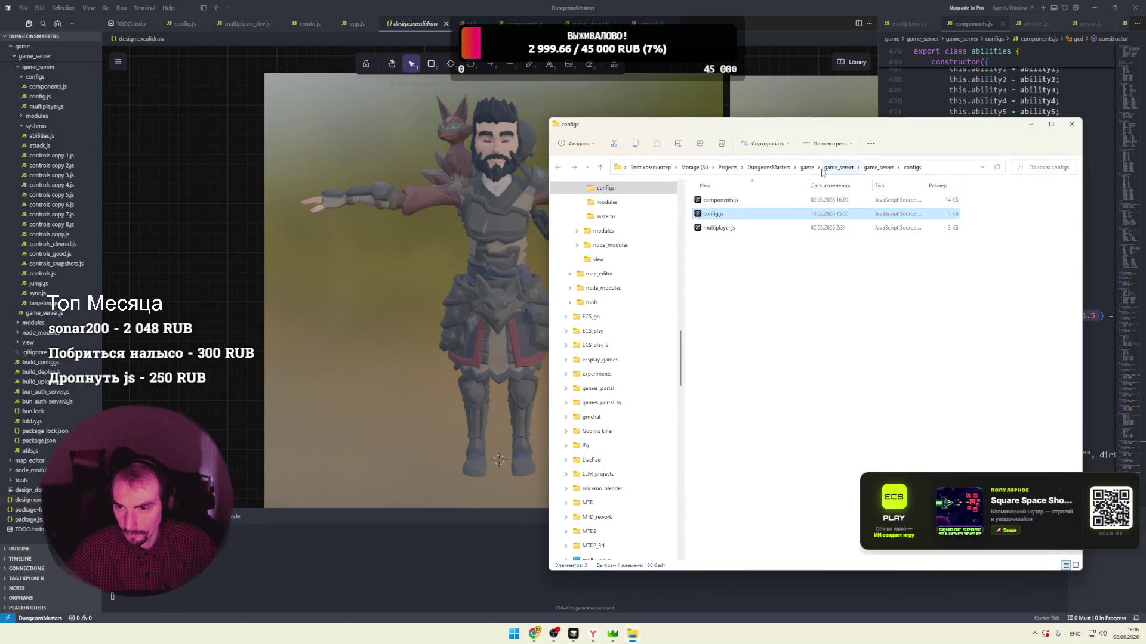
pyautogui.click(806, 167)
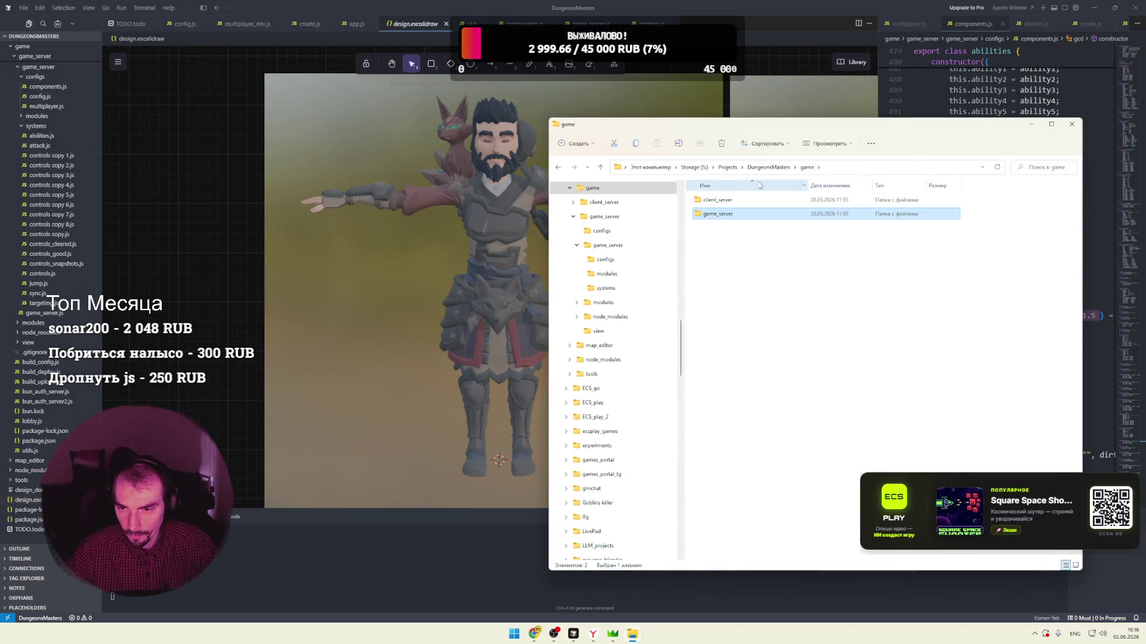
pyautogui.click(769, 167)
pyautogui.doubleClick(709, 214)
pyautogui.moveTo(775, 126); pyautogui.dragTo(389, 59)
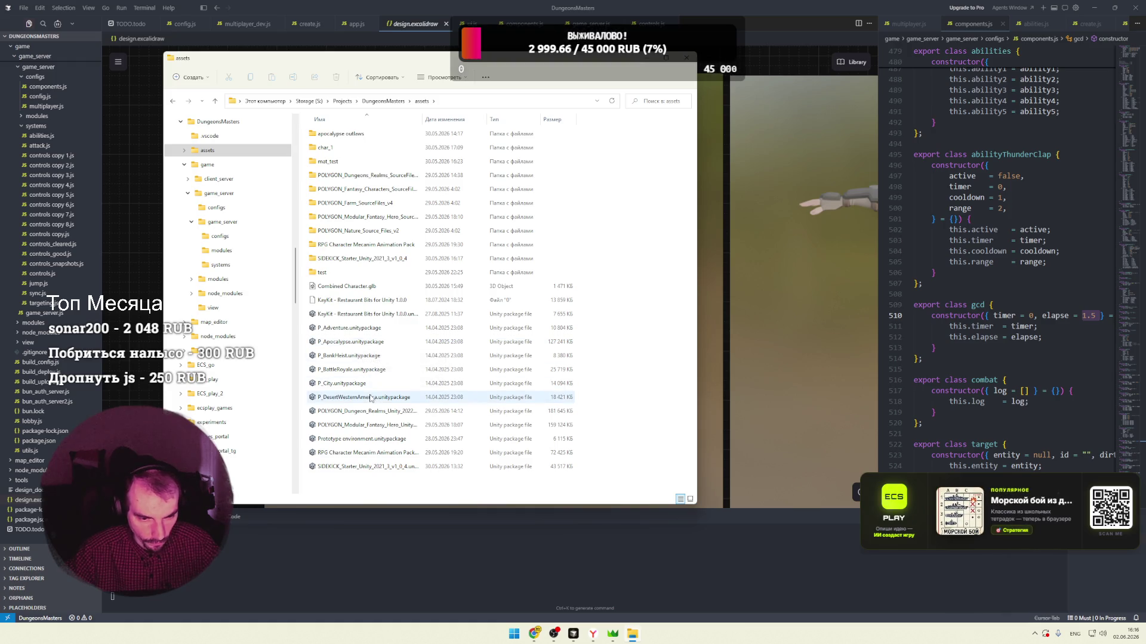
# - Compare sizes of the Modular Fantasy Hero, Dungeon Realms, RPG Character and Prototype packages
pyautogui.click(356, 426)
pyautogui.click(357, 412)
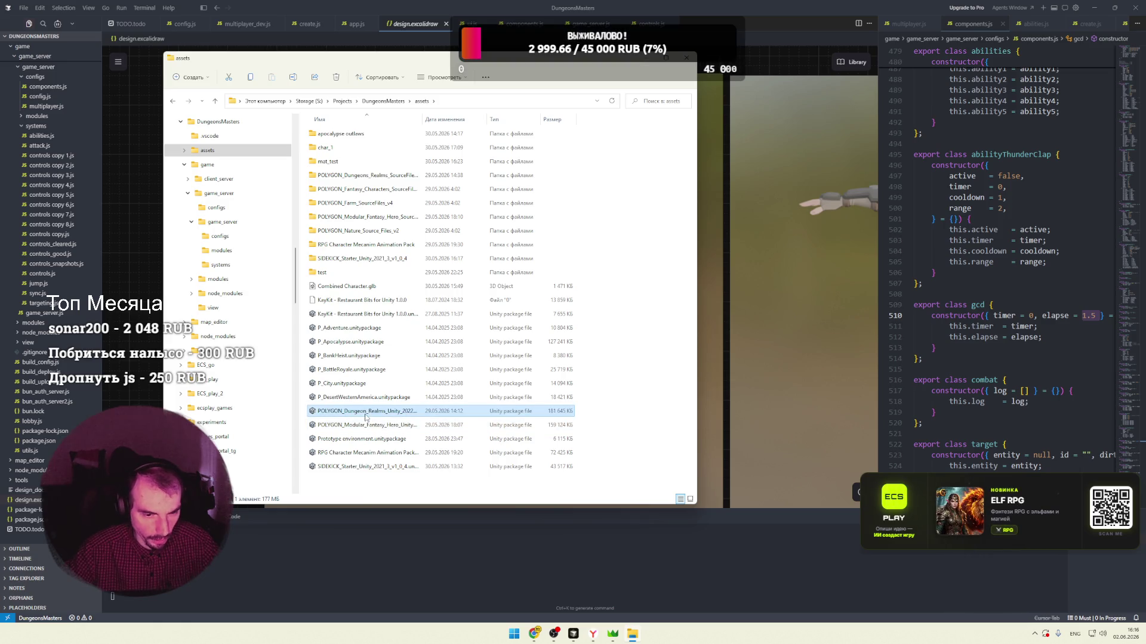
pyautogui.click(354, 453)
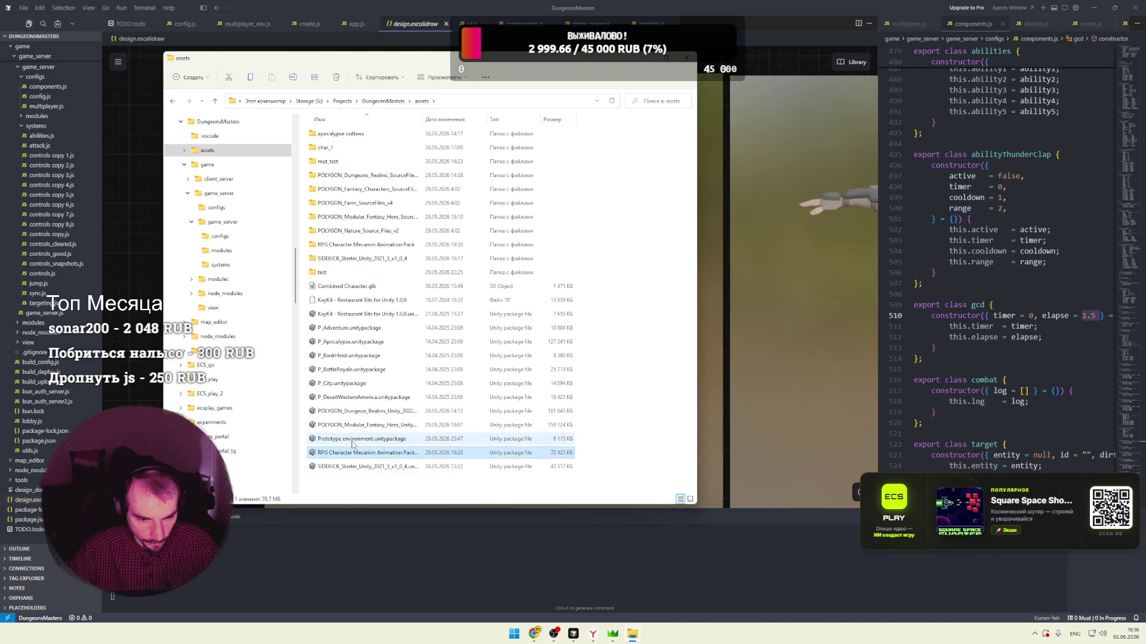
pyautogui.click(352, 442)
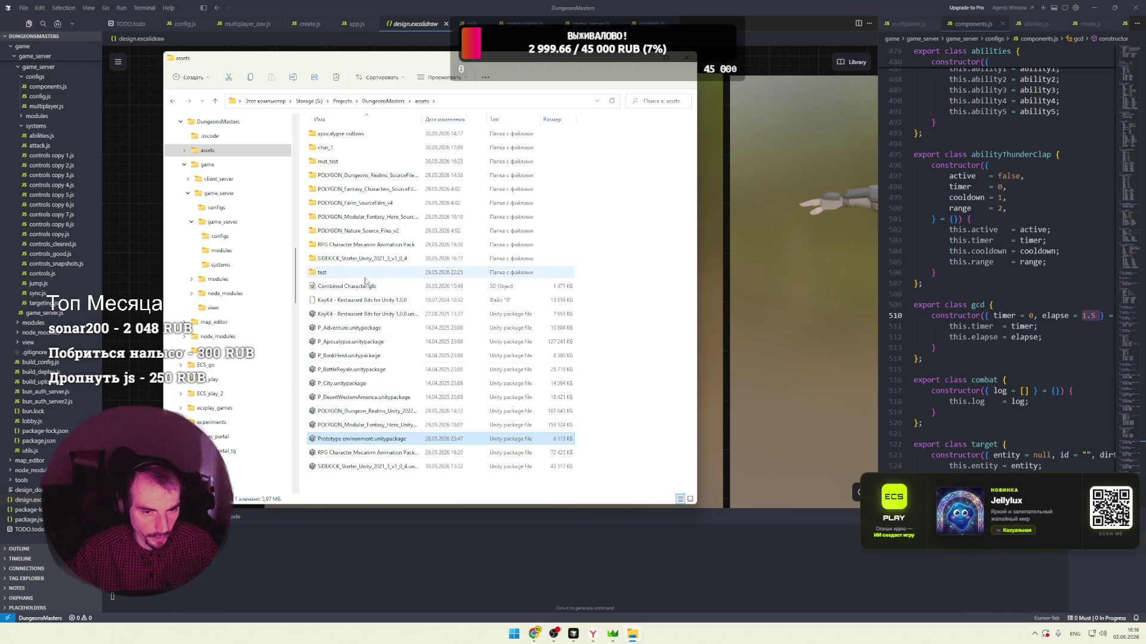
pyautogui.click(339, 217)
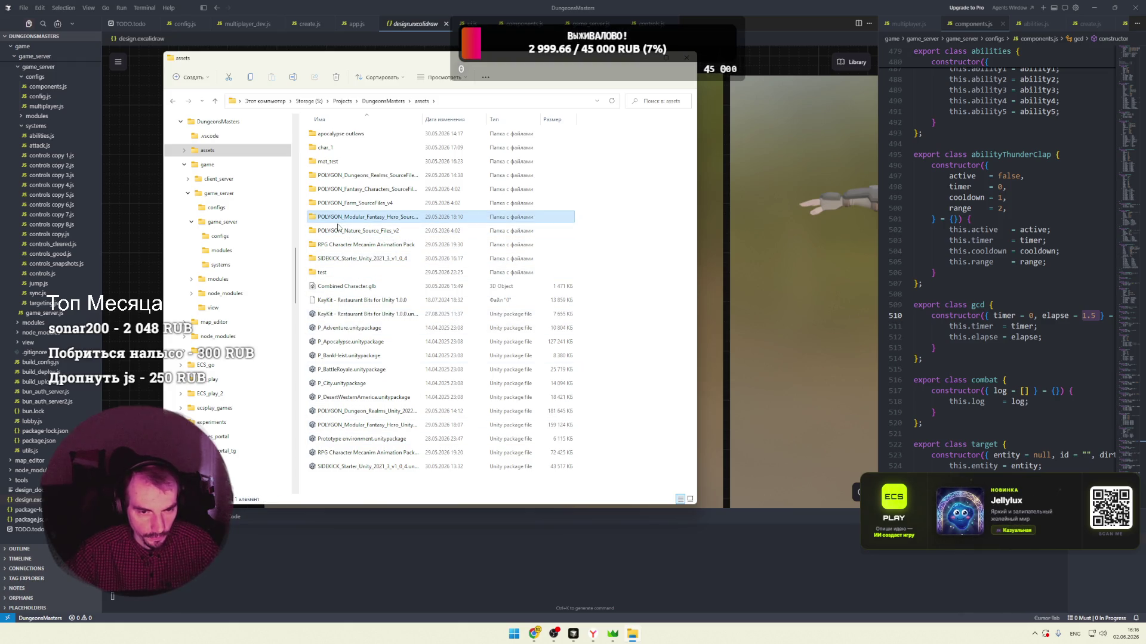
# - Open POLYGON_Dungeons_Realms_SourceFiles_v4 > SourceFiles > FBX and open FX_Cart_Mesh_01.fbx
pyautogui.doubleClick(336, 176)
pyautogui.doubleClick(330, 134)
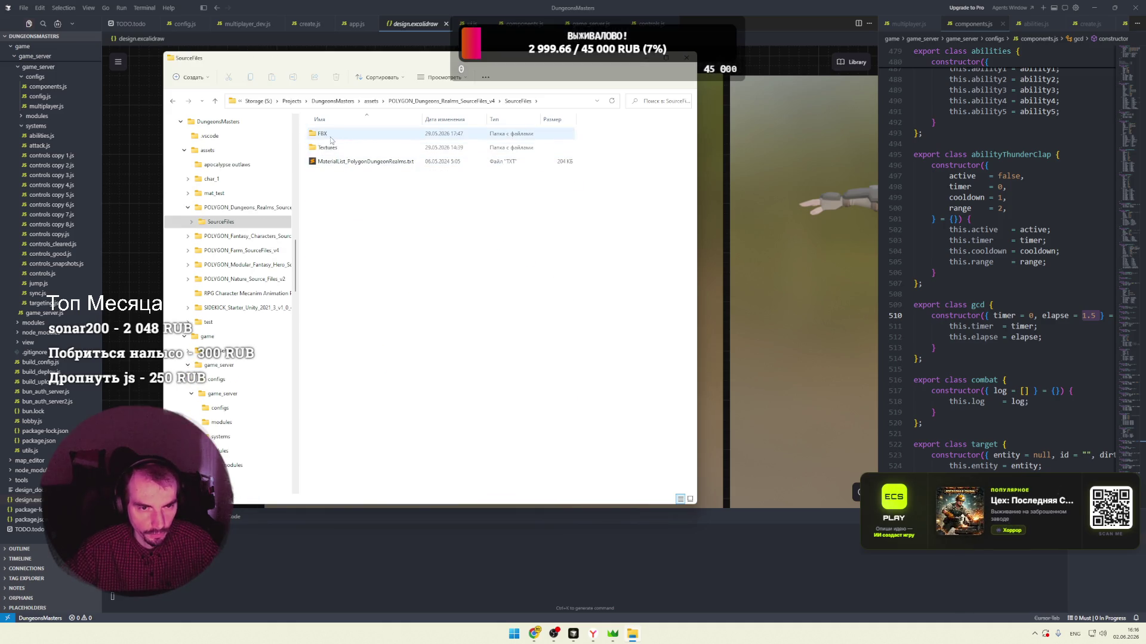
pyautogui.doubleClick(329, 139)
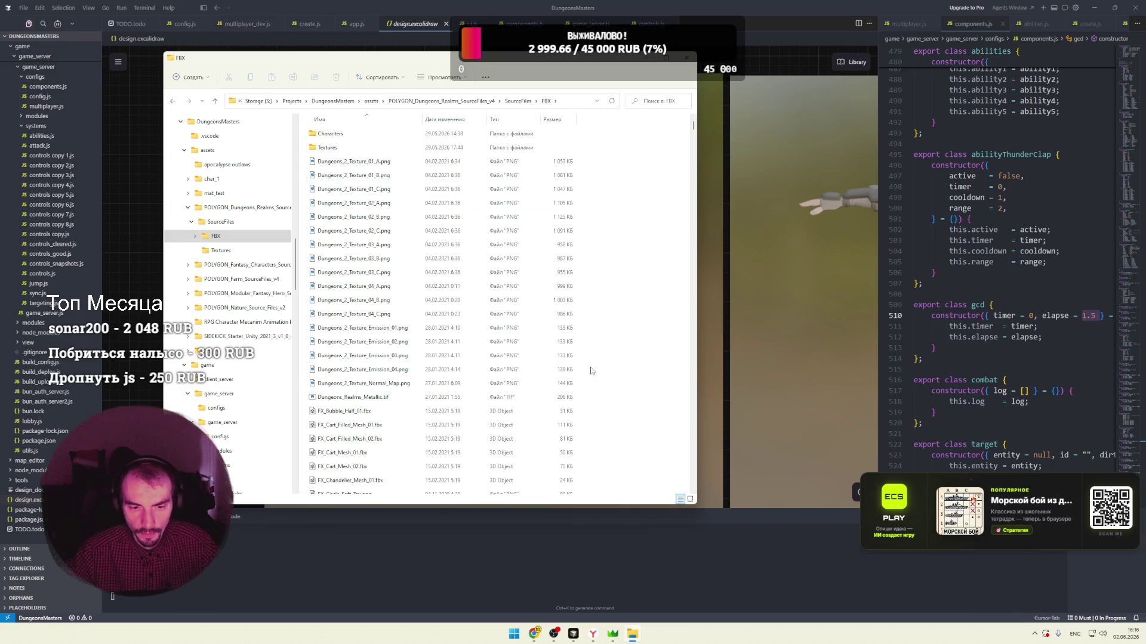
pyautogui.scroll(-3, 464, 341)
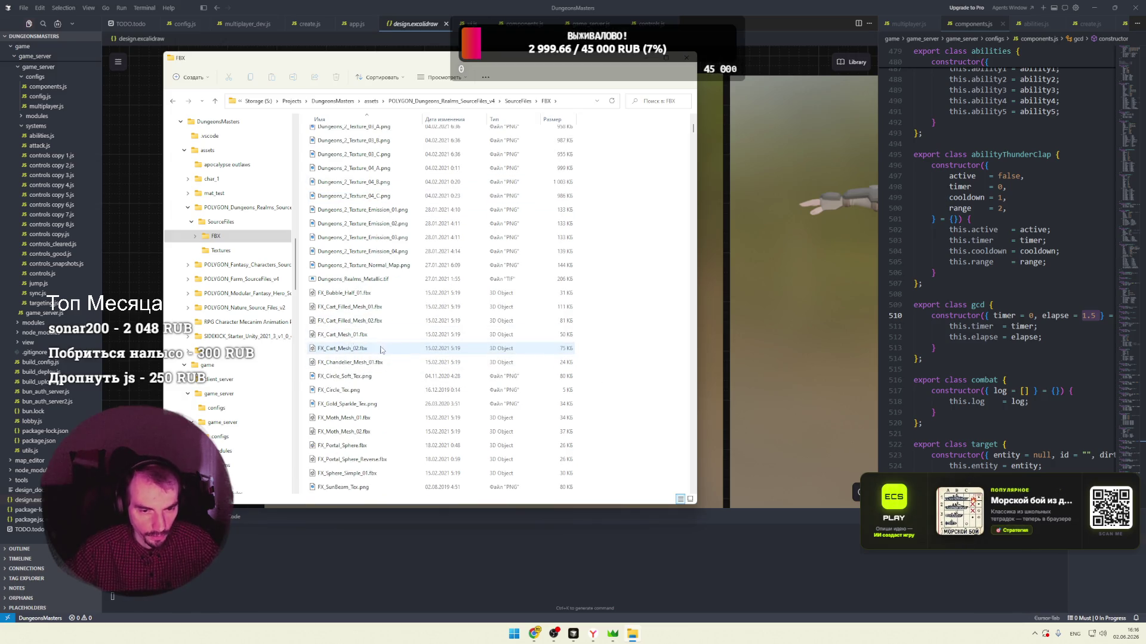
pyautogui.click(358, 335)
pyautogui.doubleClick(357, 335)
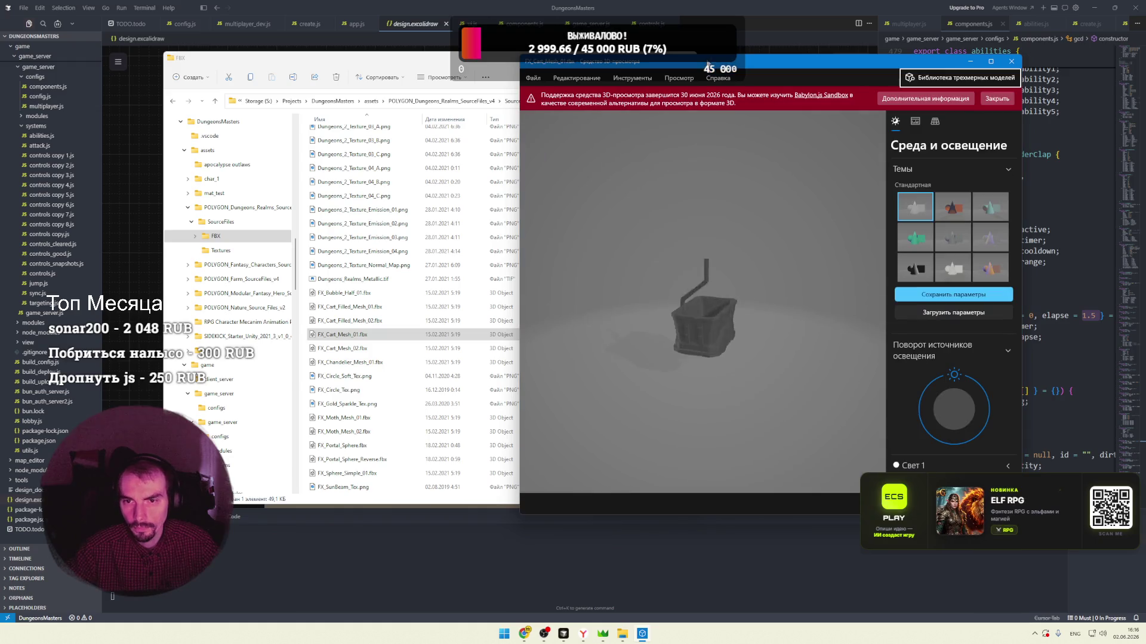
# - Position 3D Viewer beside the file list, rotate the cart, and dismiss the end-of-support banner
pyautogui.moveTo(601, 64); pyautogui.dragTo(461, 59)
pyautogui.moveTo(411, 349); pyautogui.dragTo(472, 325)
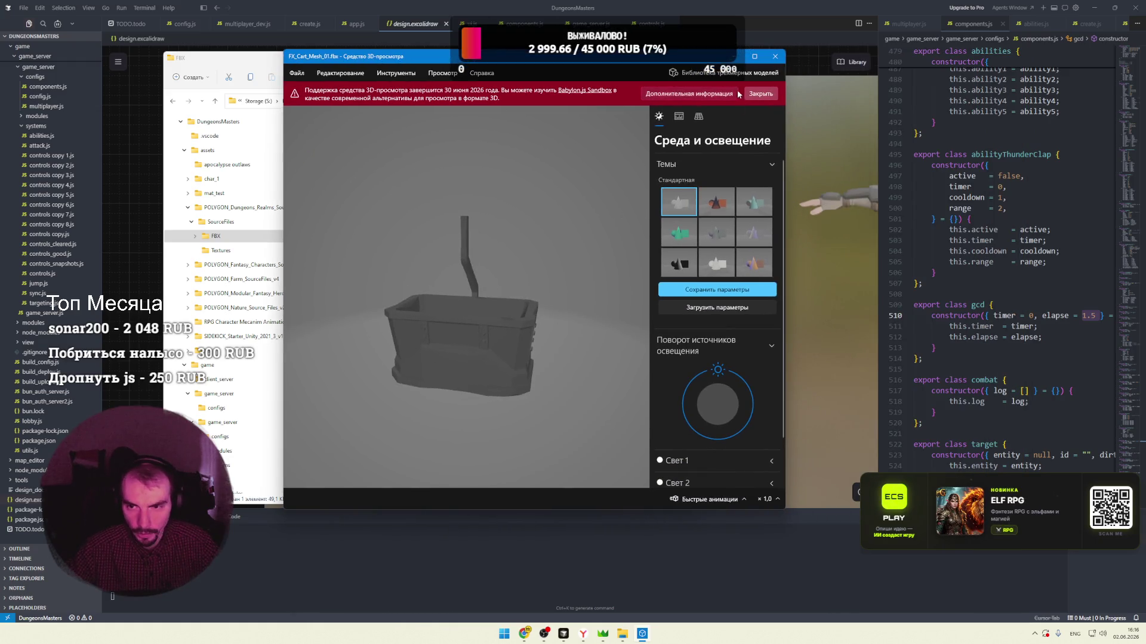
pyautogui.click(762, 94)
pyautogui.moveTo(686, 56); pyautogui.dragTo(945, 48)
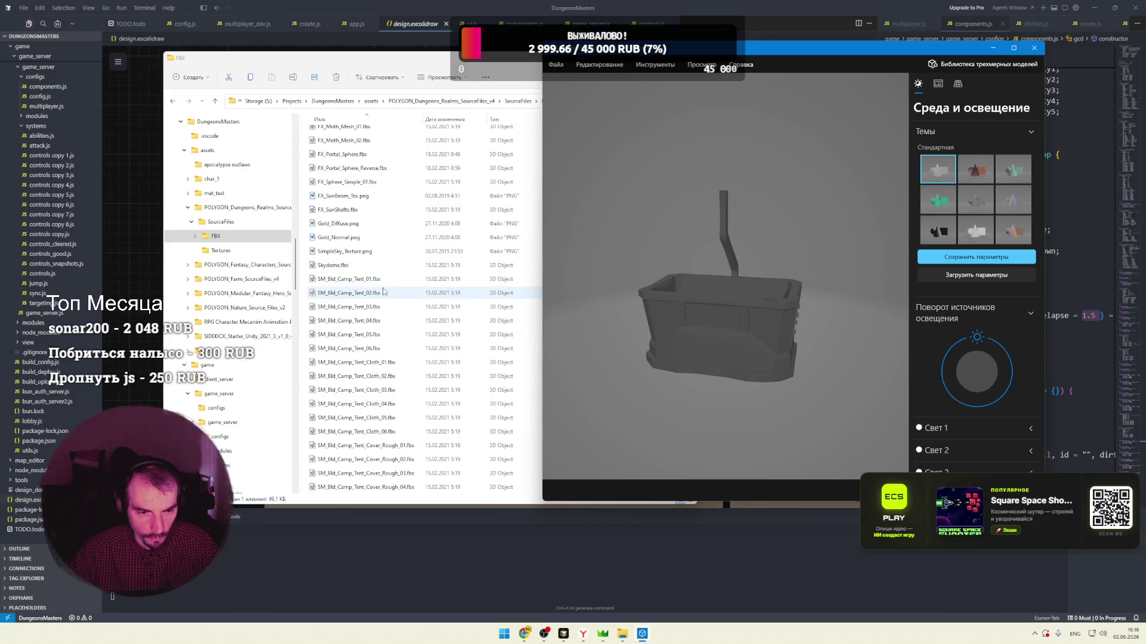
# - Preview the SM_Bld_Camp_Tent_02, ruin bridge pillar and dust FBX models in 3D Viewer
pyautogui.moveTo(344, 296); pyautogui.dragTo(664, 299)
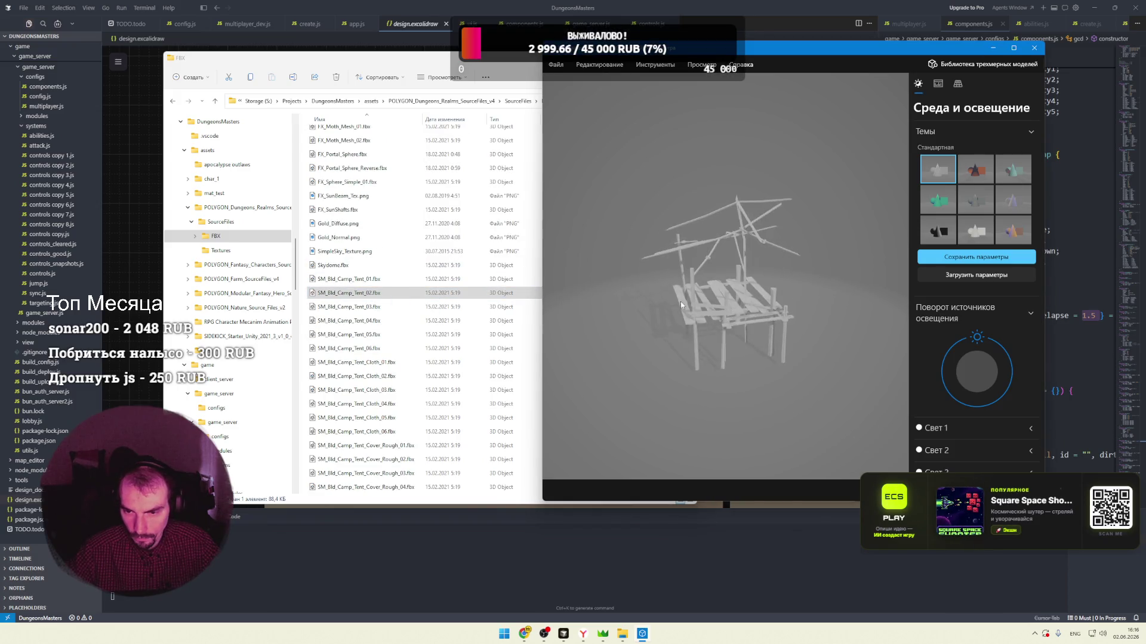
pyautogui.scroll(-7, 388, 298)
pyautogui.moveTo(364, 334)
pyautogui.mouseDown()
pyautogui.moveTo(724, 323)
pyautogui.moveTo(759, 353)
pyautogui.mouseUp()
pyautogui.scroll(-12, 375, 341)
pyautogui.scroll(-7, 374, 340)
pyautogui.moveTo(364, 347)
pyautogui.mouseDown()
pyautogui.moveTo(780, 307)
pyautogui.moveTo(755, 340)
pyautogui.mouseUp()
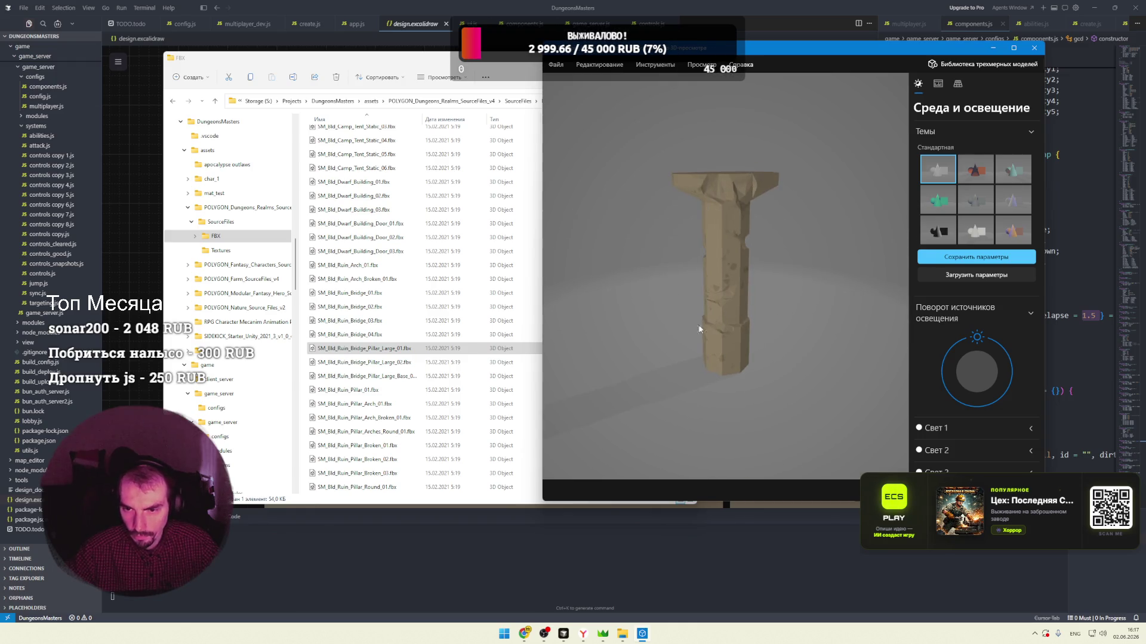
pyautogui.scroll(-8, 404, 322)
pyautogui.scroll(-7, 404, 323)
pyautogui.moveTo(404, 321); pyautogui.dragTo(760, 327)
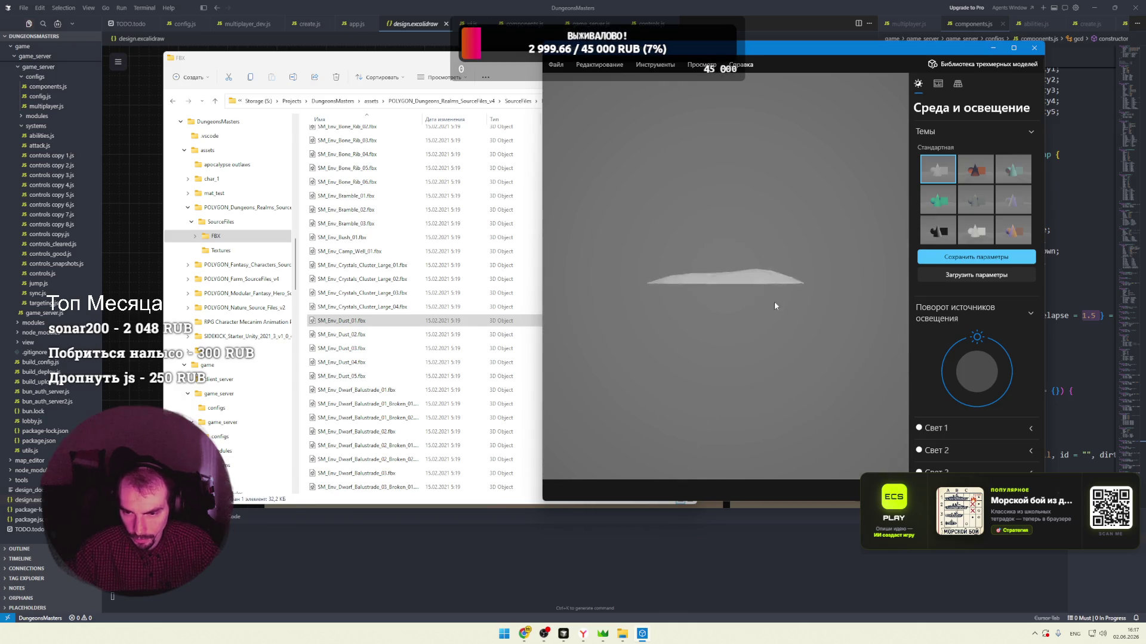
# - Preview the dwarf floor tile, crucible, SM_Env_Dwarf_Stairs_Pillar_02 and wall models, then close 3D Viewer
pyautogui.scroll(-5, 351, 315)
pyautogui.scroll(-6, 351, 314)
pyautogui.moveTo(351, 321); pyautogui.dragTo(676, 327)
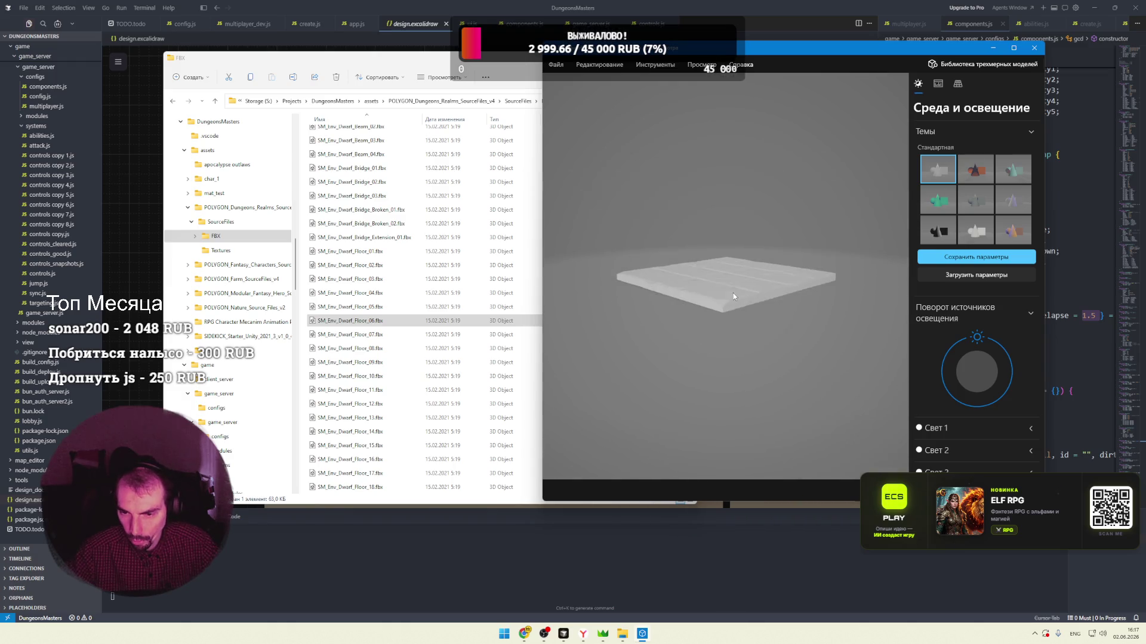
pyautogui.scroll(-9, 374, 330)
pyautogui.moveTo(367, 348); pyautogui.dragTo(709, 334)
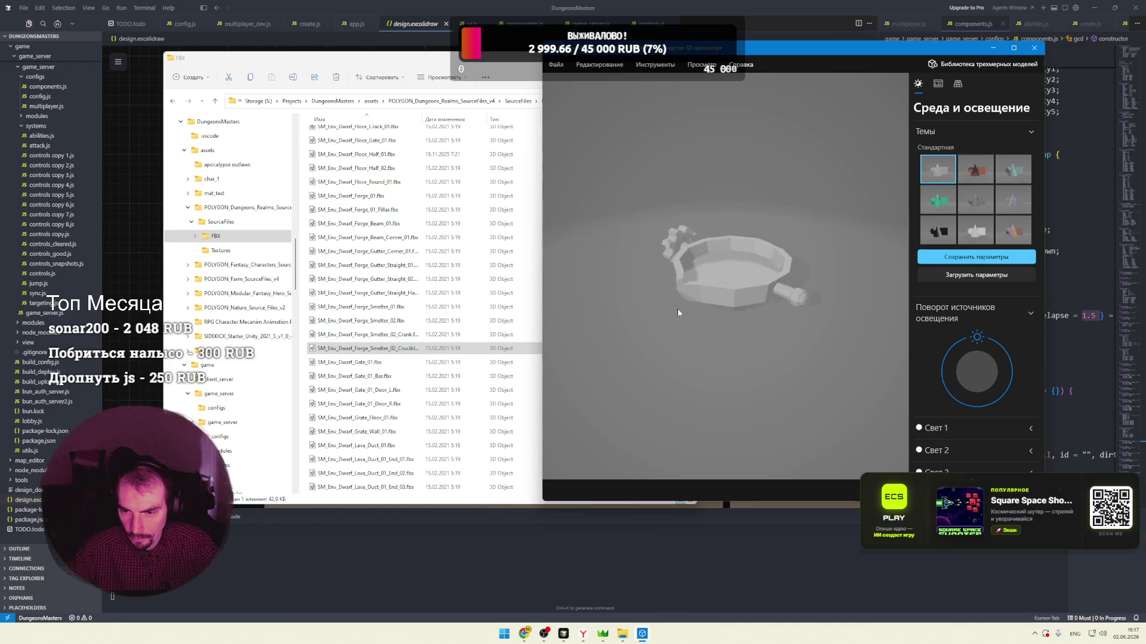
pyautogui.scroll(-10, 416, 332)
pyautogui.moveTo(394, 321); pyautogui.dragTo(709, 310)
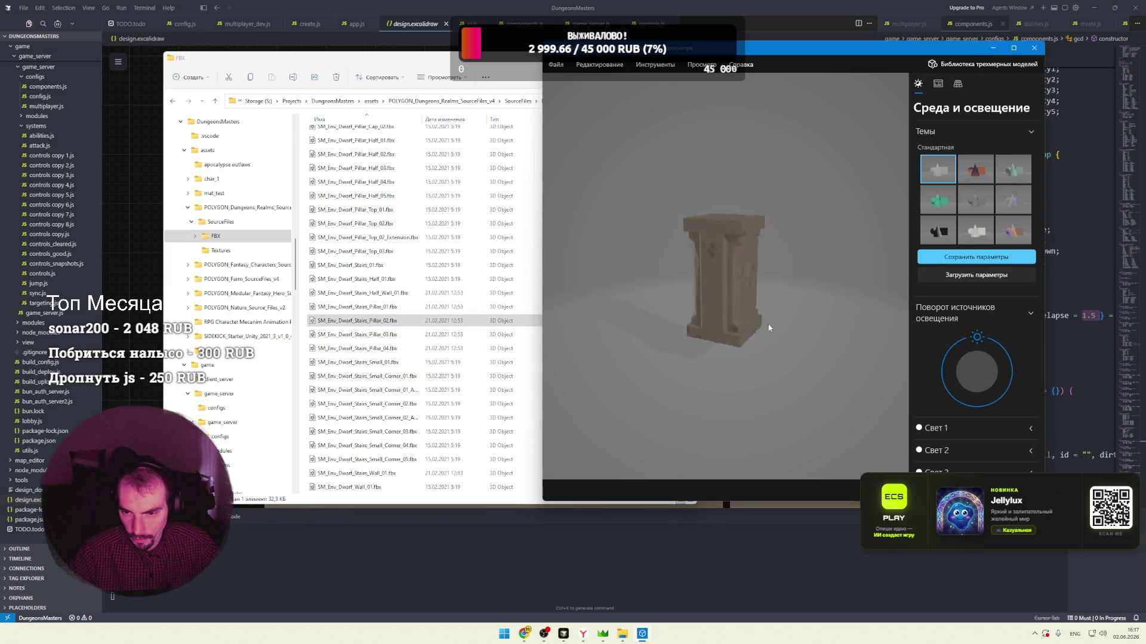
pyautogui.scroll(-12, 363, 338)
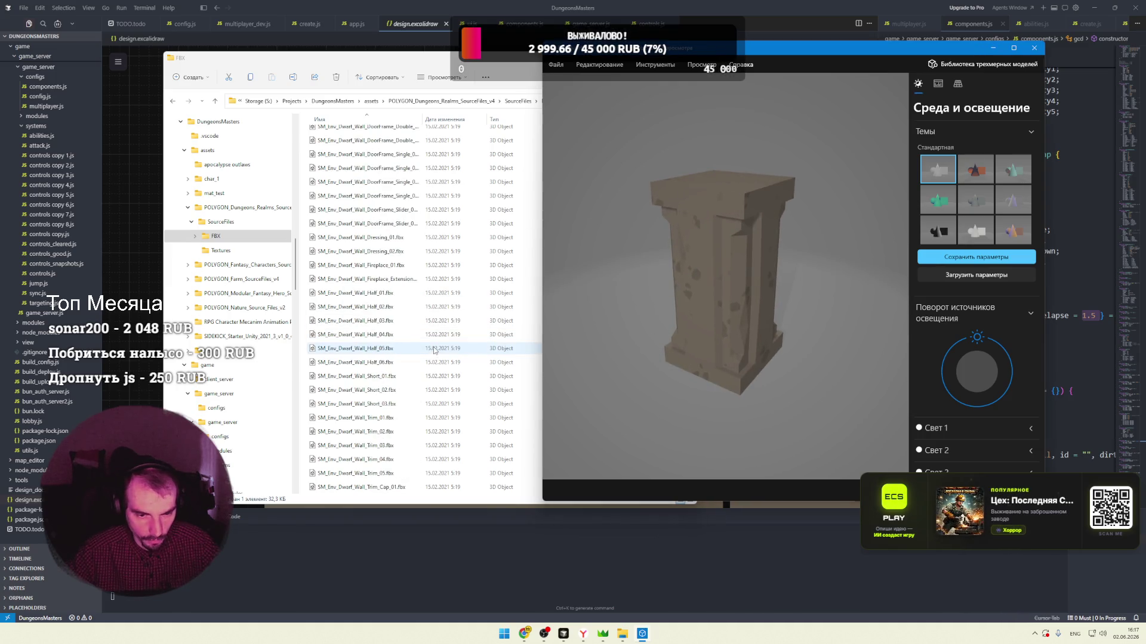
pyautogui.moveTo(364, 339)
pyautogui.mouseDown()
pyautogui.moveTo(770, 306)
pyautogui.moveTo(773, 317)
pyautogui.mouseUp()
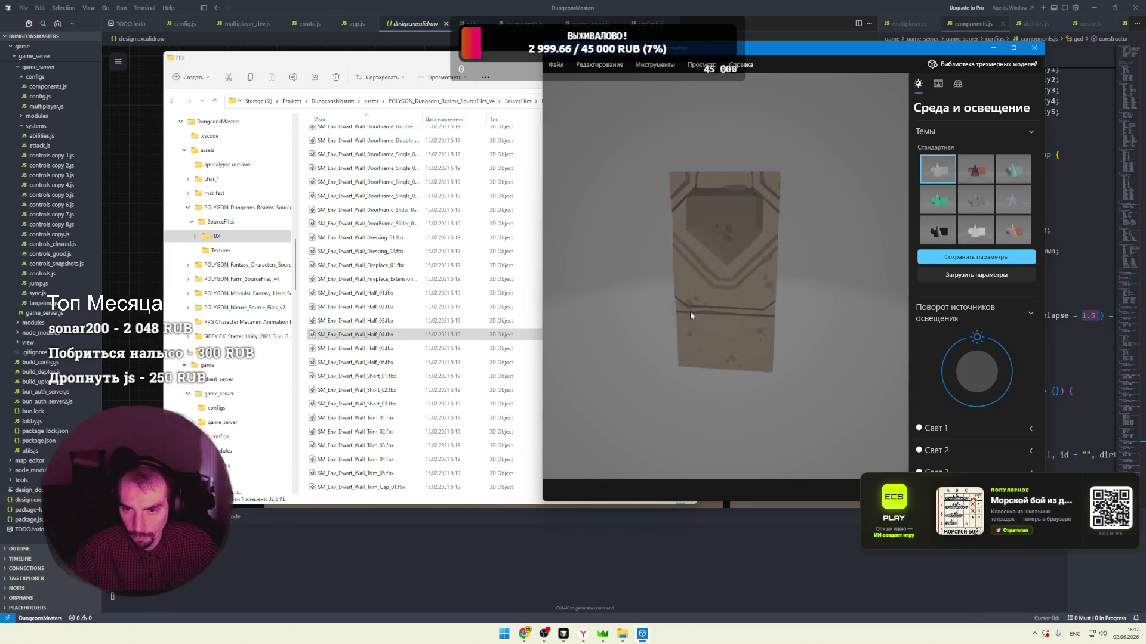
pyautogui.scroll(-7, 408, 319)
pyautogui.moveTo(358, 292)
pyautogui.mouseDown()
pyautogui.moveTo(725, 358)
pyautogui.moveTo(728, 329)
pyautogui.mouseUp()
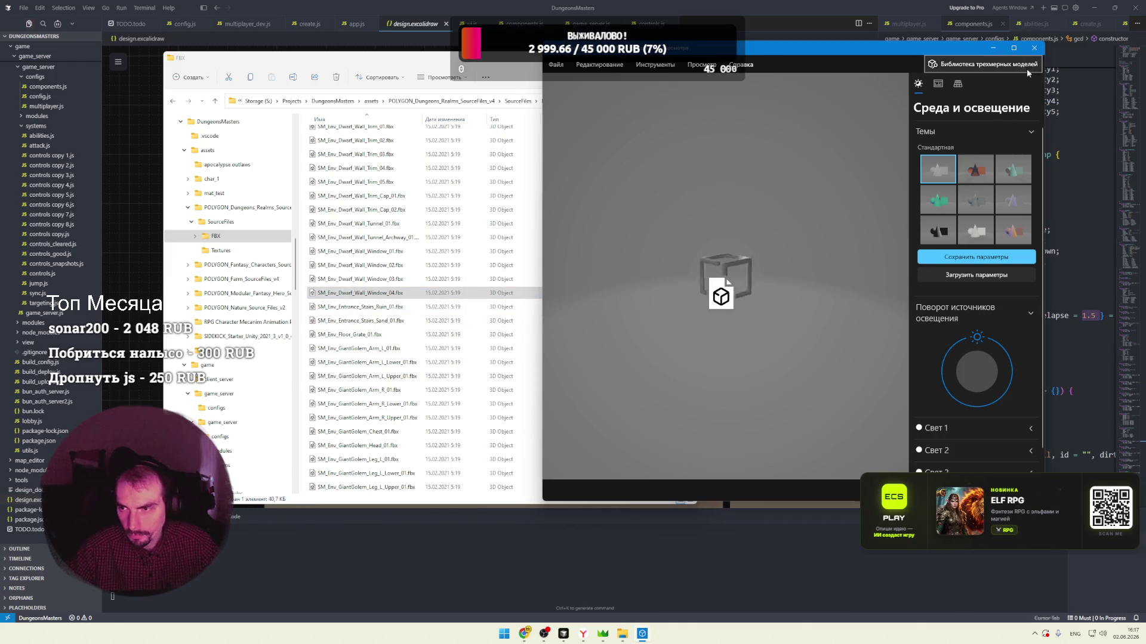
pyautogui.click(1034, 48)
# - Return to Cursor's design.excalidraw board showing the armoured T-posed character reference
pyautogui.click(537, 307)
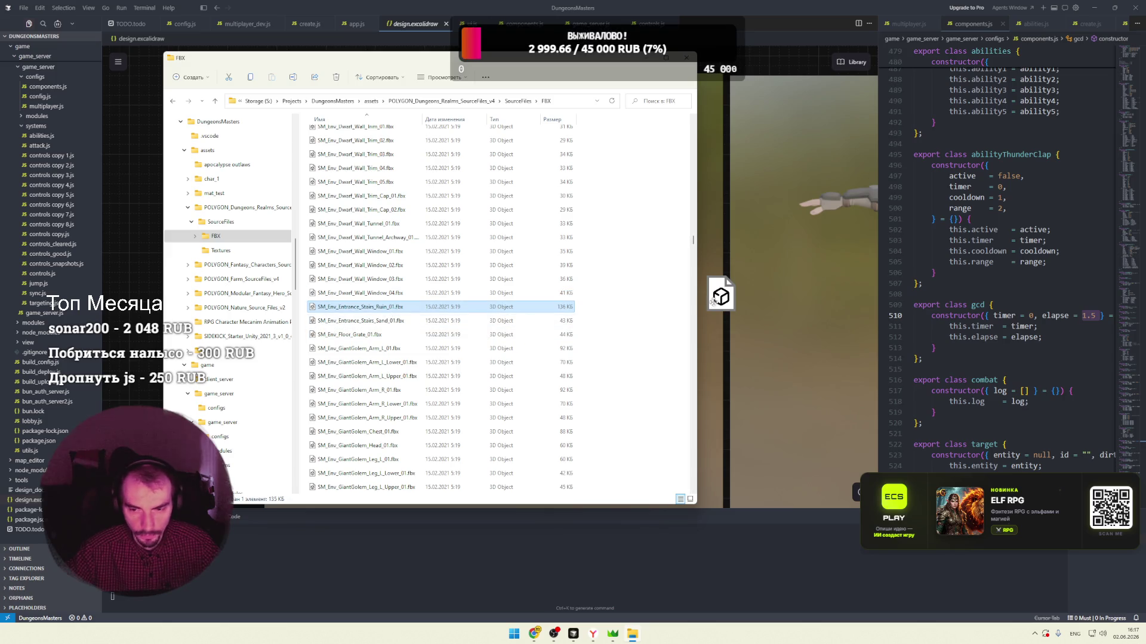
pyautogui.click(709, 328)
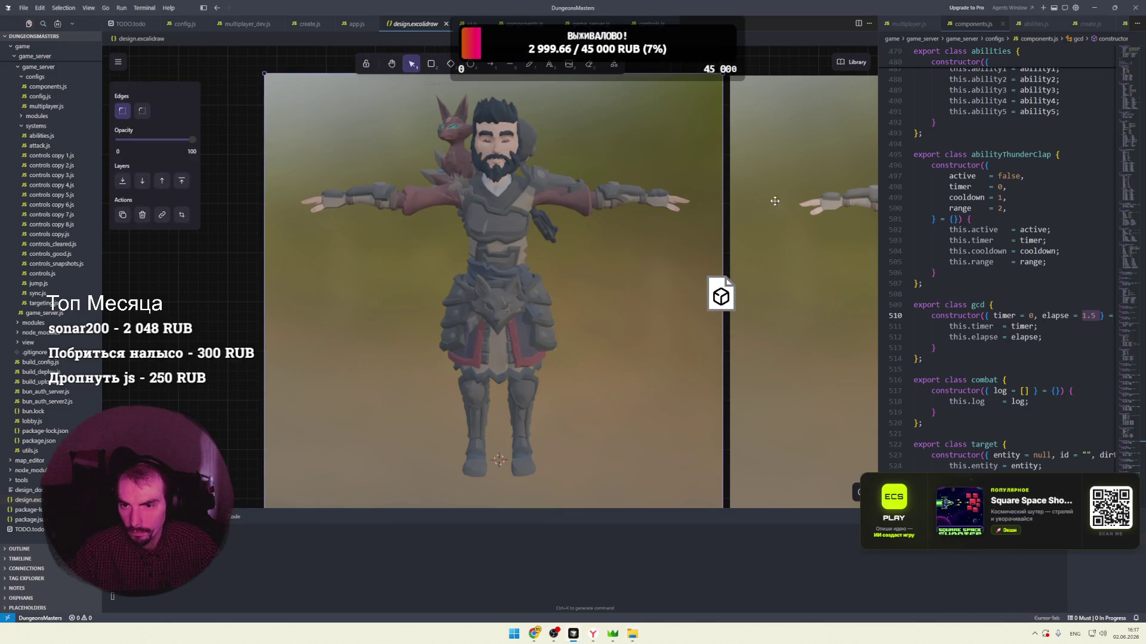
pyautogui.click(767, 70)
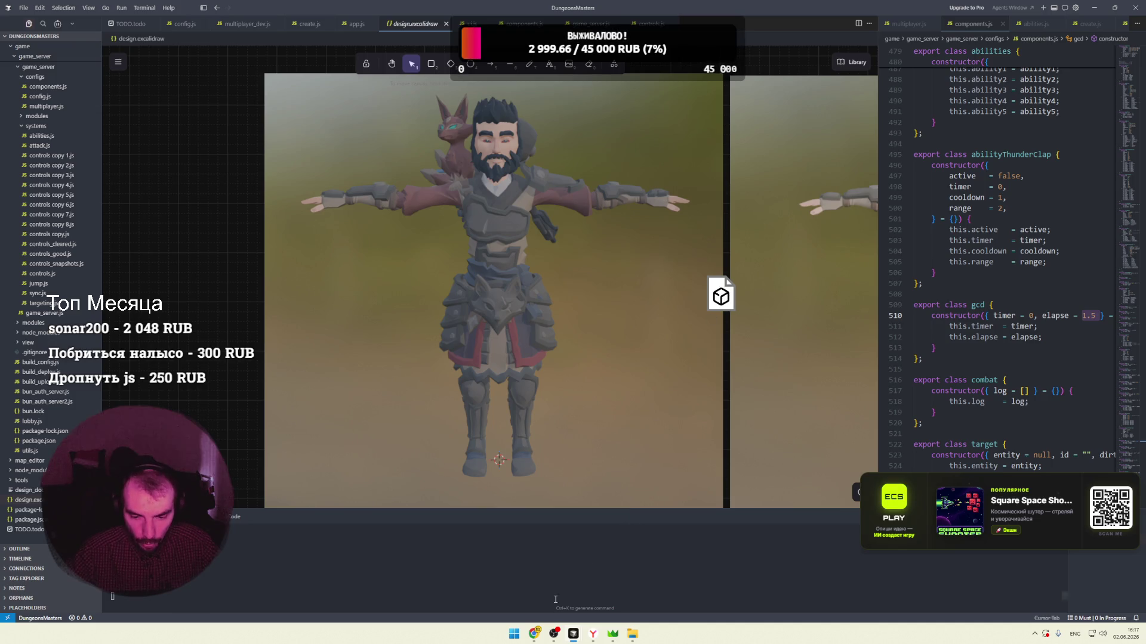
# - Restart Windows Explorer from Task Manager, then close the design sketch to return to app.js
pyautogui.press('super')
pyautogui.press('super')
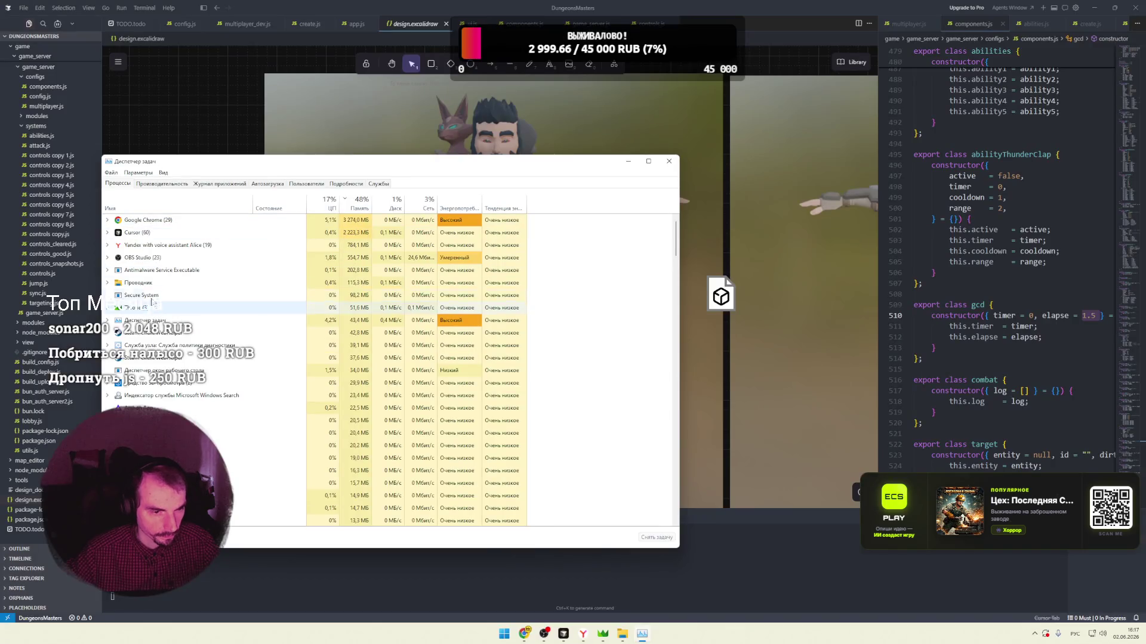
pyautogui.click(136, 289)
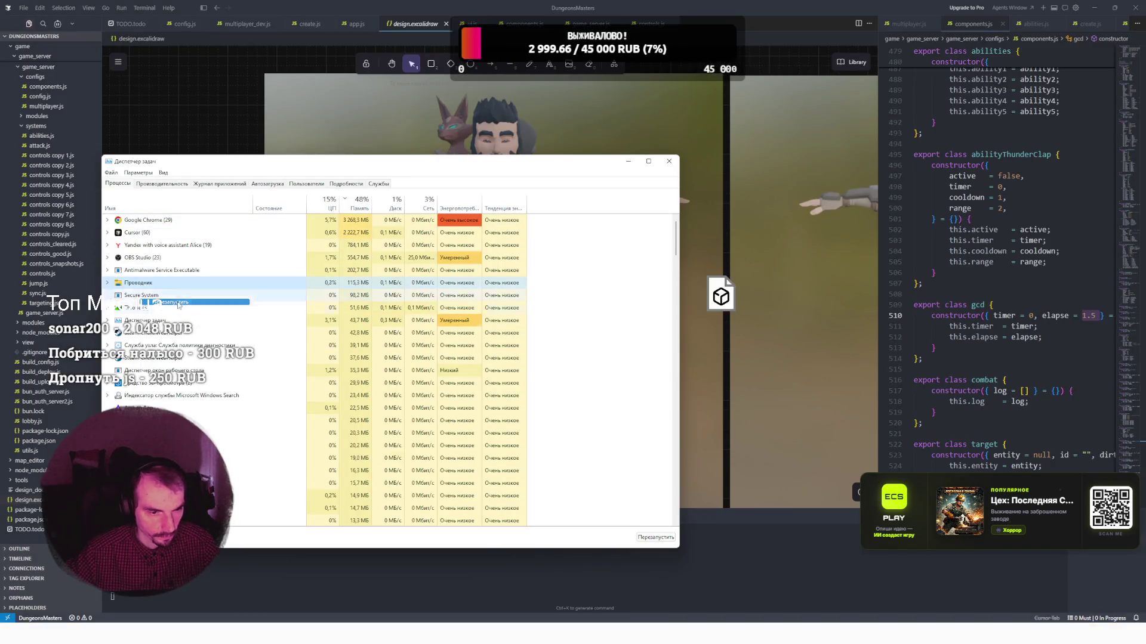
pyautogui.click(668, 163)
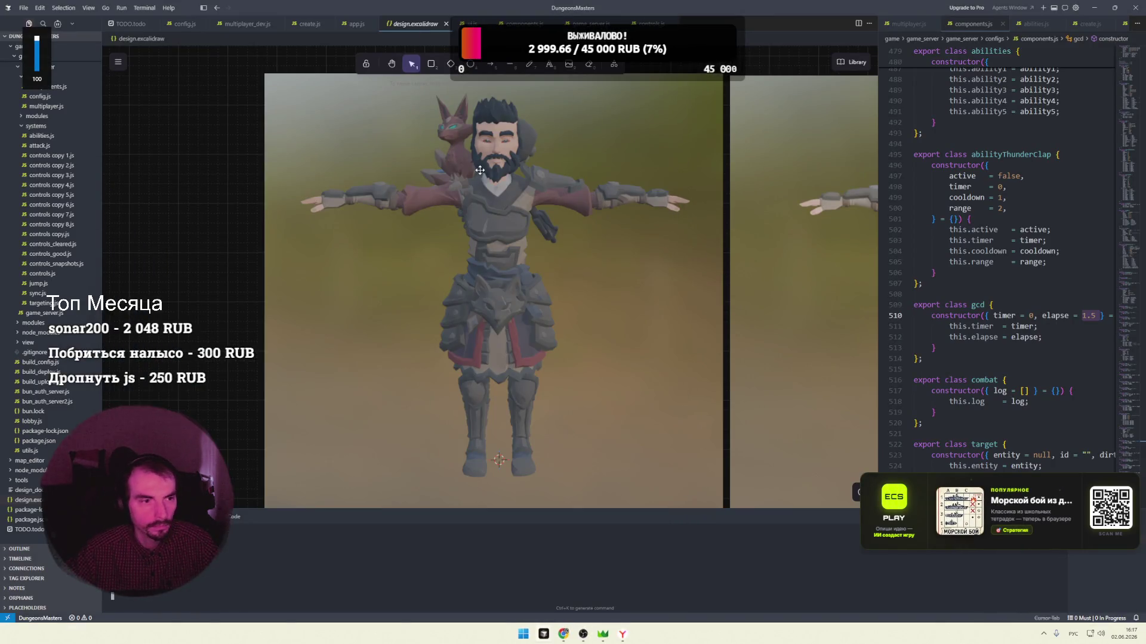
pyautogui.click(446, 25)
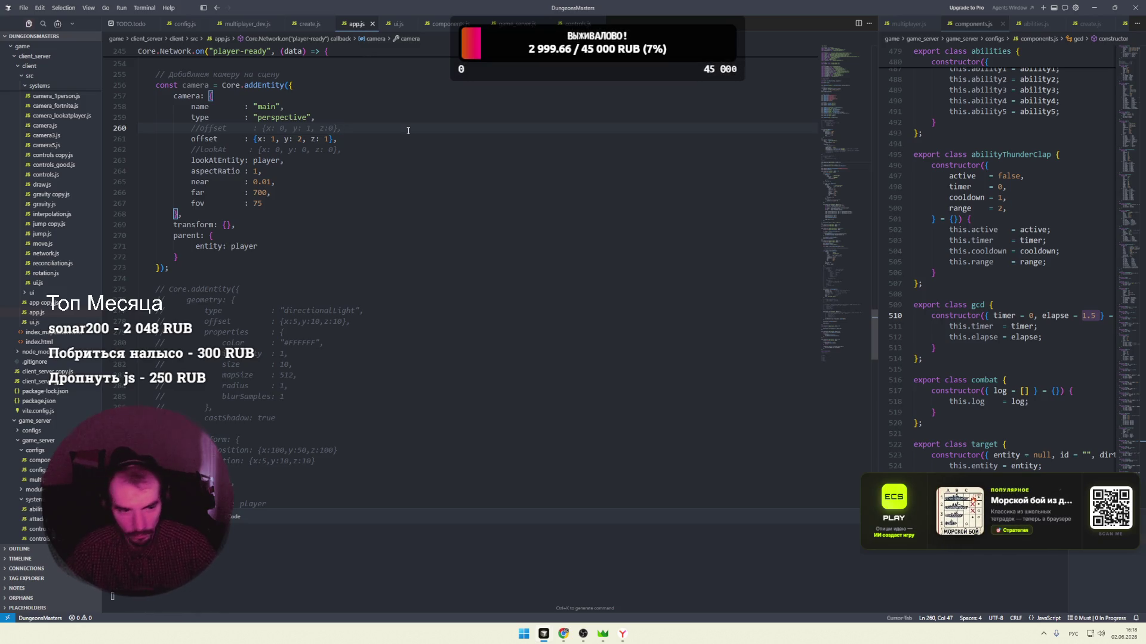
# - Widen the right-hand editor pane and review the camera's near and aspectRatio settings
pyautogui.moveTo(876, 189); pyautogui.dragTo(657, 189)
pyautogui.click(495, 121)
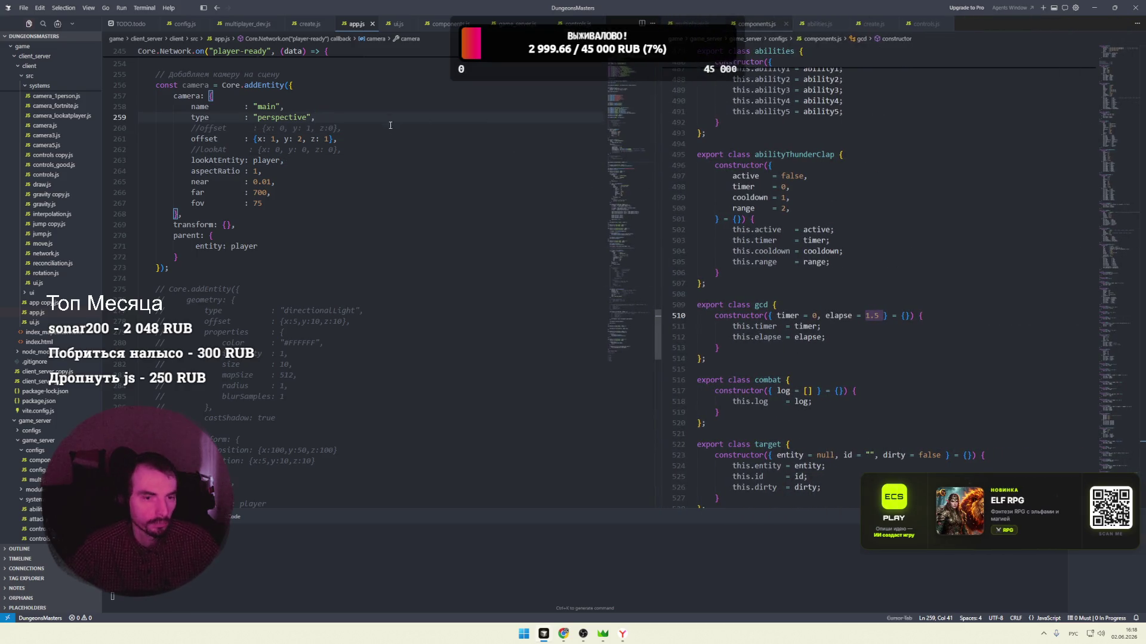
pyautogui.click(859, 241)
pyautogui.click(409, 150)
pyautogui.moveTo(660, 174); pyautogui.dragTo(615, 174)
pyautogui.click(414, 179)
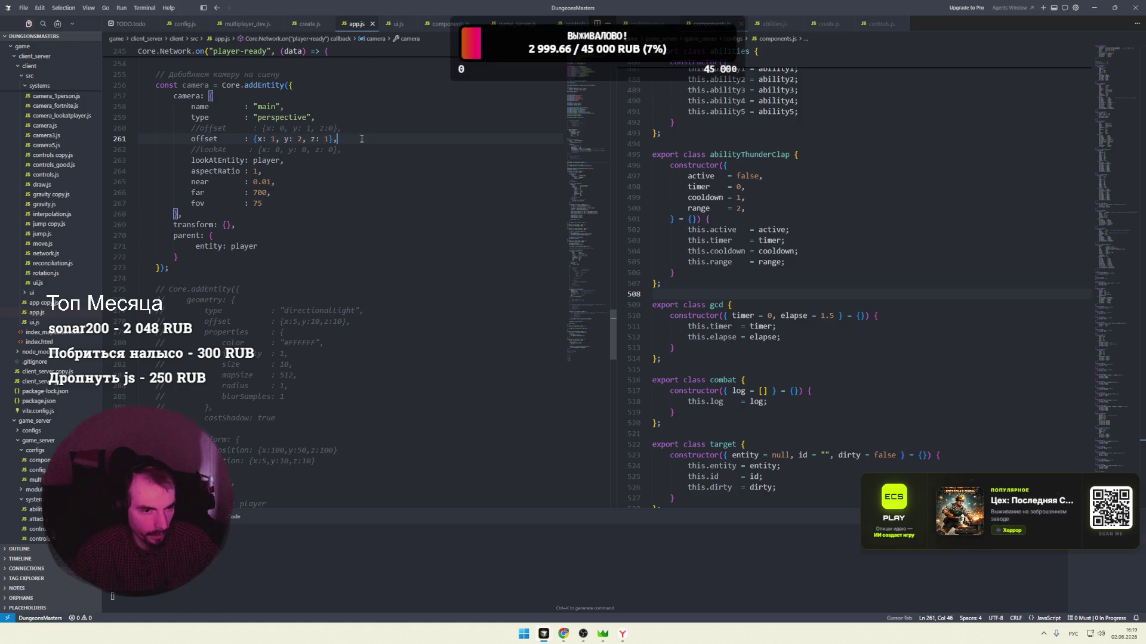
pyautogui.click(291, 172)
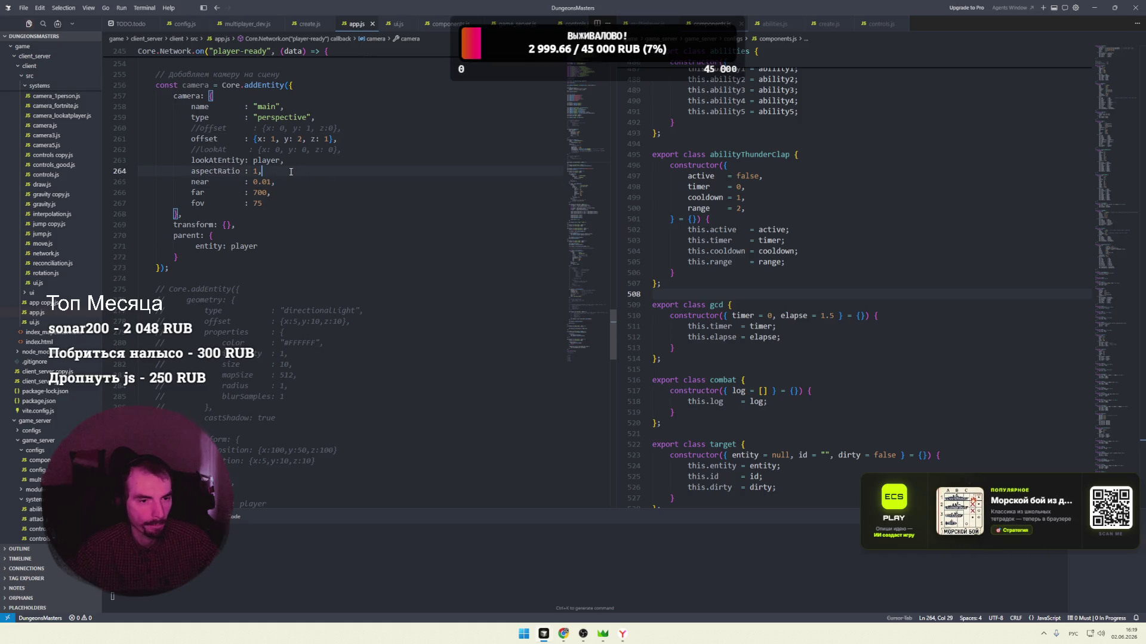
pyautogui.click(308, 171)
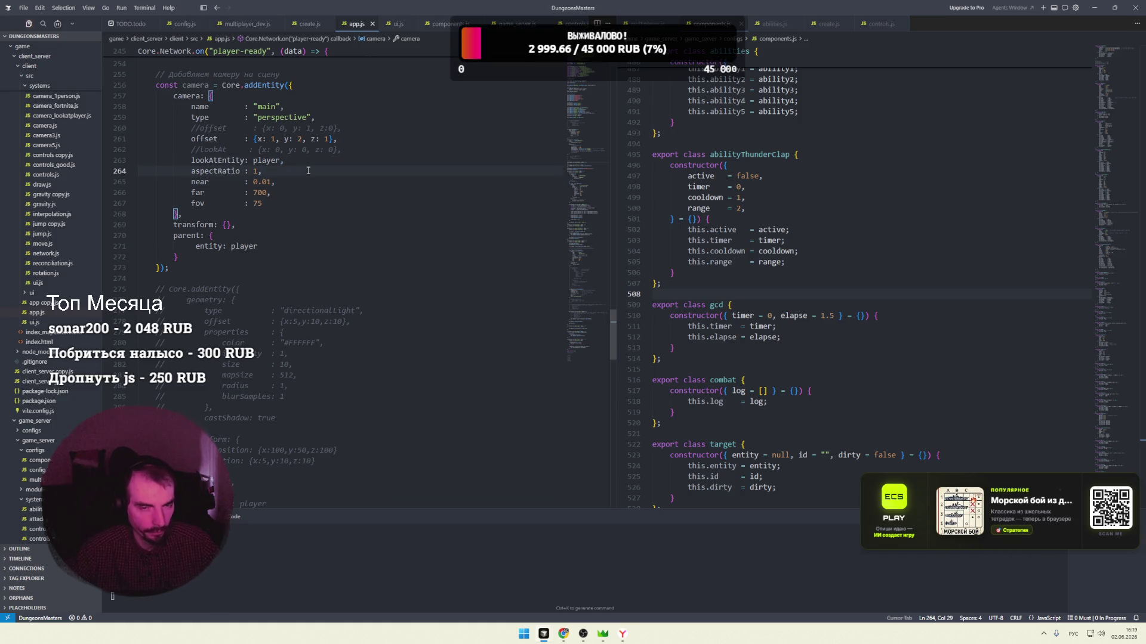
# - Condense the camera's parent setting onto one line: parent: { entity: player }
pyautogui.click(258, 246)
pyautogui.press('Home')
pyautogui.press('BackSpace')
pyautogui.hotkey('ctrl', 'Delete')
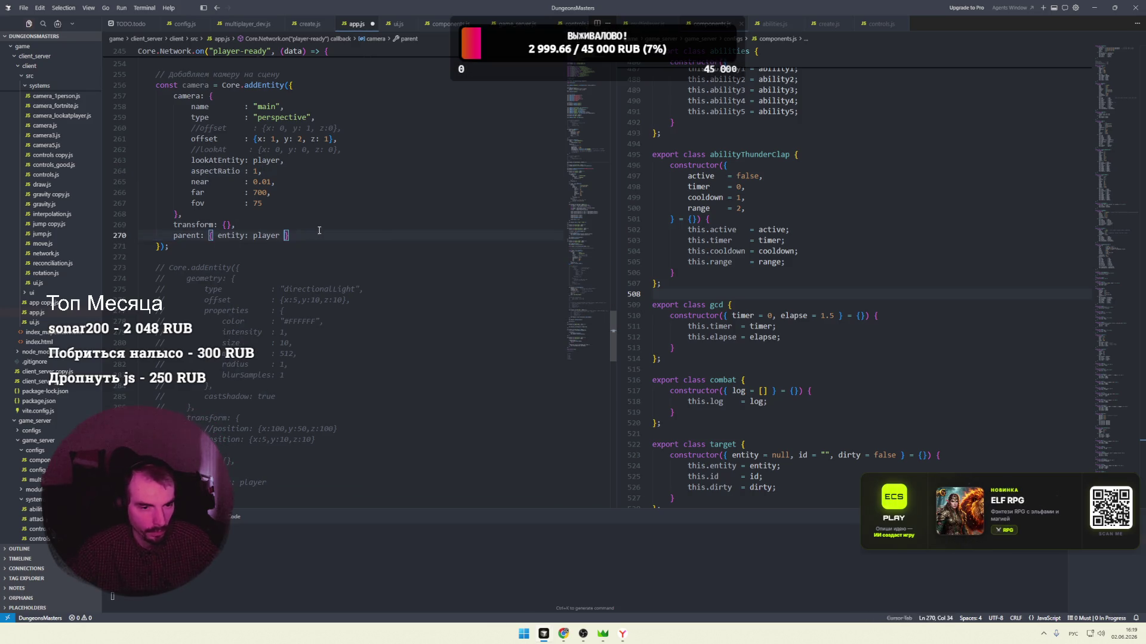
pyautogui.scroll(2, 285, 227)
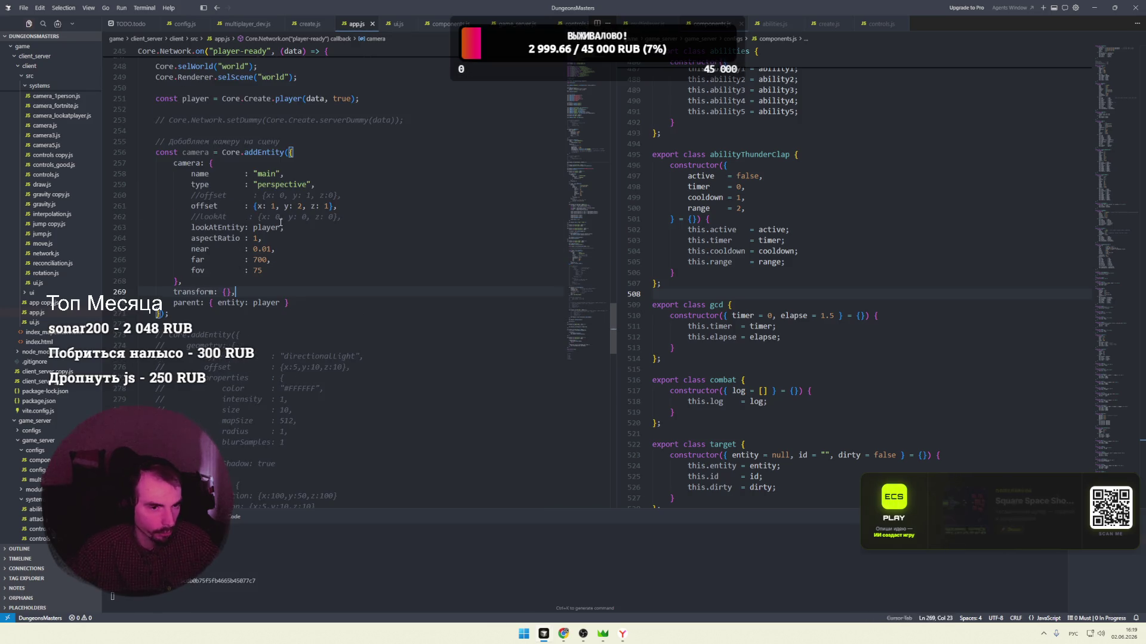
pyautogui.click(326, 255)
# - Move the active offset line above the commented ones and add a space after both // markers
pyautogui.click(346, 207)
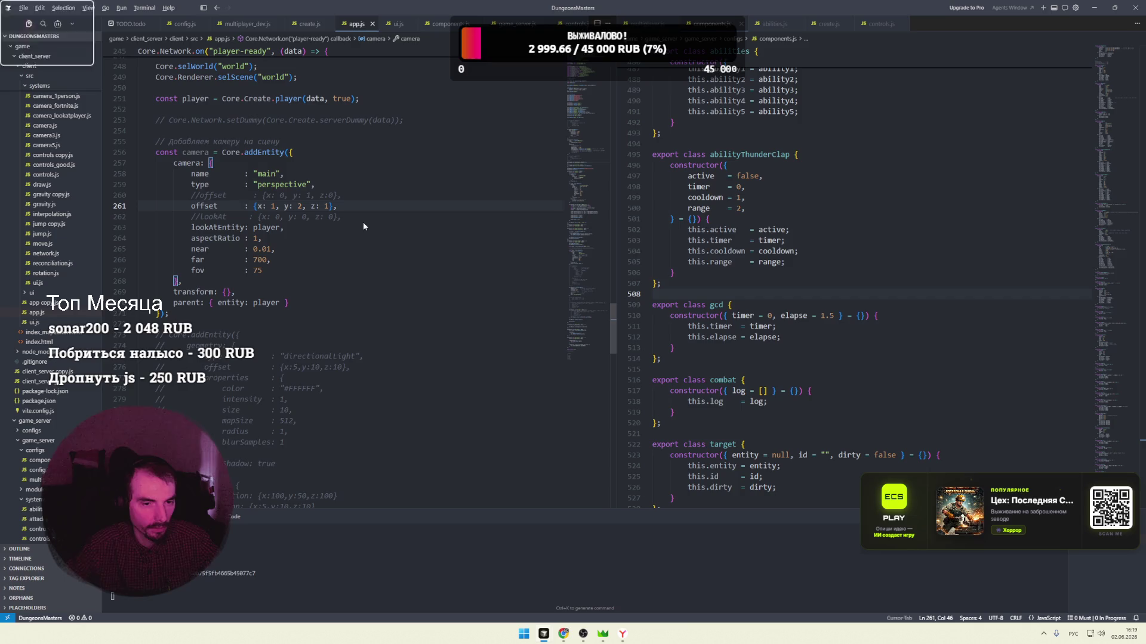
pyautogui.hotkey('alt', 'Up')
pyautogui.click(359, 217)
pyautogui.click(200, 217)
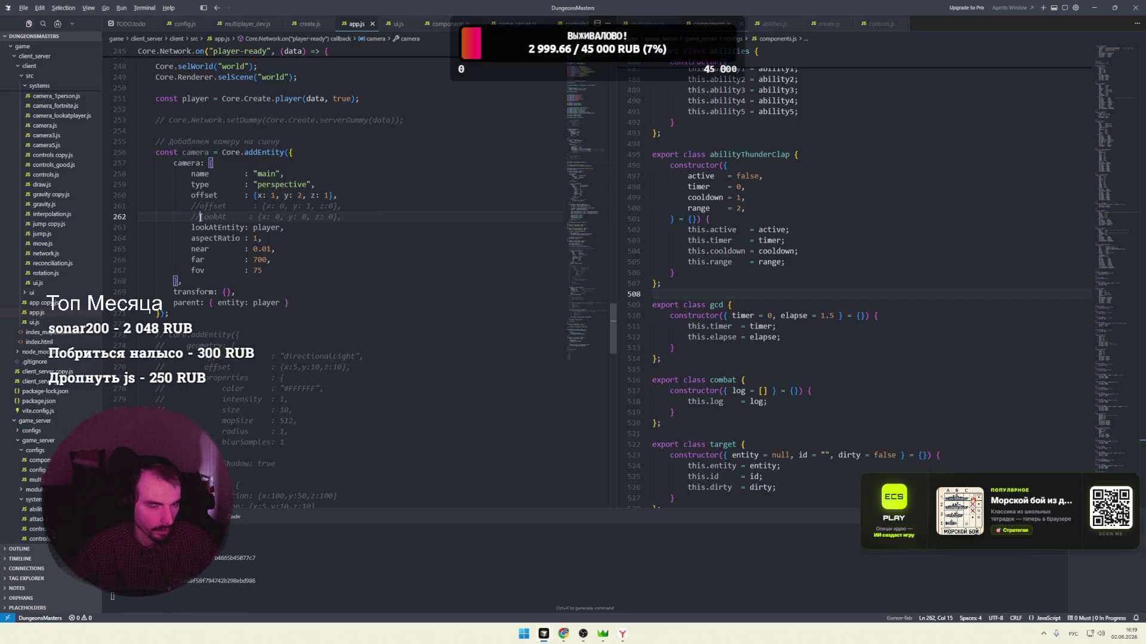
pyautogui.keyDown('alt'); pyautogui.click(200, 205); pyautogui.keyUp('alt')
# - Remove the extra space before the colon on line 261, then close the browser's store tab
pyautogui.click(343, 242)
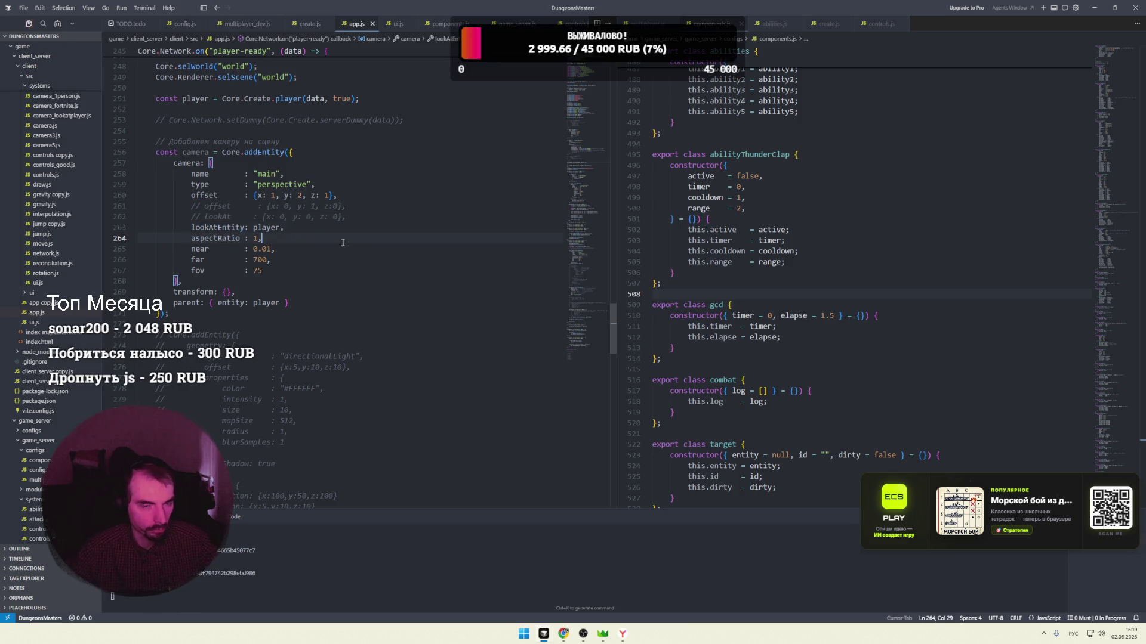
pyautogui.click(257, 206)
pyautogui.press('BackSpace')
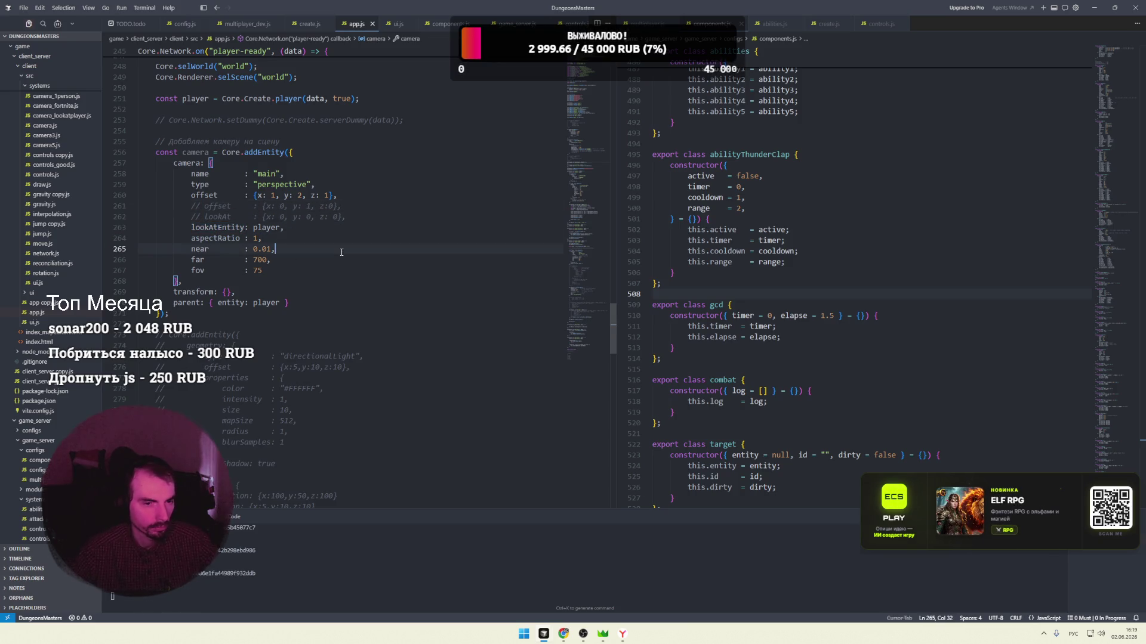
pyautogui.click(341, 251)
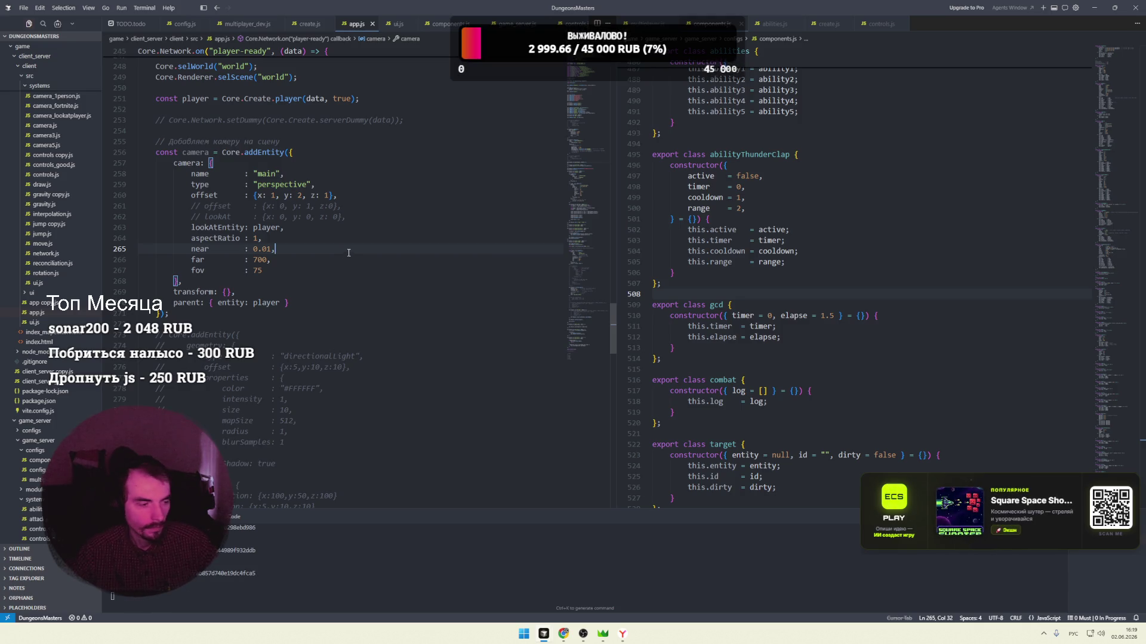
pyautogui.press('Up')
pyautogui.press('Up')
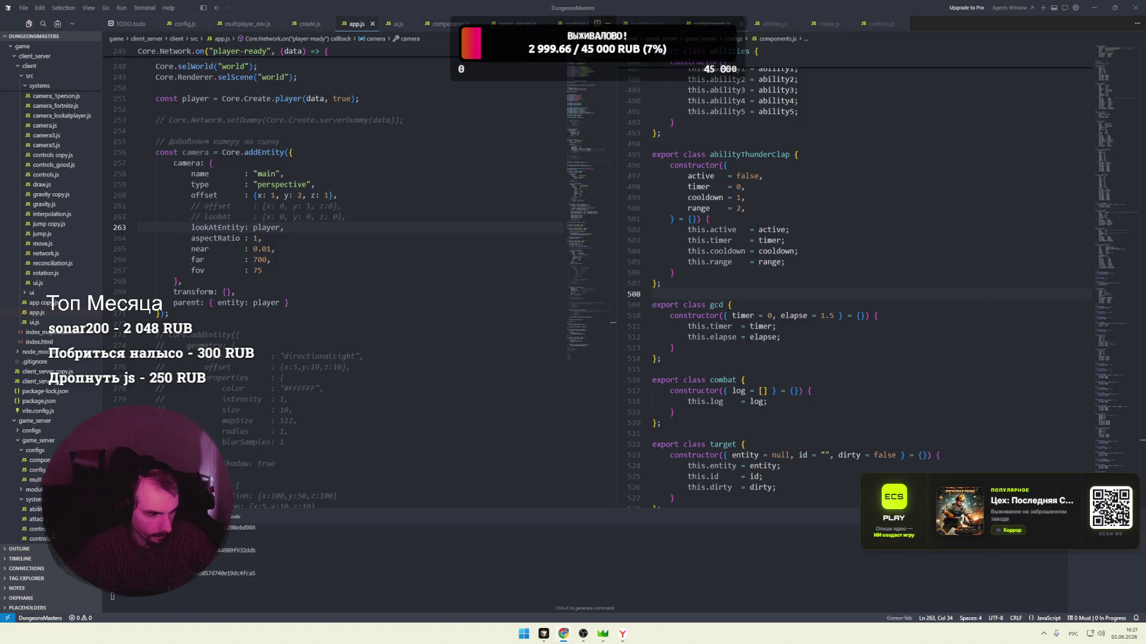
pyautogui.click(359, 315)
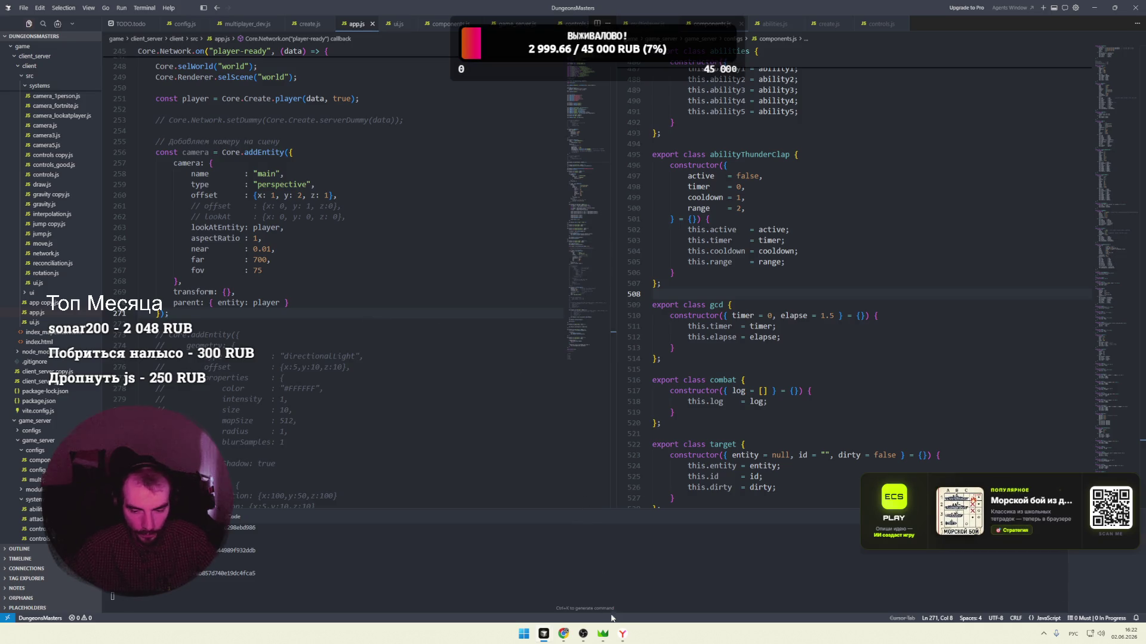
pyautogui.click(623, 634)
pyautogui.hotkey('ctrl', 'w')
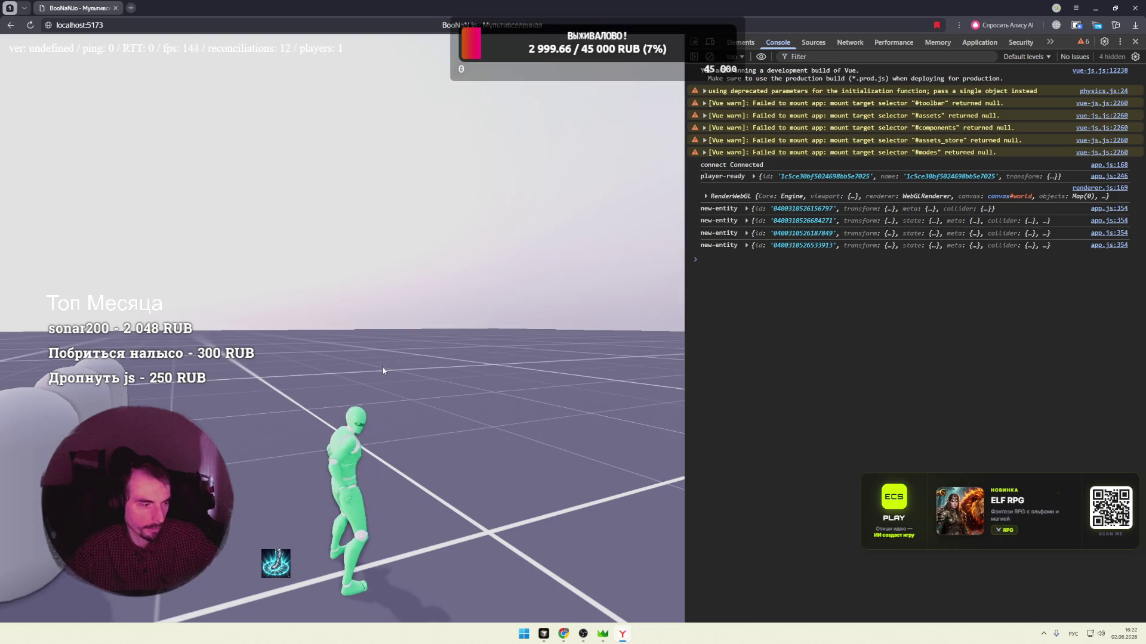
# - Walk the character toward the pillars and around using W, S, D and A
pyautogui.click(389, 361)
pyautogui.press('Escape')
pyautogui.press('w')
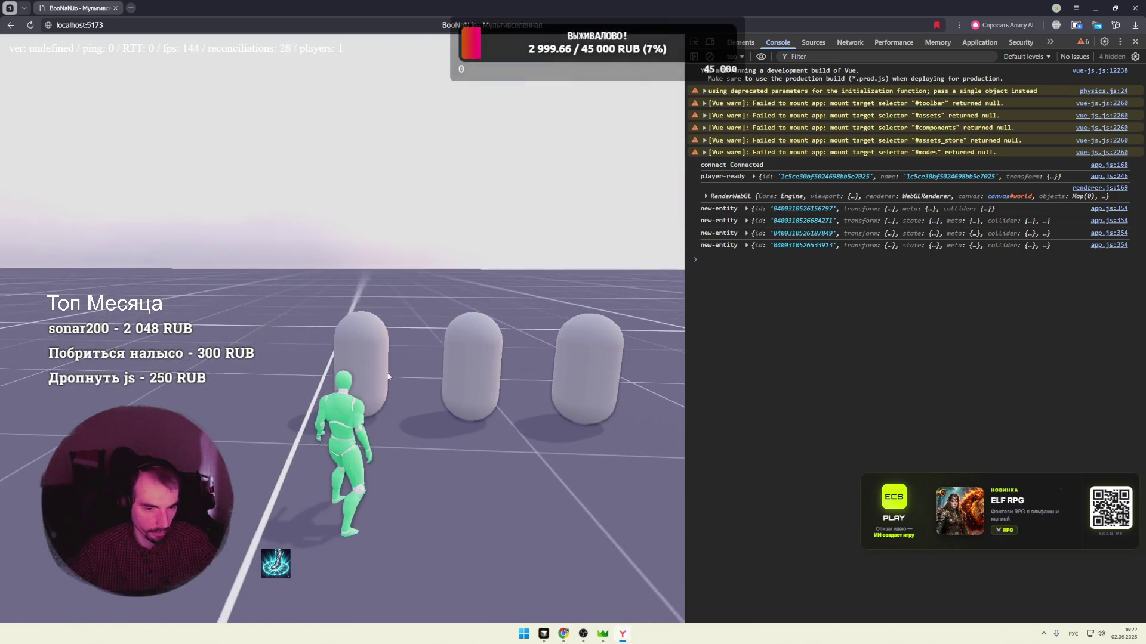
pyautogui.press('s')
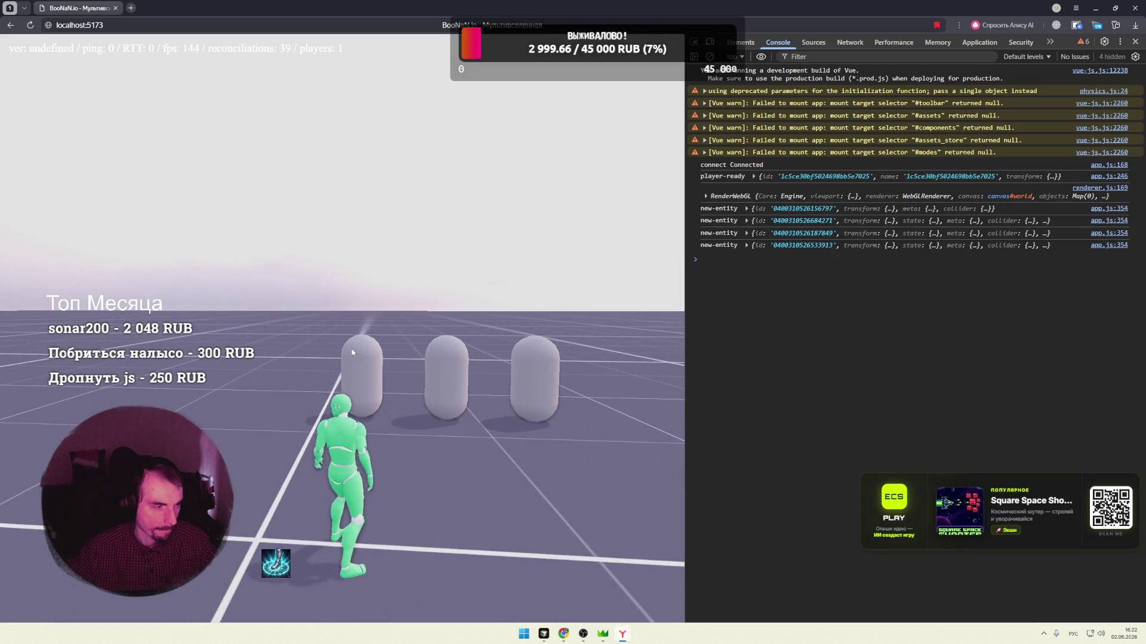
pyautogui.press('s')
pyautogui.press('d')
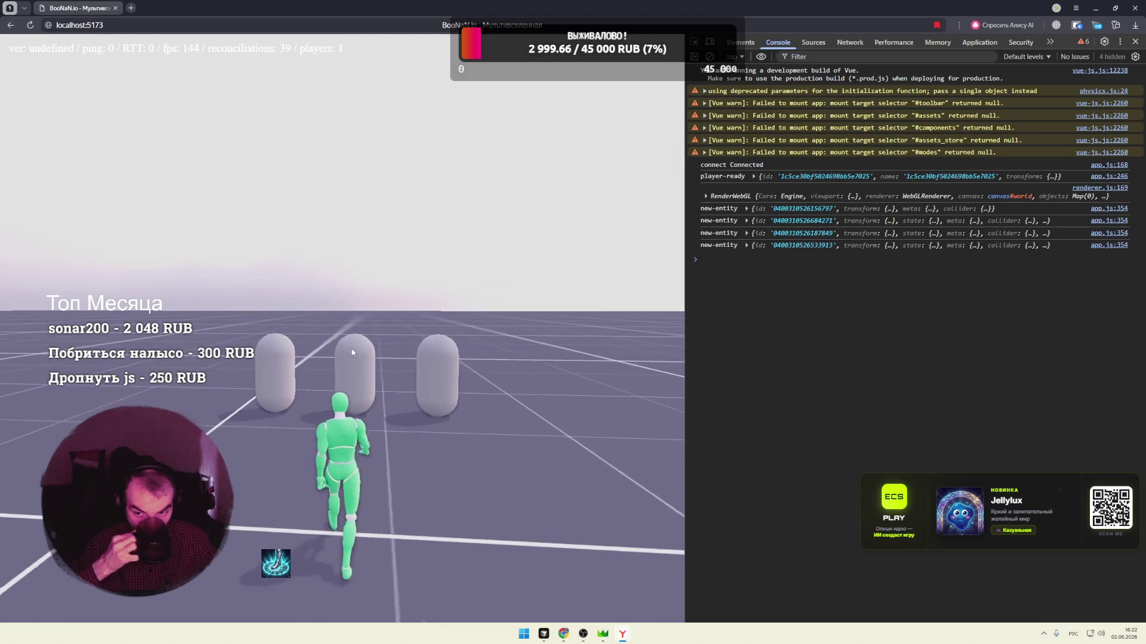
pyautogui.press('a')
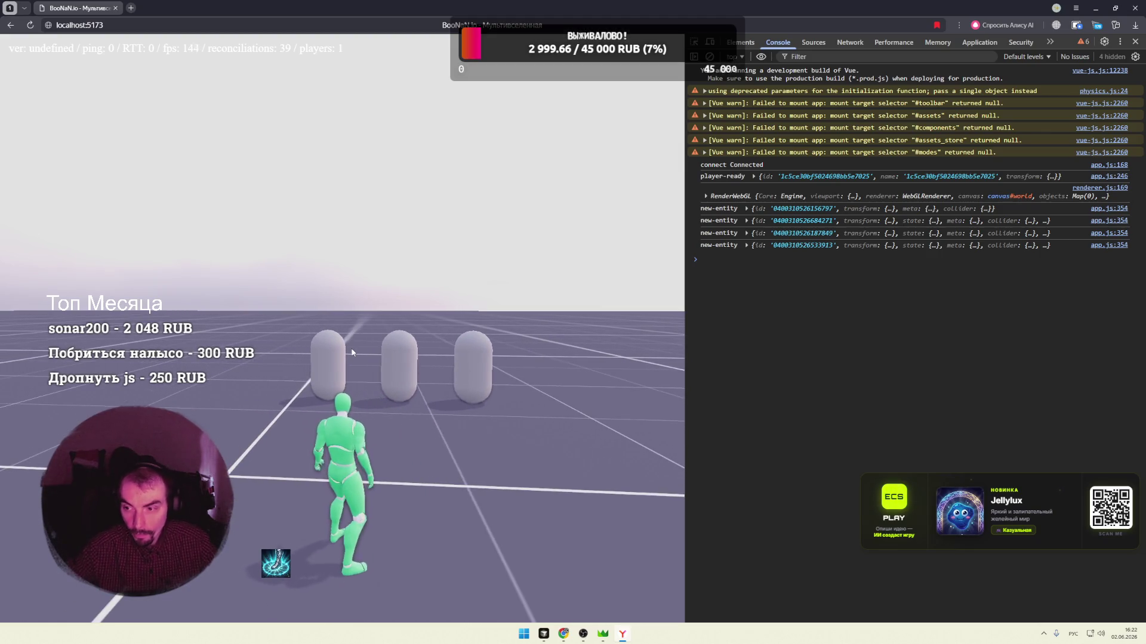
# - Delete the console.log(this.layer) line from renderer.js in Cursor, then minimize the editor
pyautogui.moveTo(543, 634)
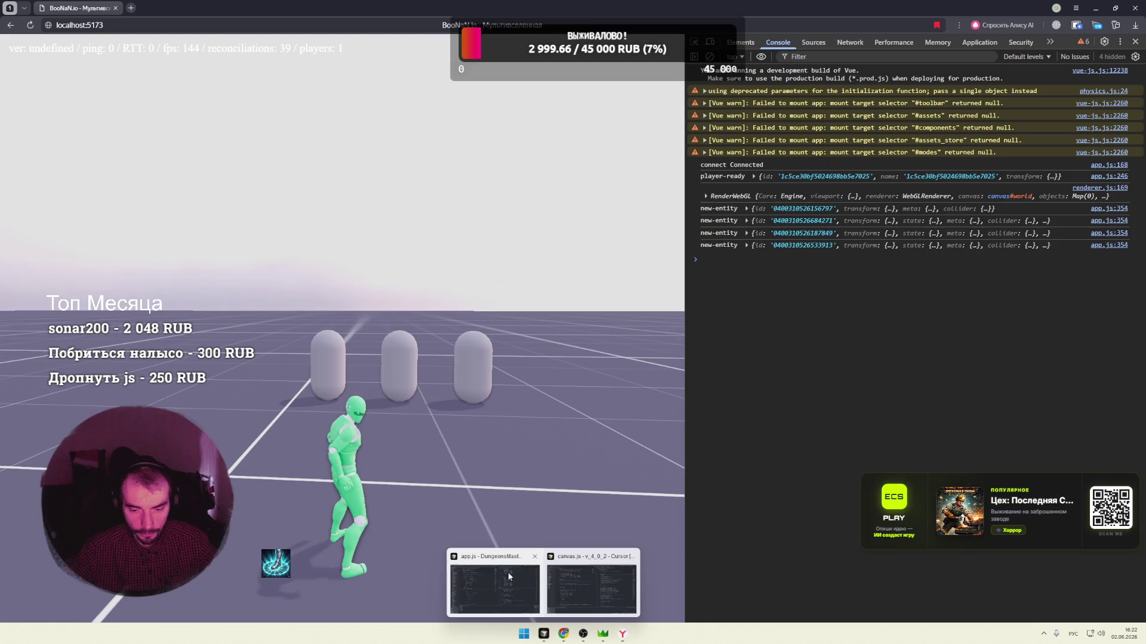
pyautogui.click(581, 591)
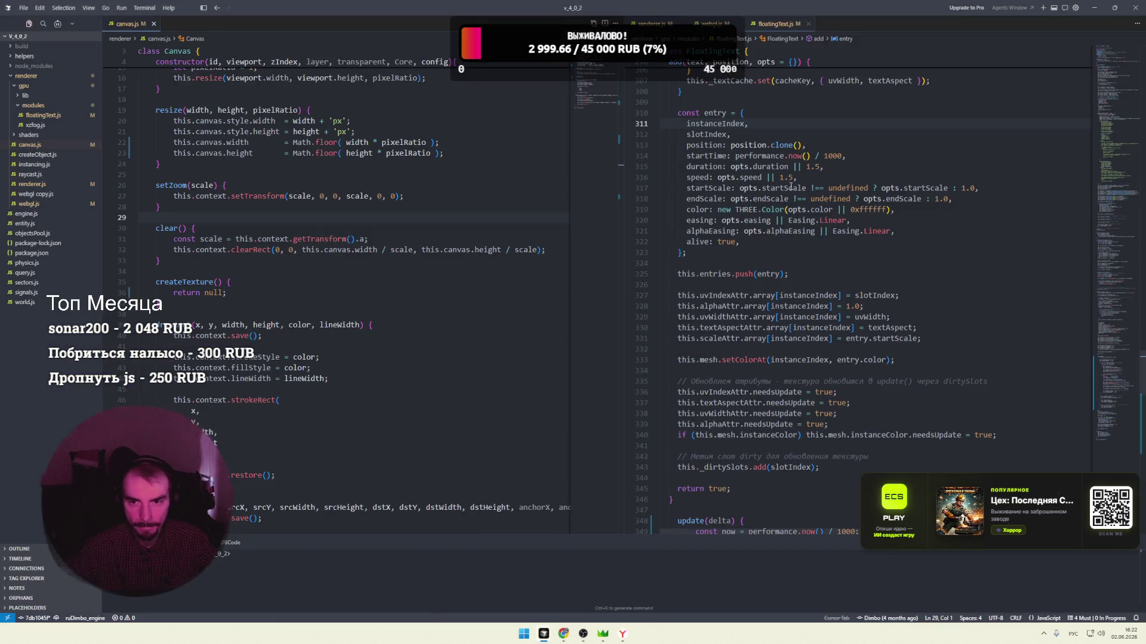
pyautogui.click(667, 24)
pyautogui.click(787, 203)
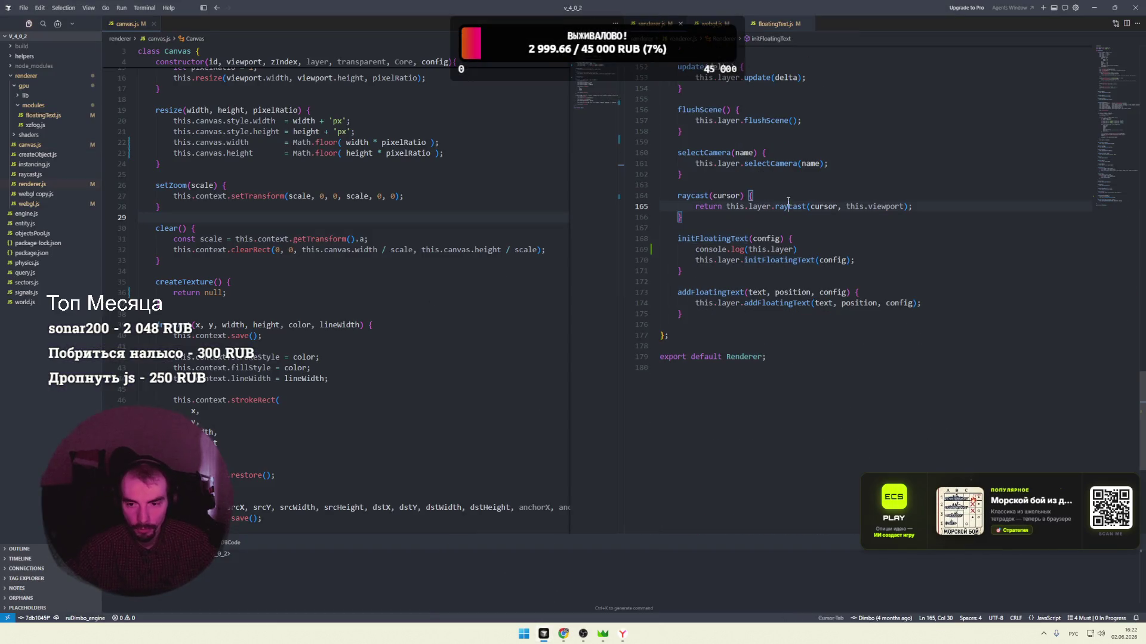
pyautogui.press('BackSpace')
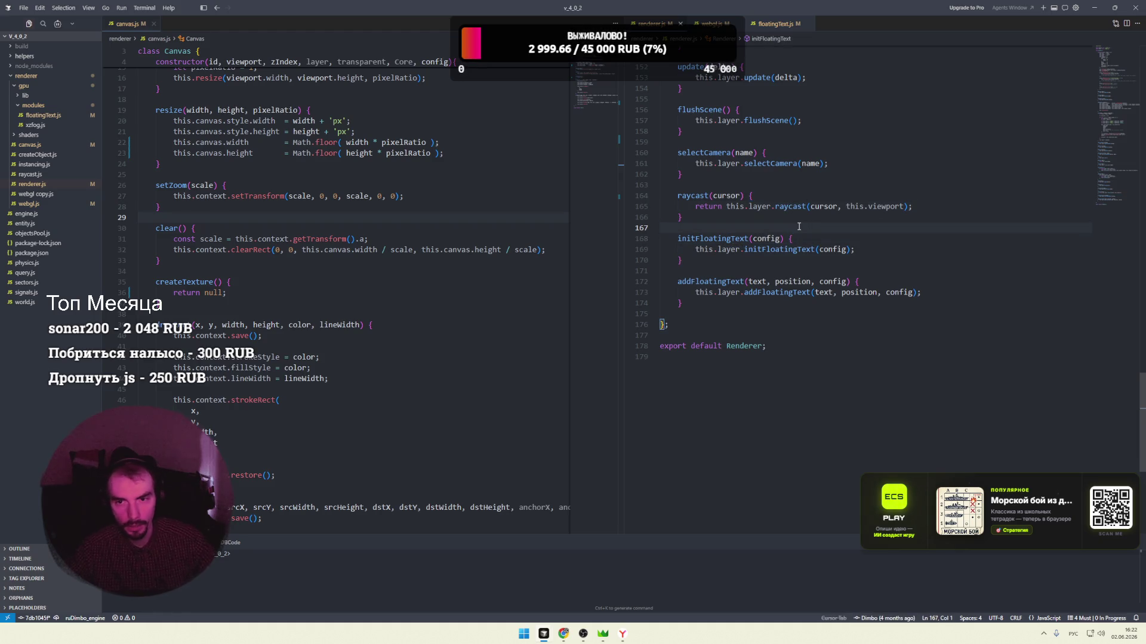
pyautogui.click(1093, 9)
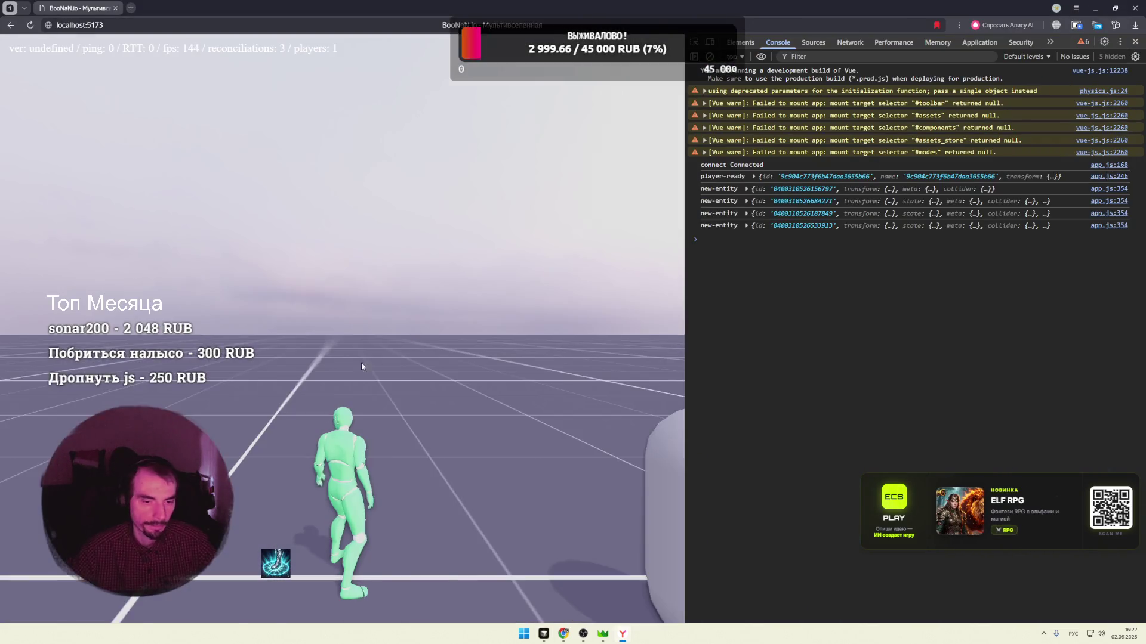
# - Walk the character to the outlined capsule and back, turning it right several times
pyautogui.press('w')
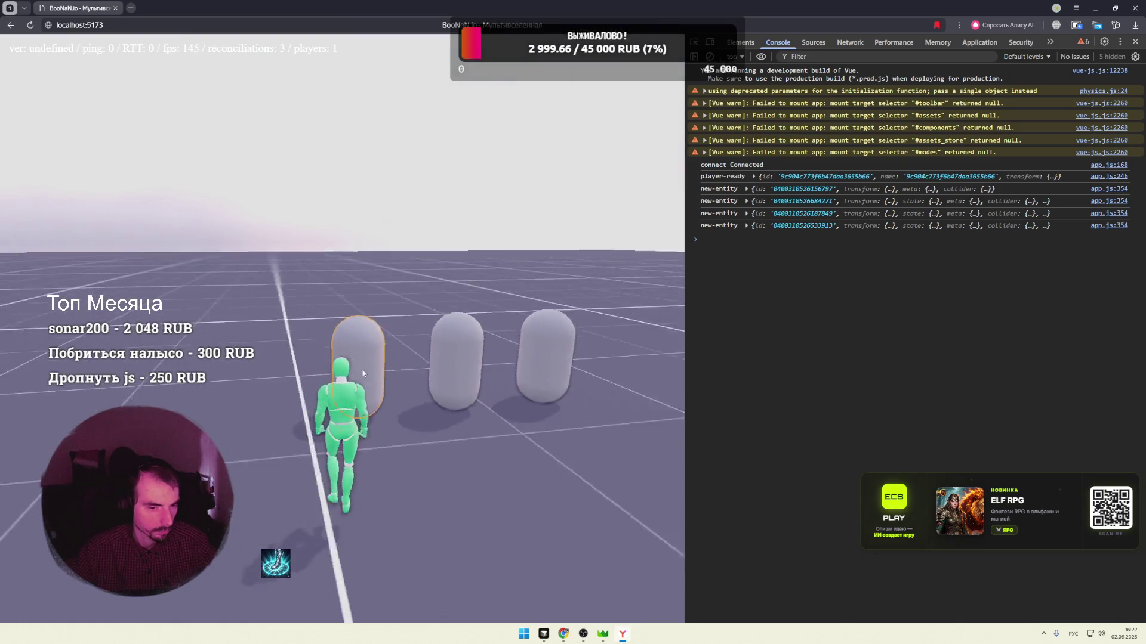
pyautogui.press('s')
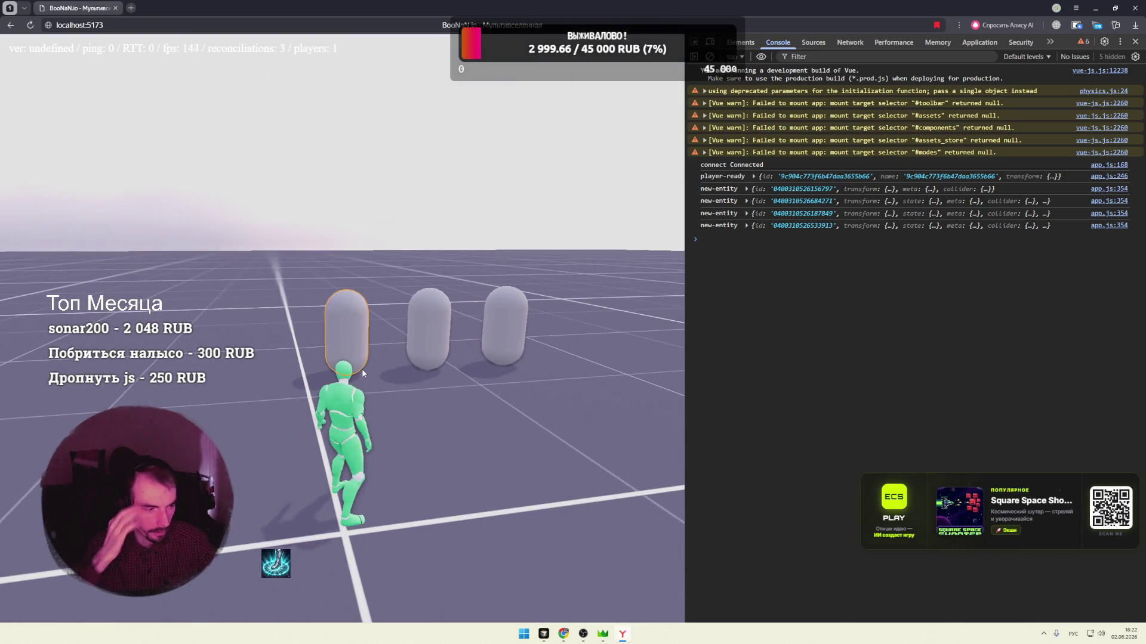
pyautogui.press('d')
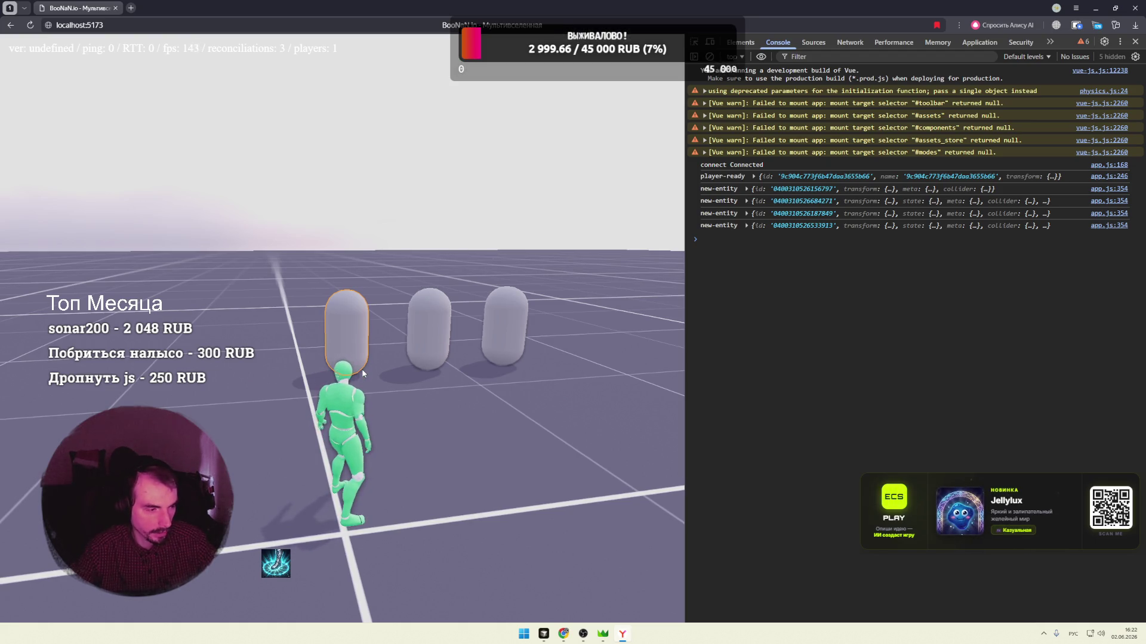
pyautogui.press('d')
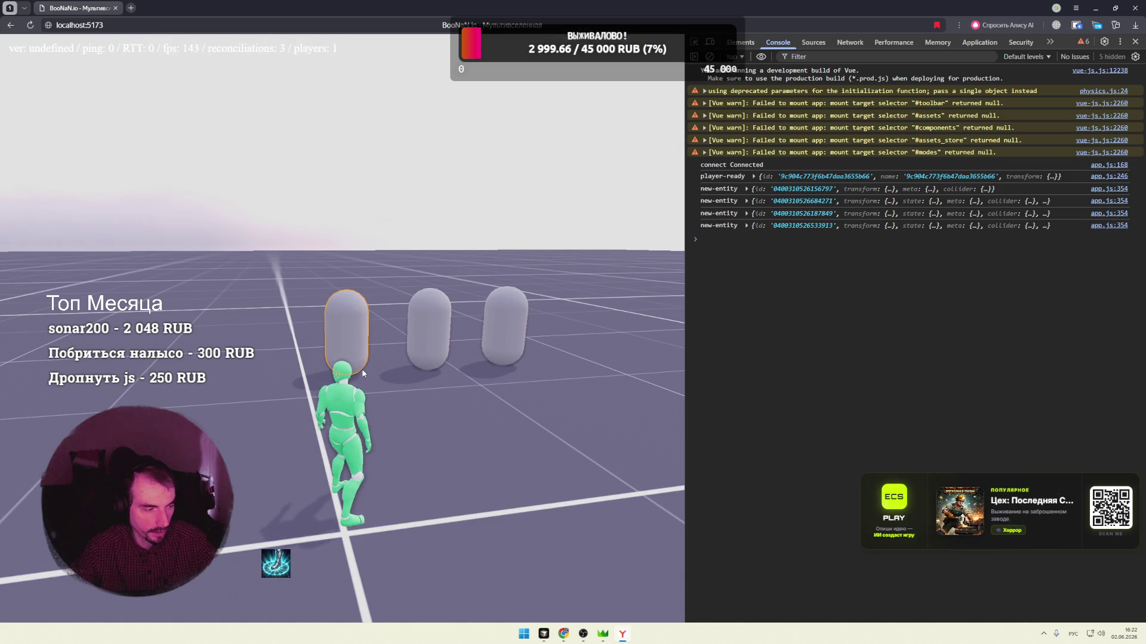
pyautogui.press('d')
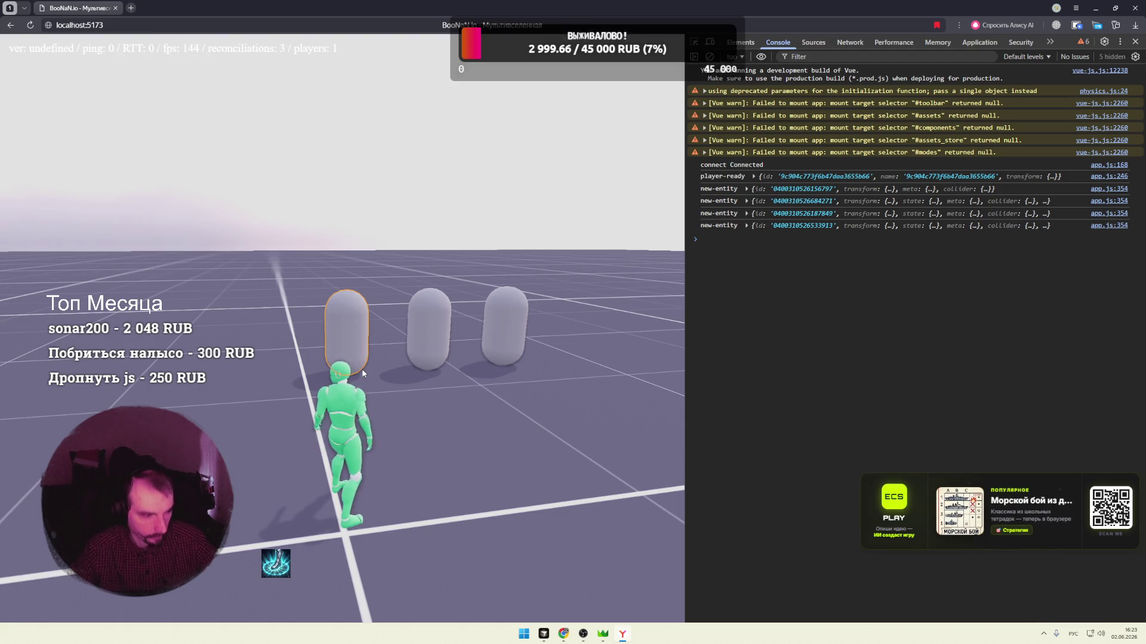
pyautogui.press('d')
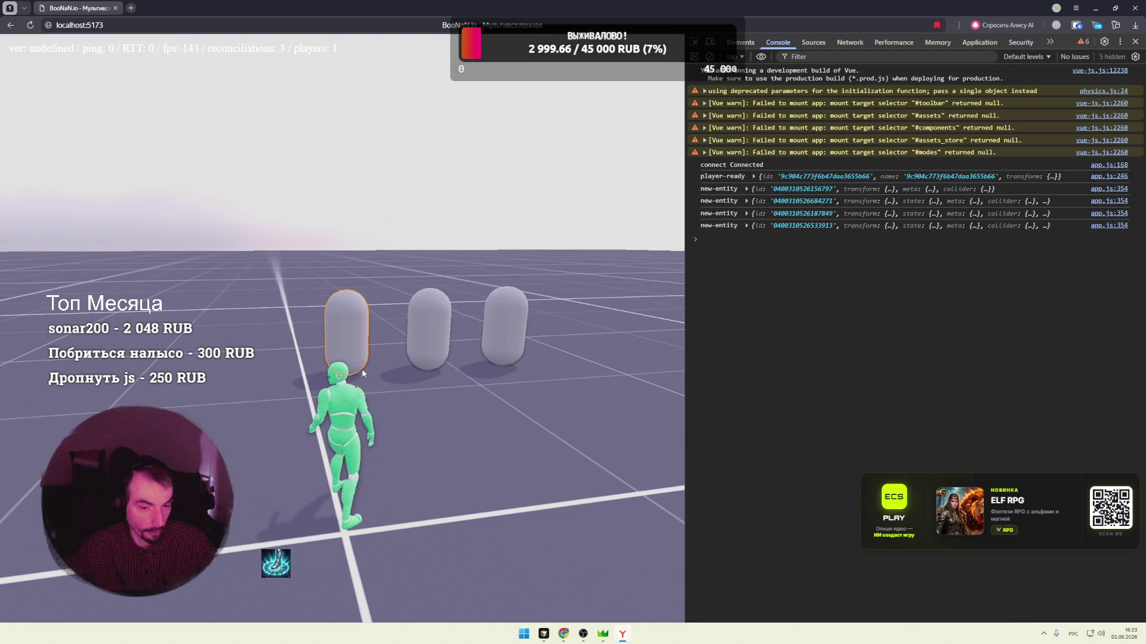
pyautogui.press('w')
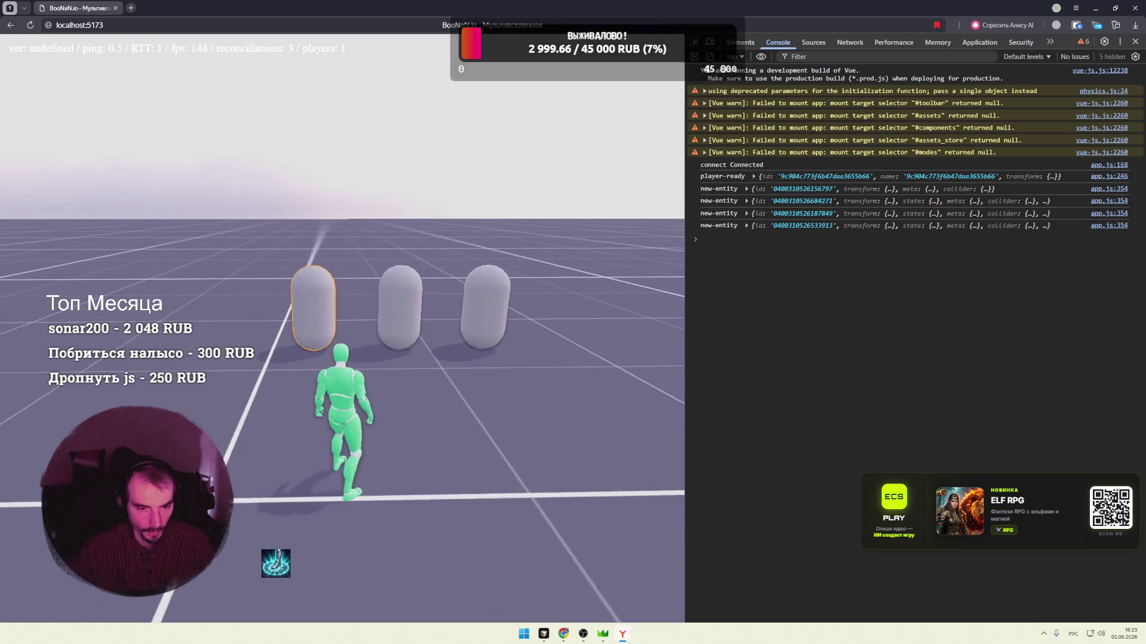
pyautogui.press('s')
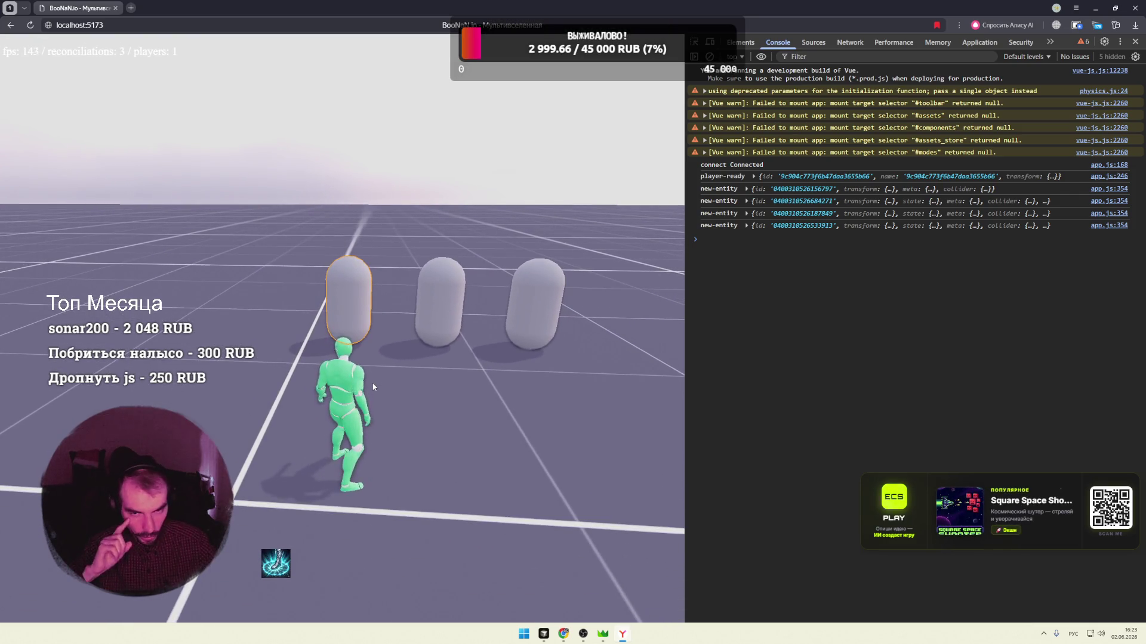
# - Orbit the camera and run the character forward past the capsules, turning right along the way
pyautogui.moveTo(368, 382)
pyautogui.mouseDown()
pyautogui.moveTo(549, 359)
pyautogui.moveTo(375, 363)
pyautogui.mouseUp()
pyautogui.press('w')
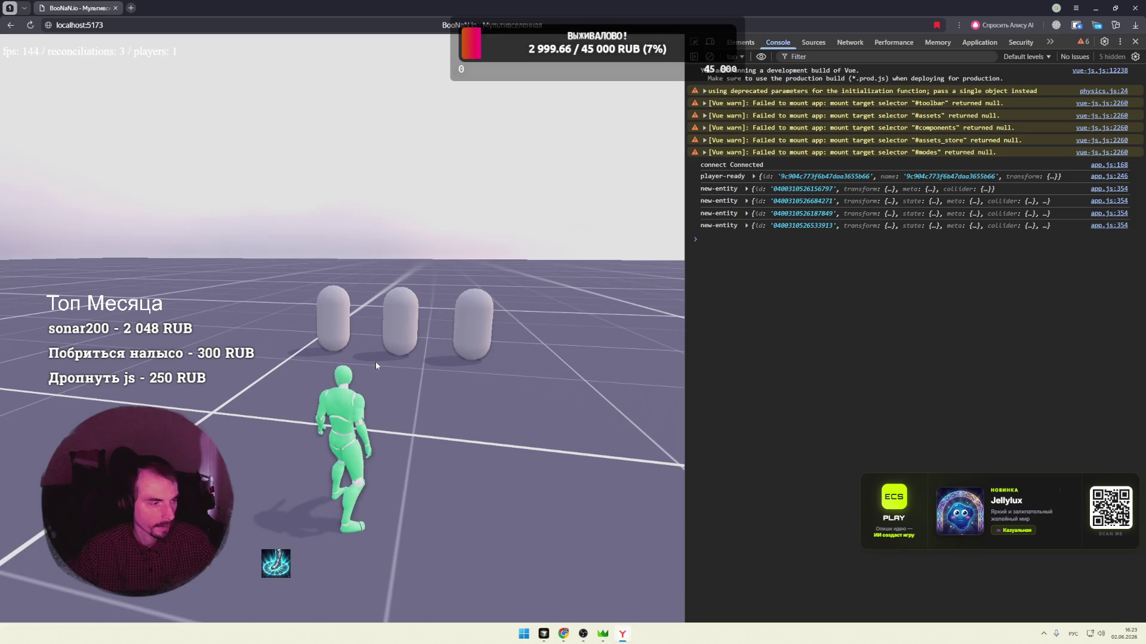
pyautogui.press('d')
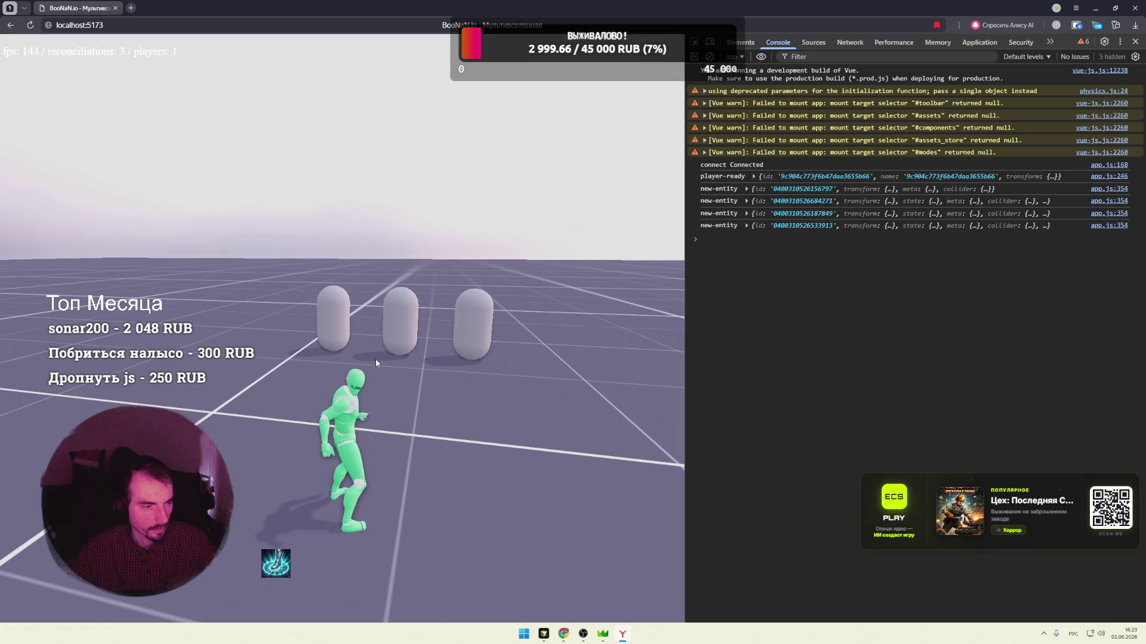
pyautogui.press('w')
pyautogui.press('d')
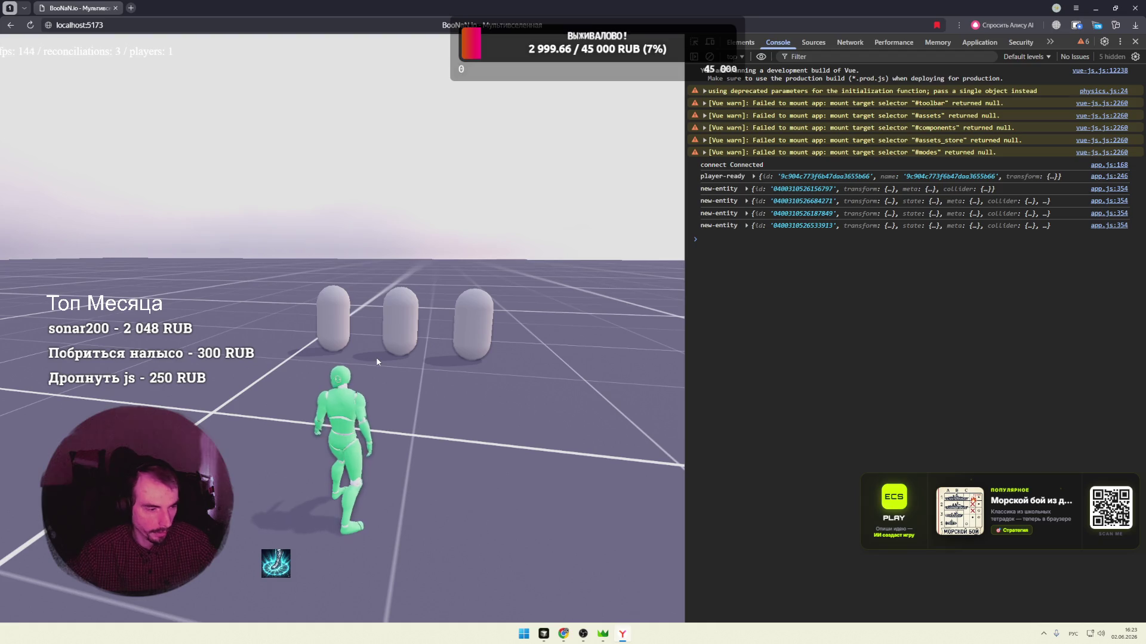
pyautogui.press('d')
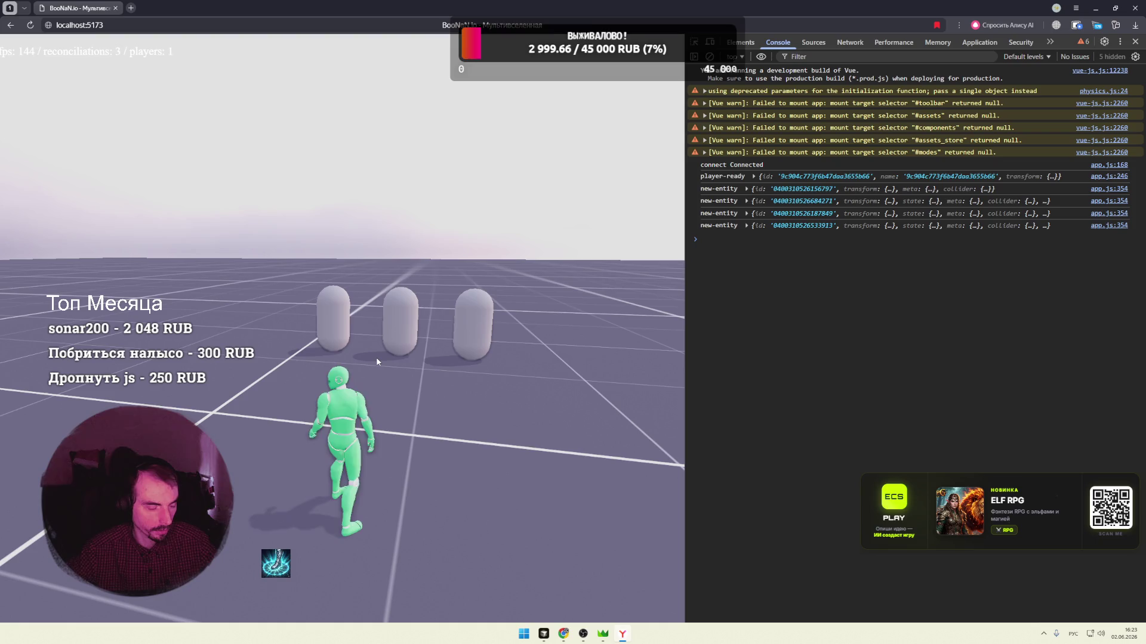
pyautogui.press('w')
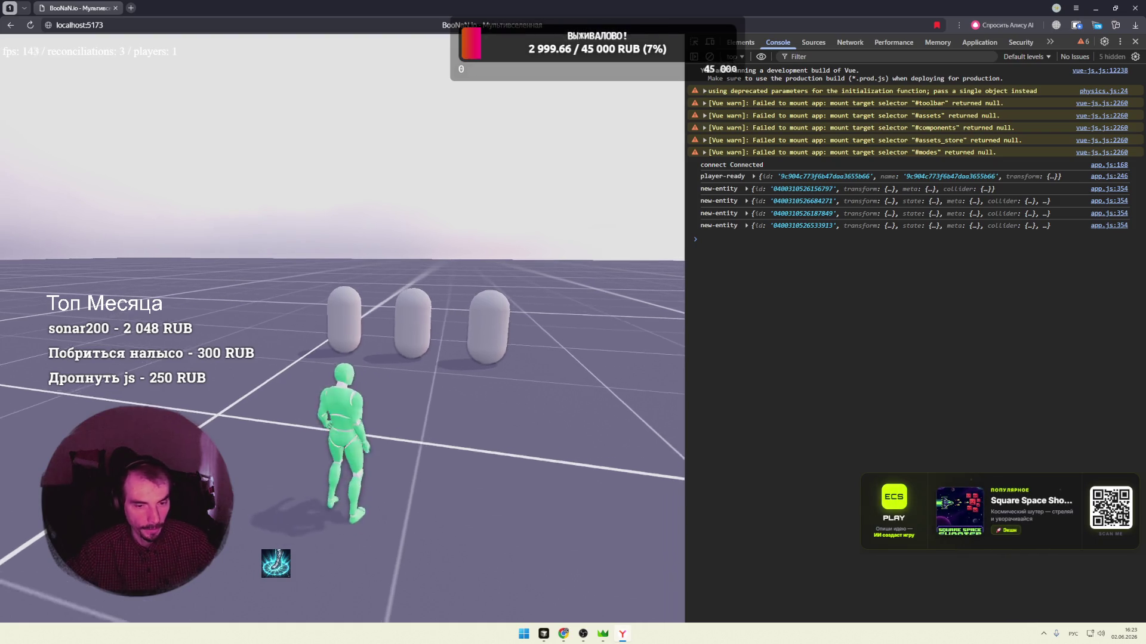
pyautogui.press('w')
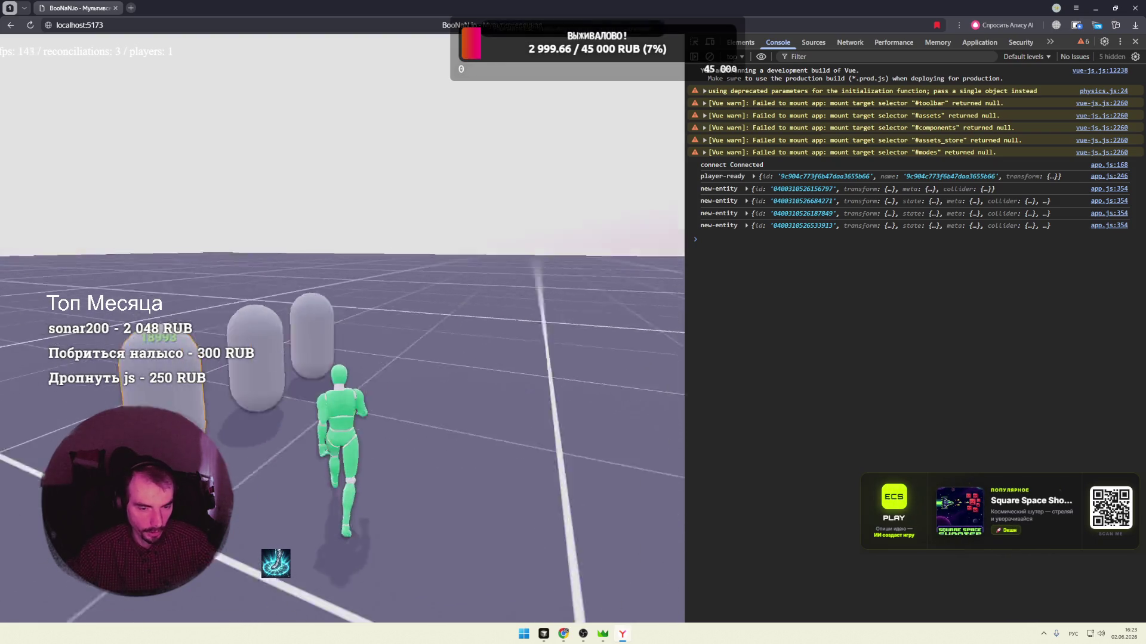
# - Steer the camera with mouse-look around the capsules, then bring the Synty store Chrome window forward
pyautogui.click(362, 378)
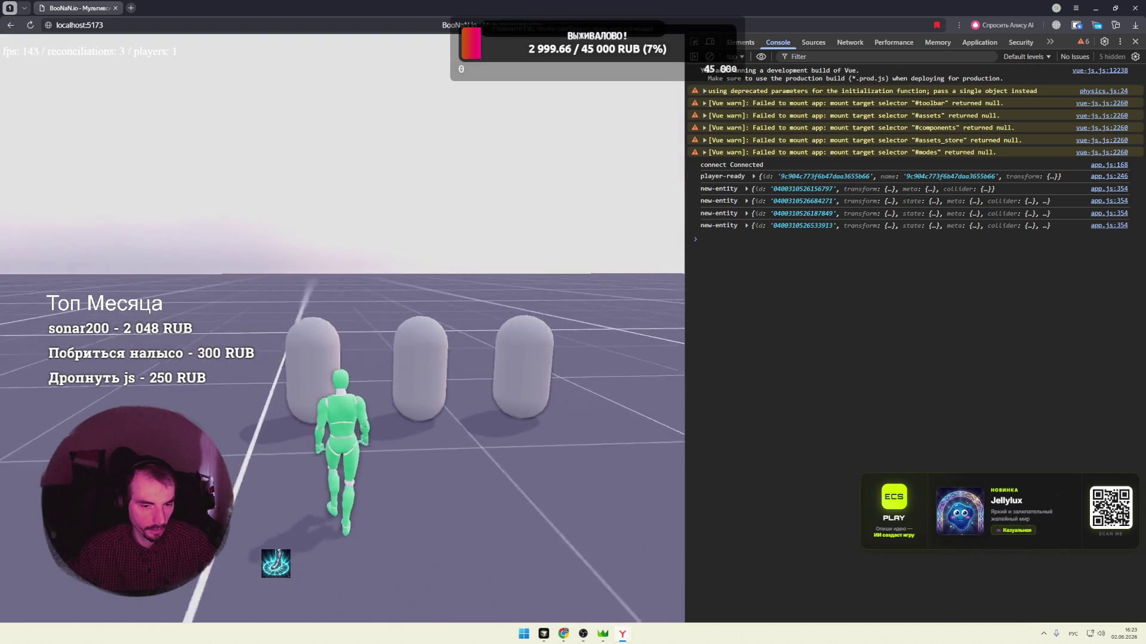
pyautogui.press('w')
pyautogui.press('Escape')
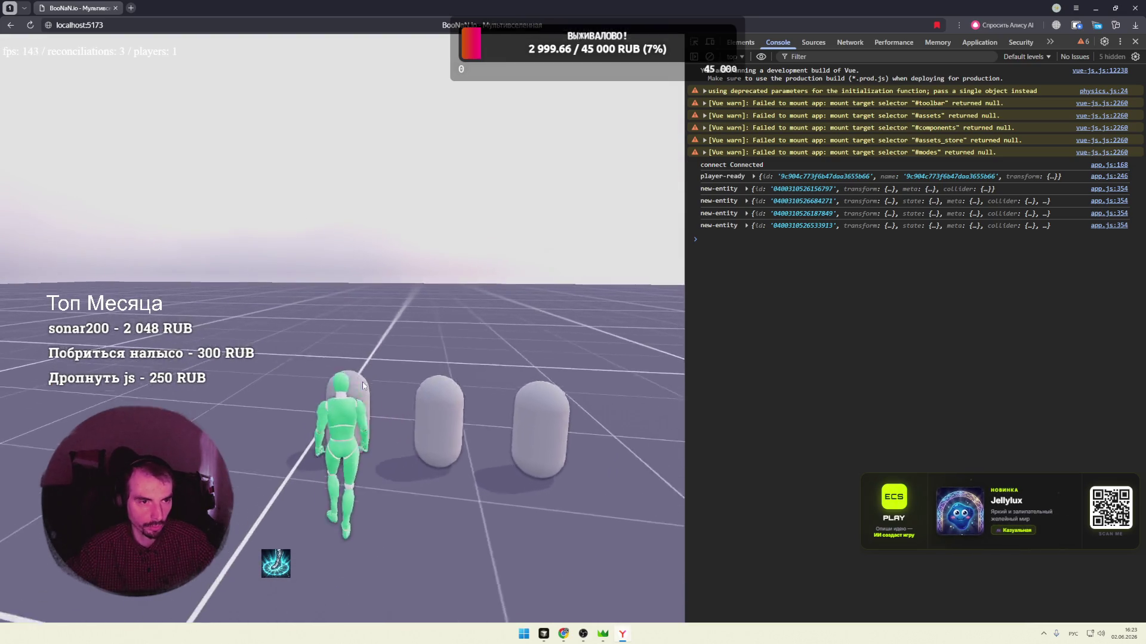
pyautogui.click(367, 378)
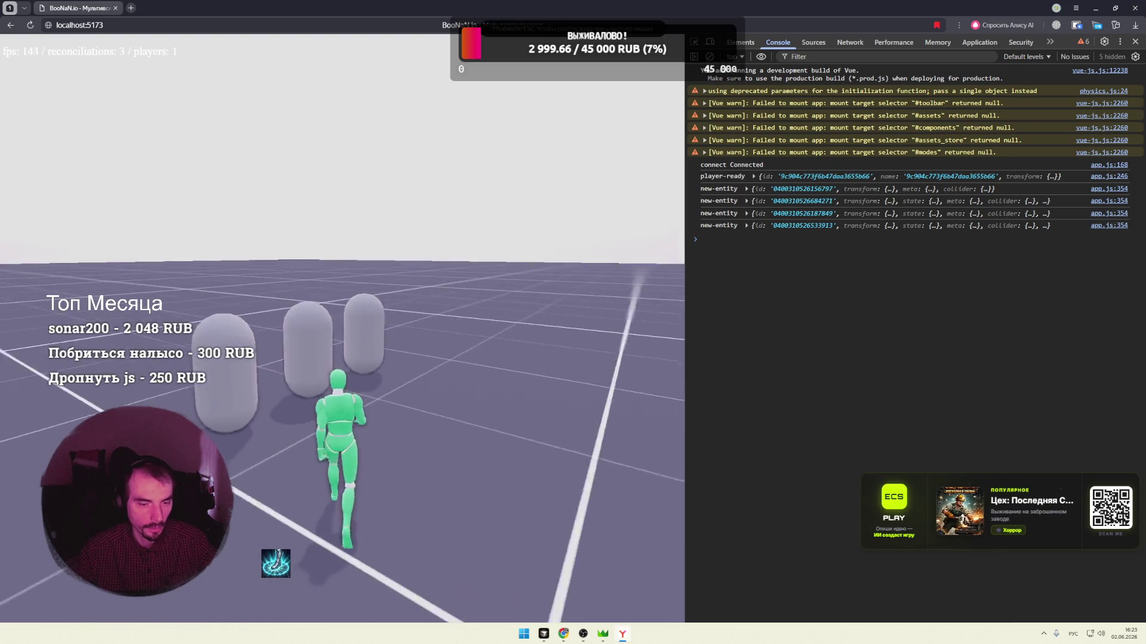
pyautogui.press('Escape')
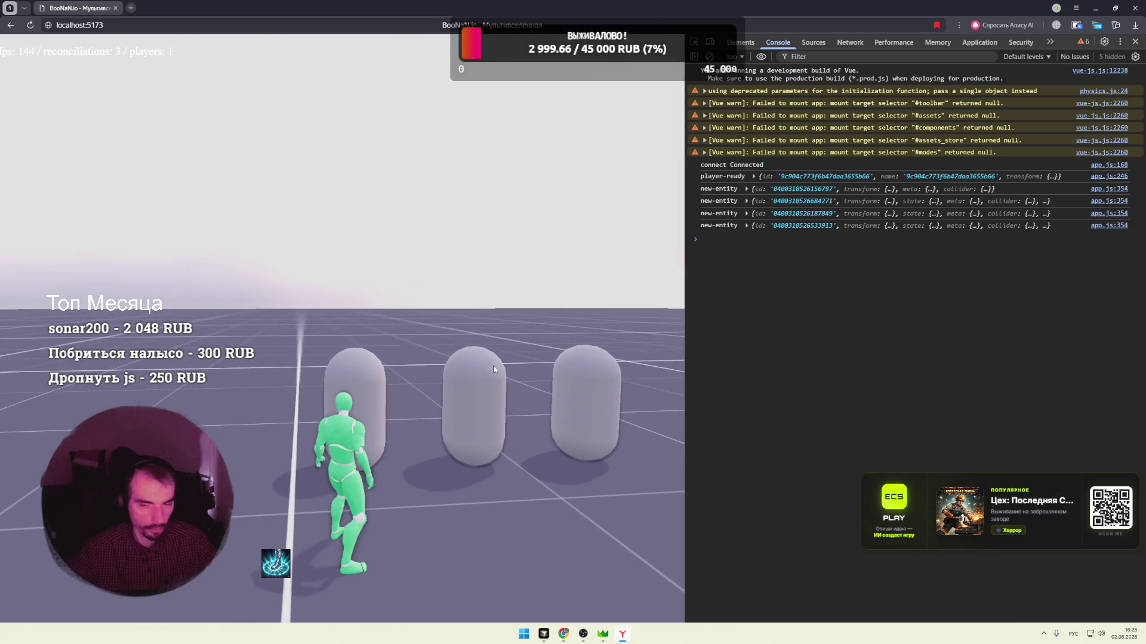
pyautogui.hotkey('alt', 'Tab')
pyautogui.click(637, 316)
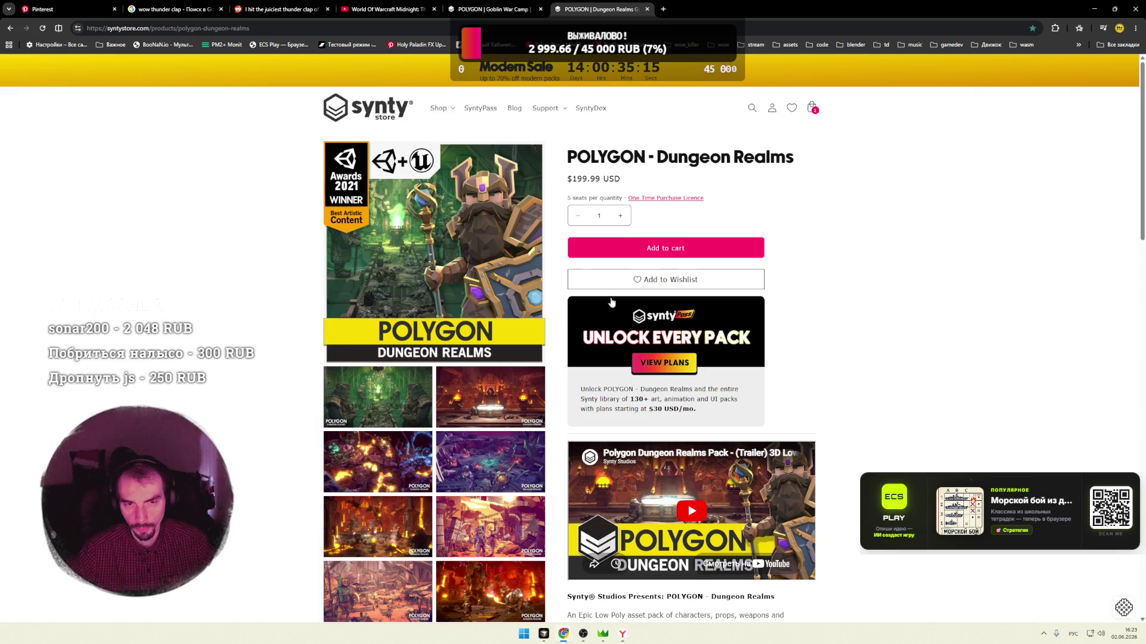
# - Go from the Goblin War Camp page to the World of Warcraft video, rewind, play, then pause it
pyautogui.click(490, 5)
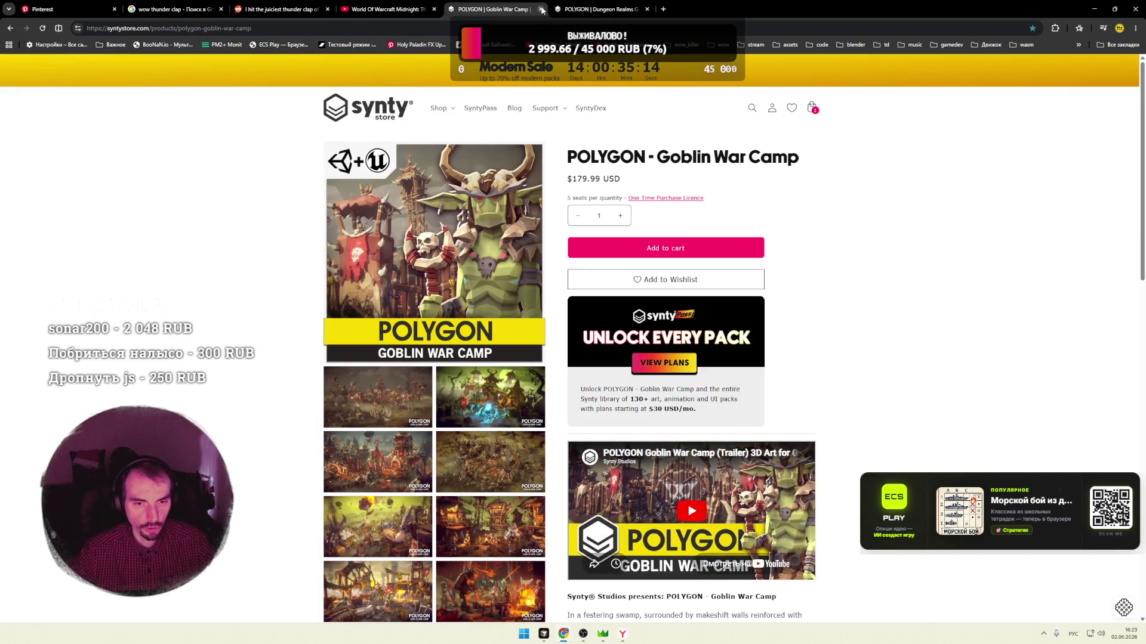
pyautogui.click(376, 7)
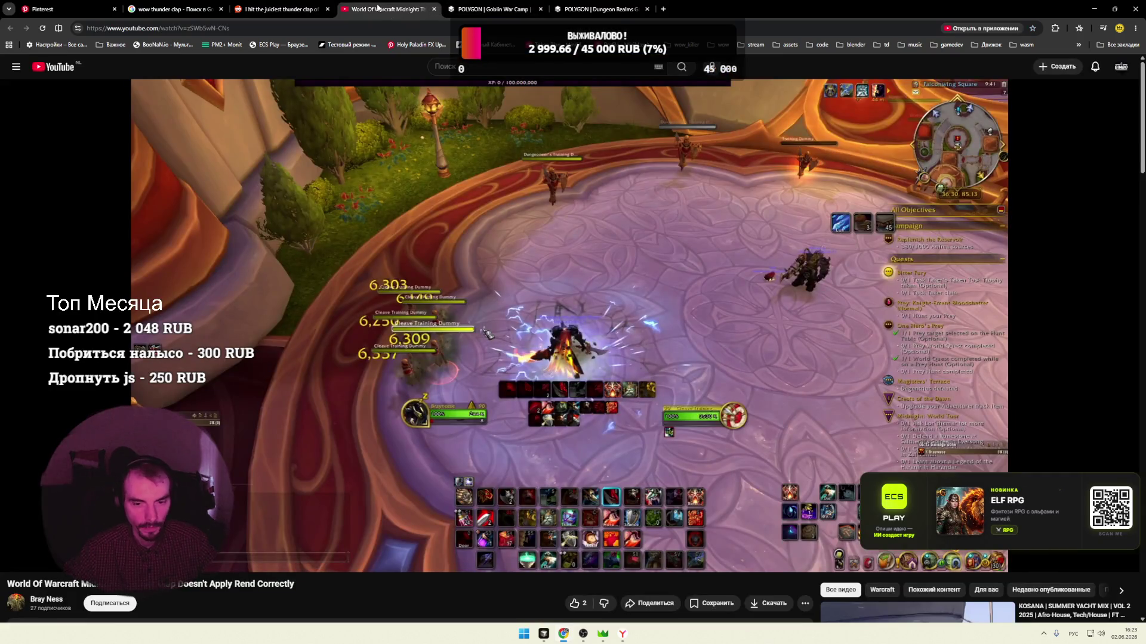
pyautogui.moveTo(379, 393)
pyautogui.press('Left')
pyautogui.press('space')
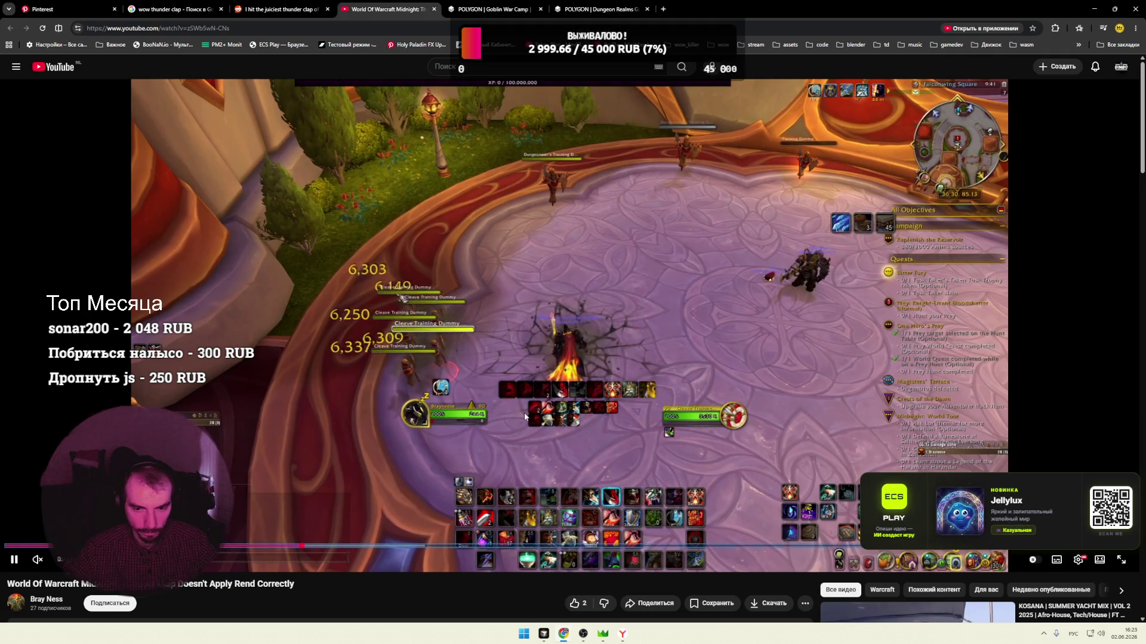
pyautogui.click(668, 294)
# - Return to the game and walk the character toward the capsules, pausing idle once
pyautogui.hotkey('alt', 'Tab')
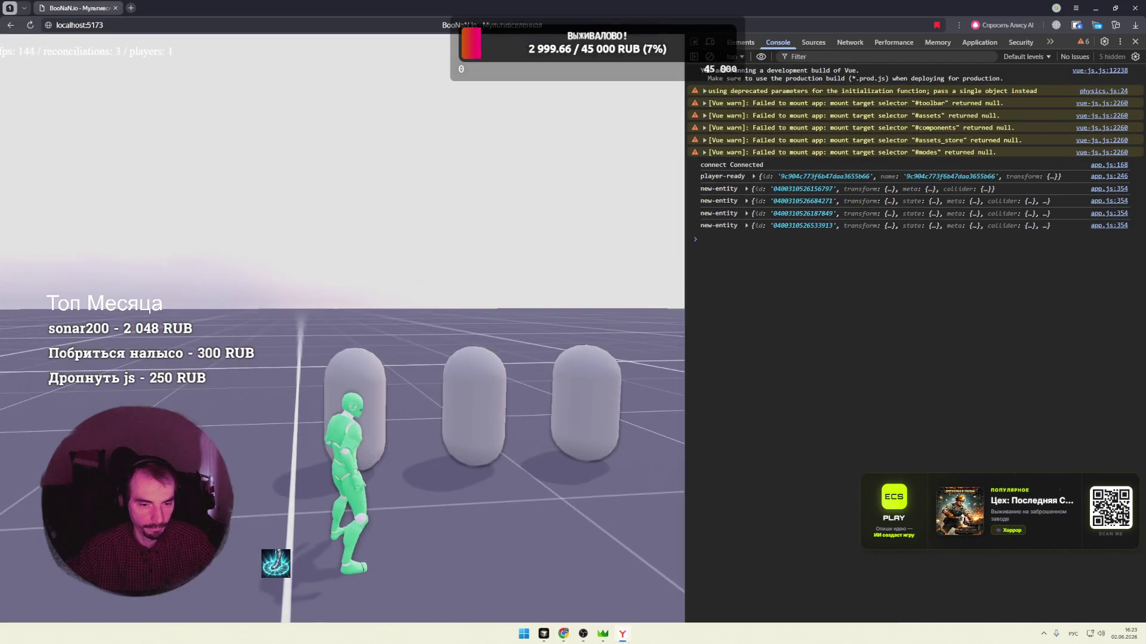
pyautogui.press('w')
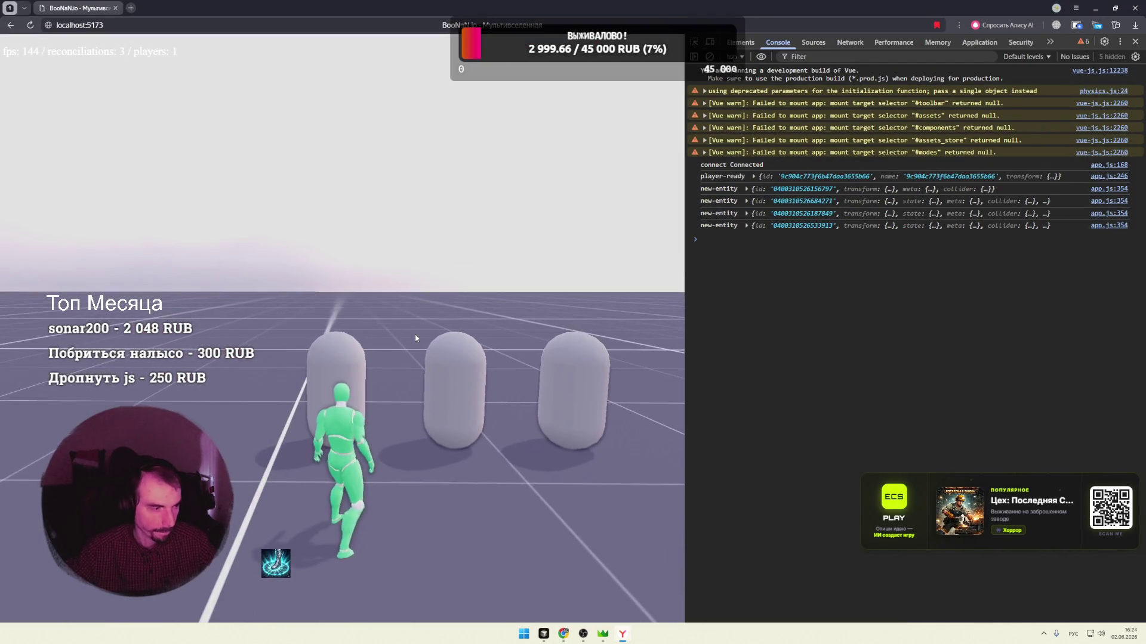
pyautogui.press('w')
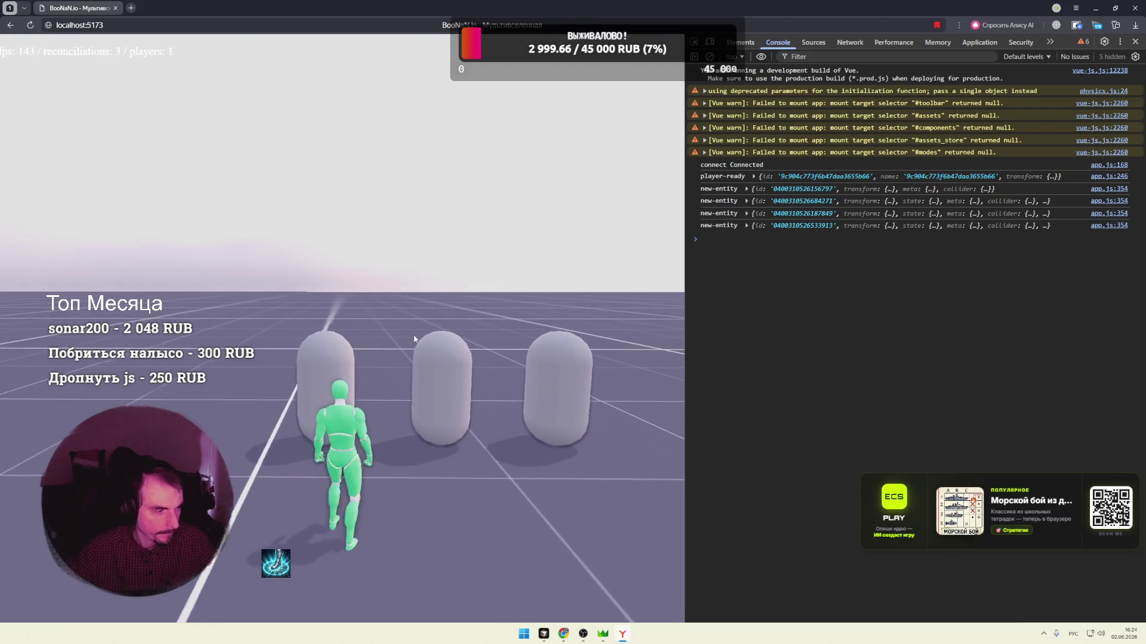
pyautogui.press('w')
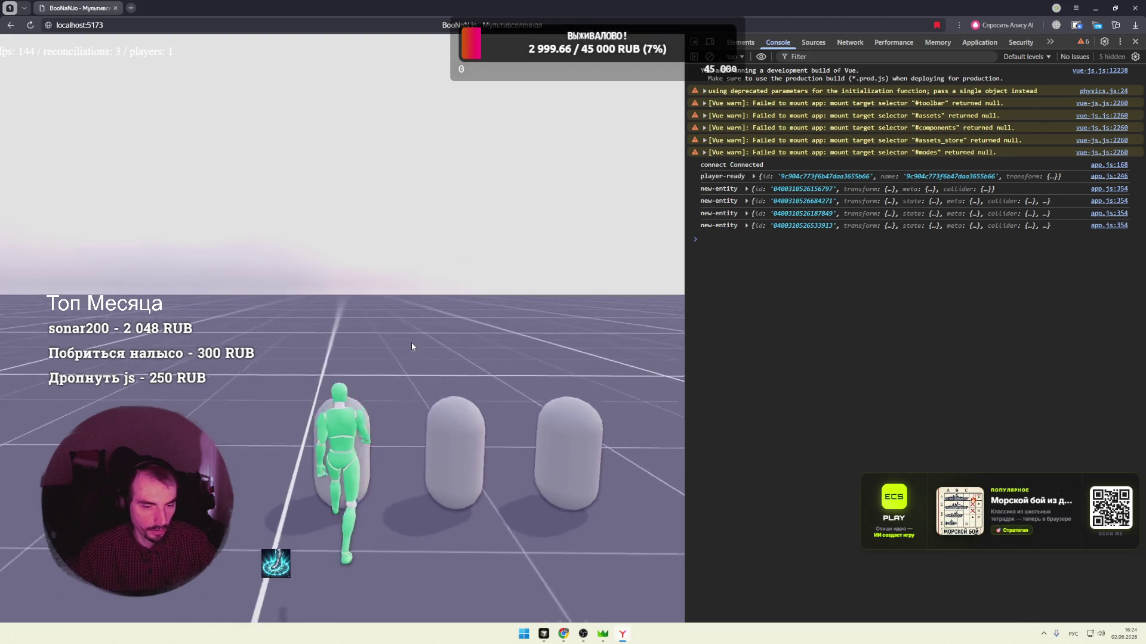
pyautogui.press('s')
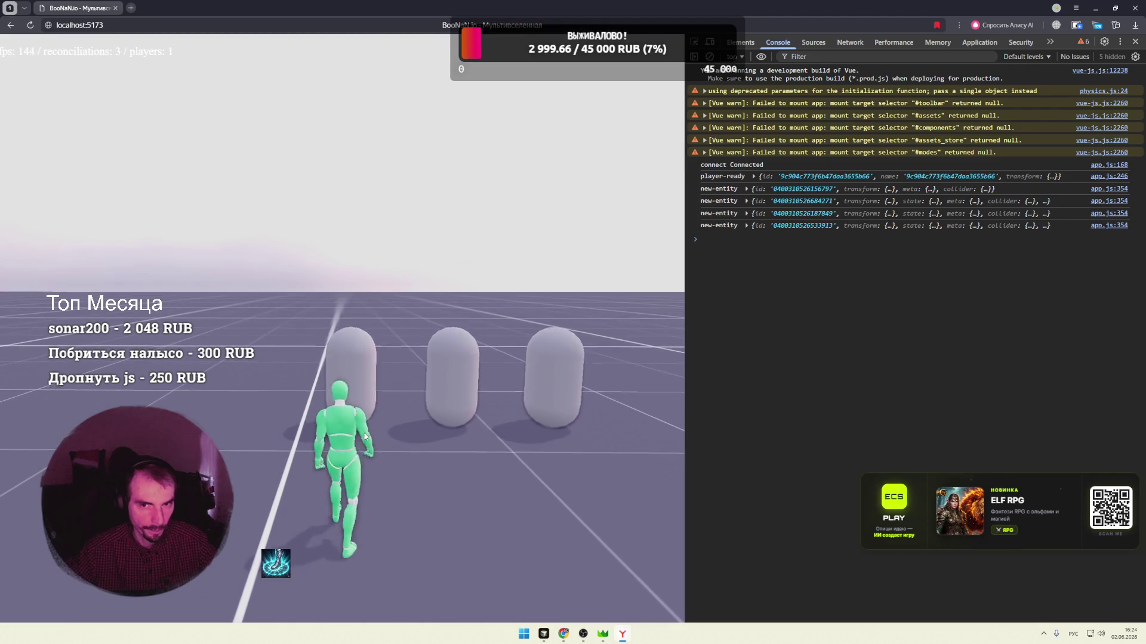
pyautogui.press('w')
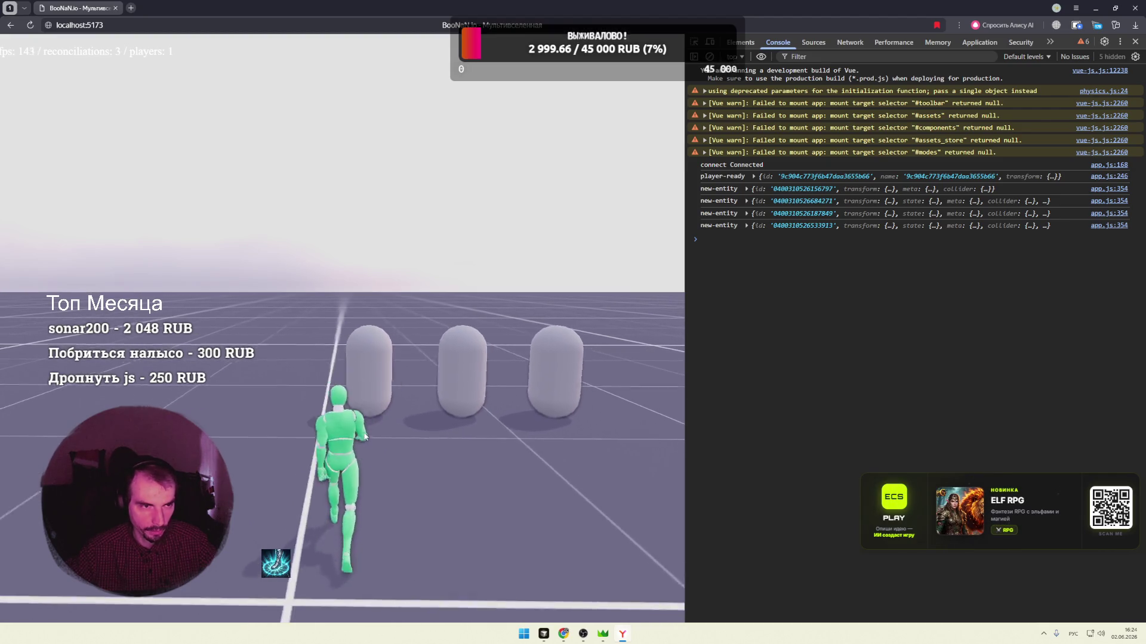
pyautogui.press('w')
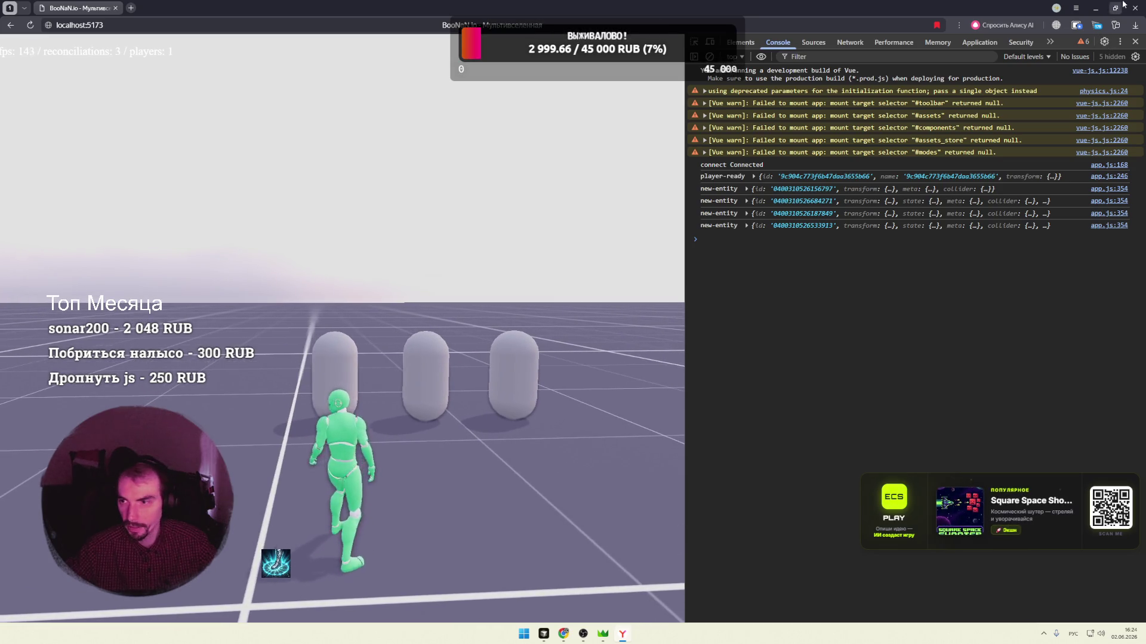
# - Minimize the game, restore the DungeonsMasters editor, and switch to TODO.todo
pyautogui.click(1096, 8)
pyautogui.click(1094, 8)
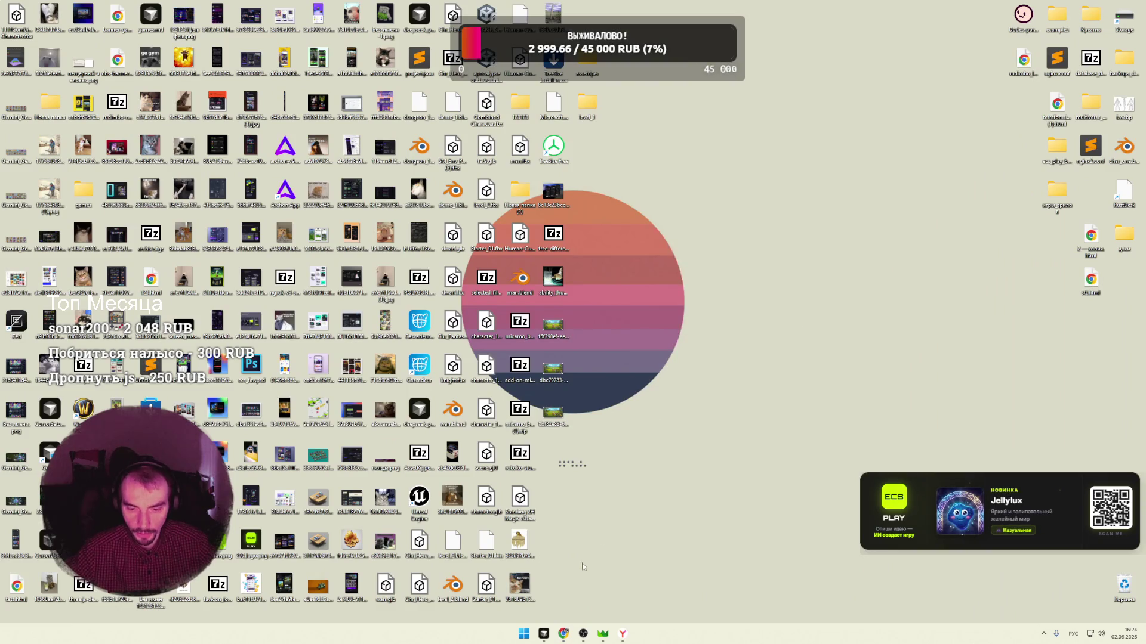
pyautogui.moveTo(583, 633)
pyautogui.moveTo(544, 634)
pyautogui.click(502, 586)
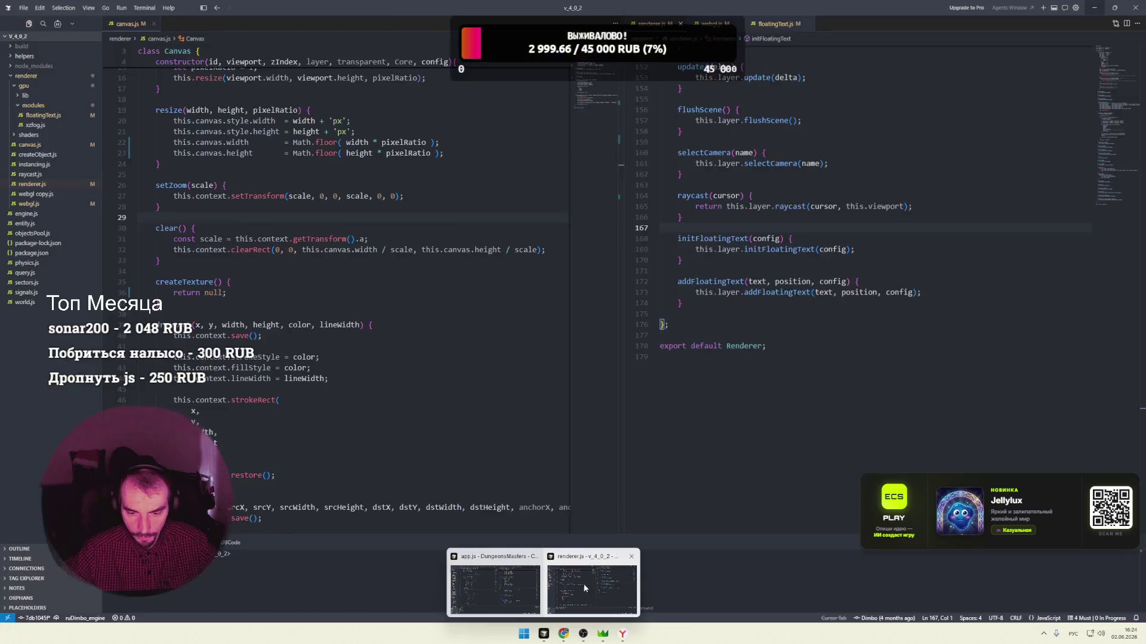
pyautogui.hotkey('ctrl', 'Tab')
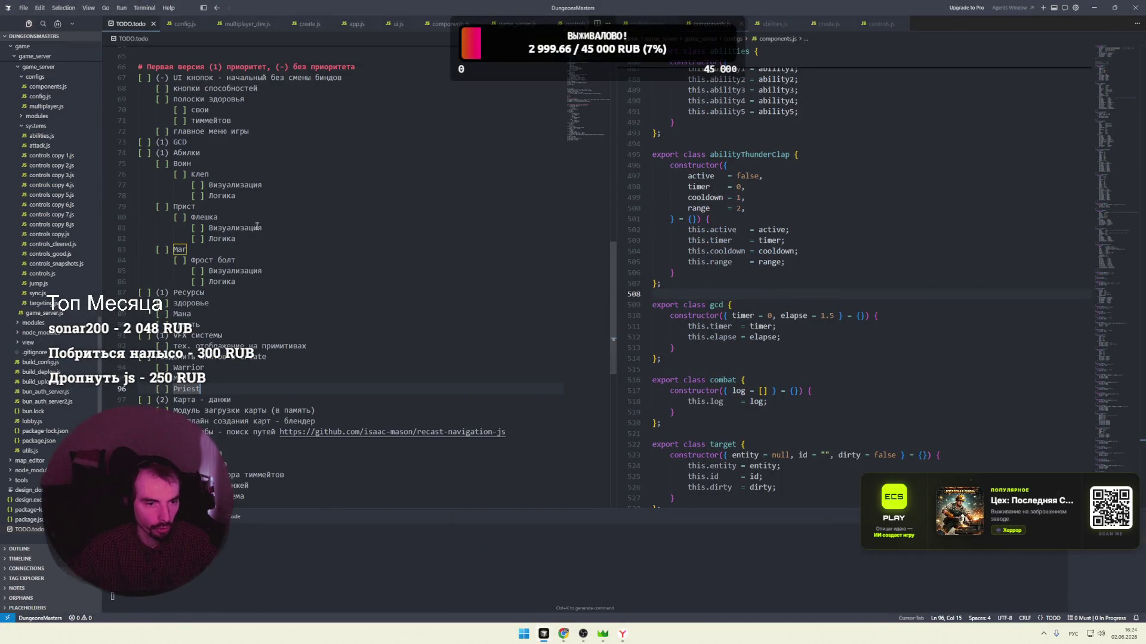
# - Change the TODO item on line 76 under Воин from 'Анимации' to 'Тестовые анимации'
pyautogui.scroll(2, 278, 277)
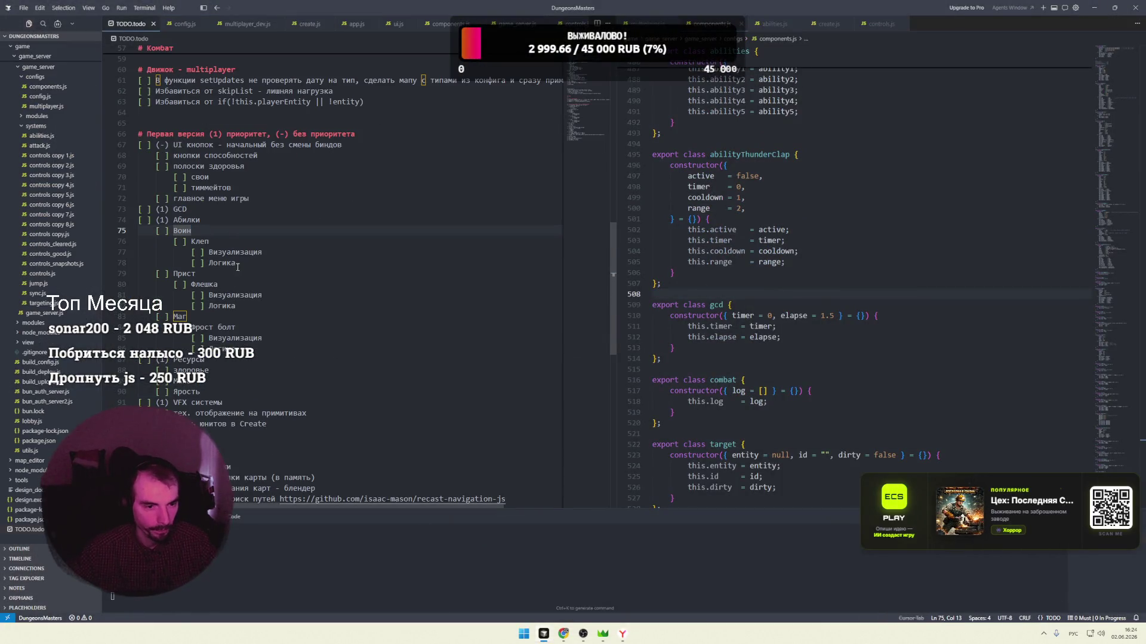
pyautogui.click(234, 236)
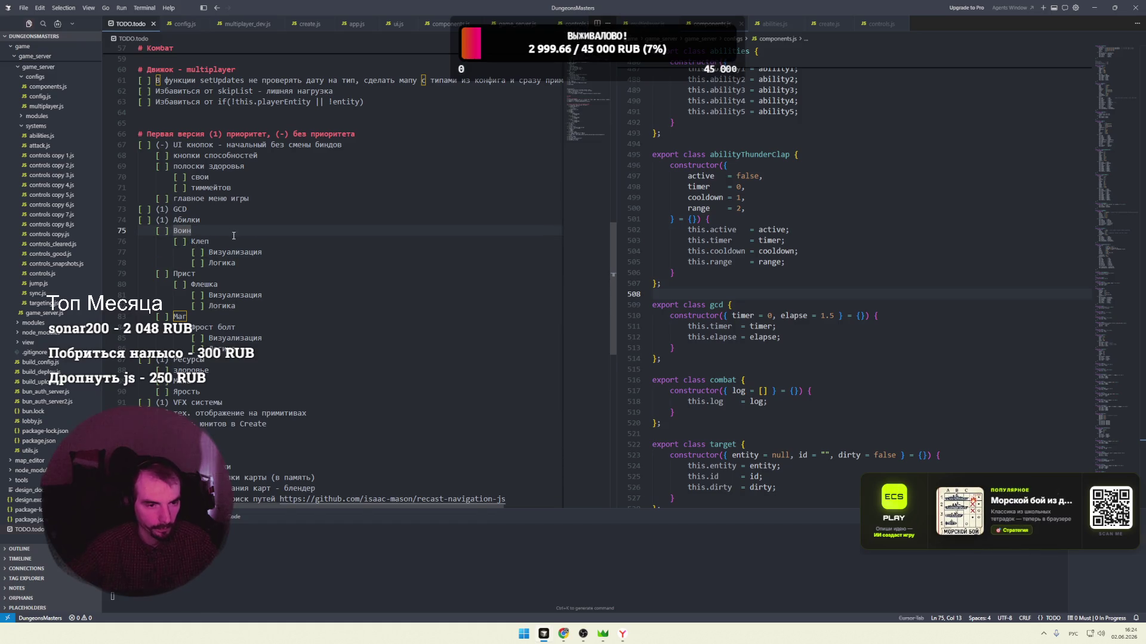
pyautogui.press('Return')
pyautogui.hotkey('alt', 'shift')
pyautogui.write('[ ] ')
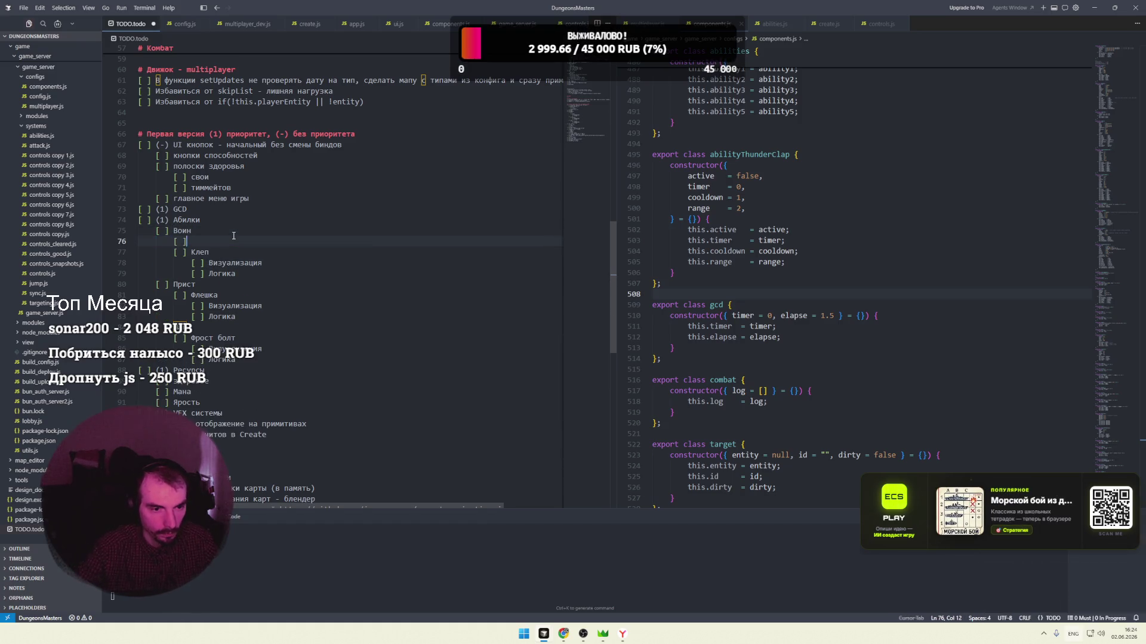
pyautogui.write('Анимации')
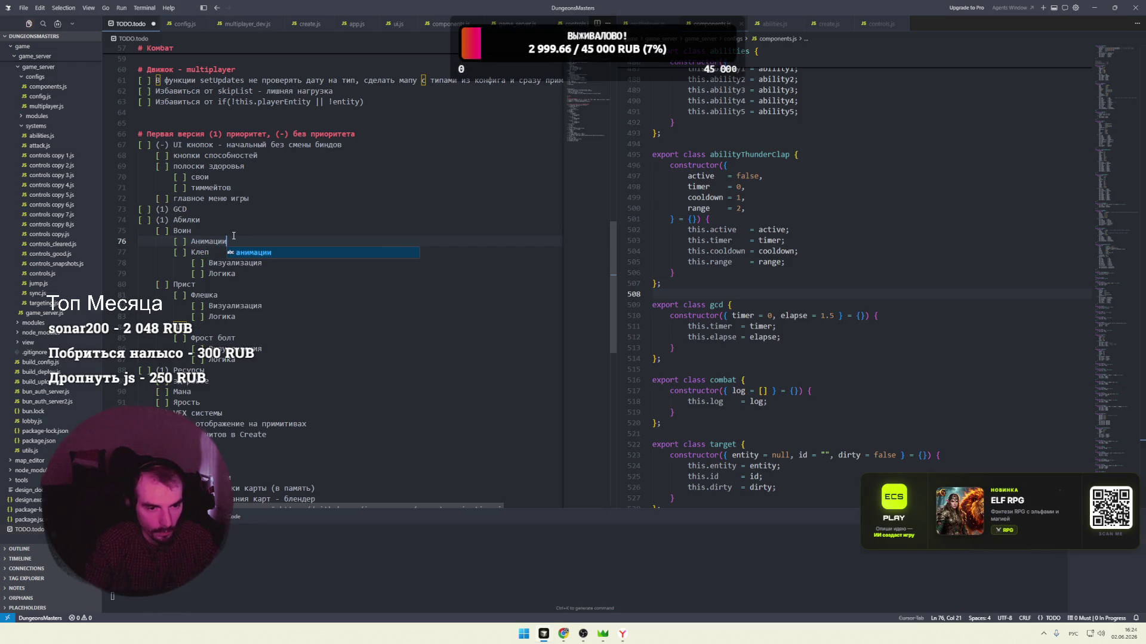
pyautogui.hotkey('ctrl', 'z')
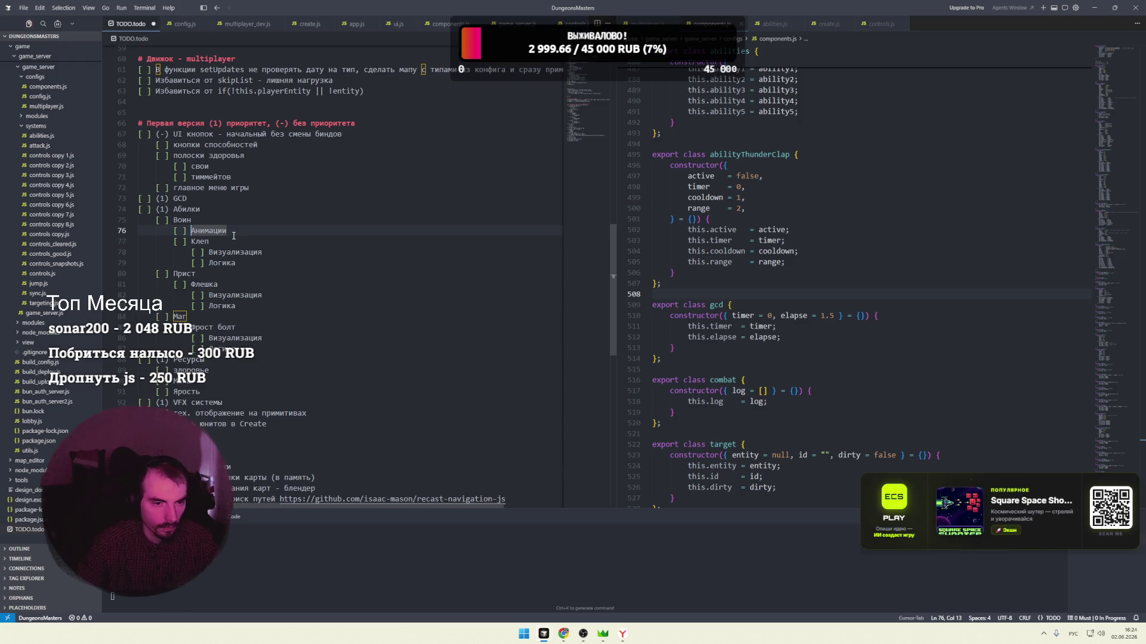
pyautogui.write('Тестовые ')
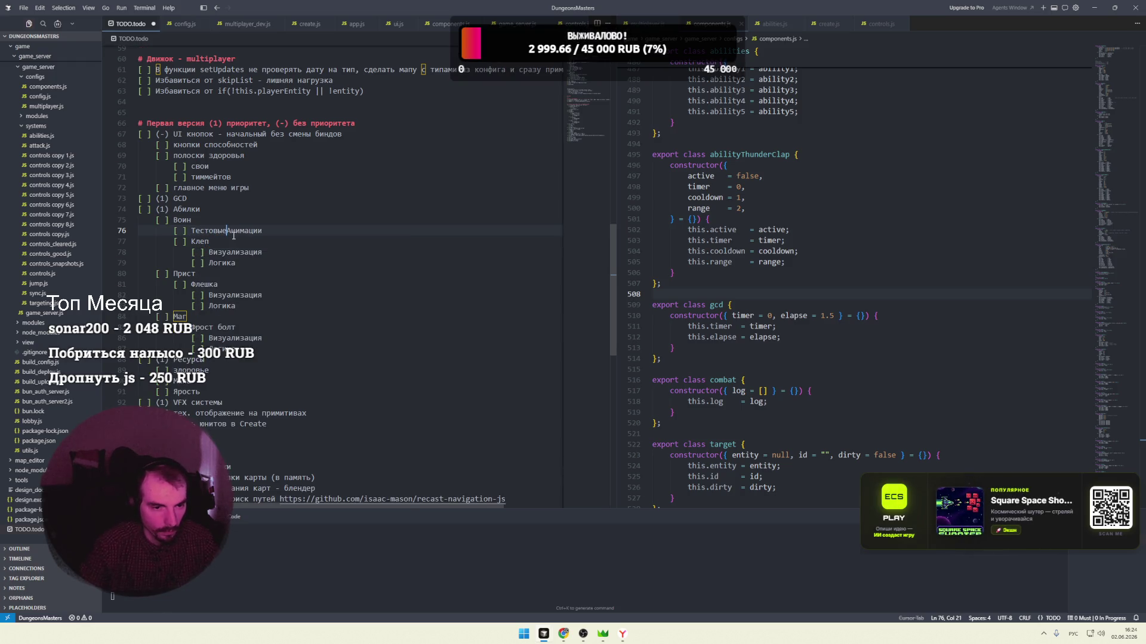
pyautogui.write('а')
pyautogui.press('Delete')
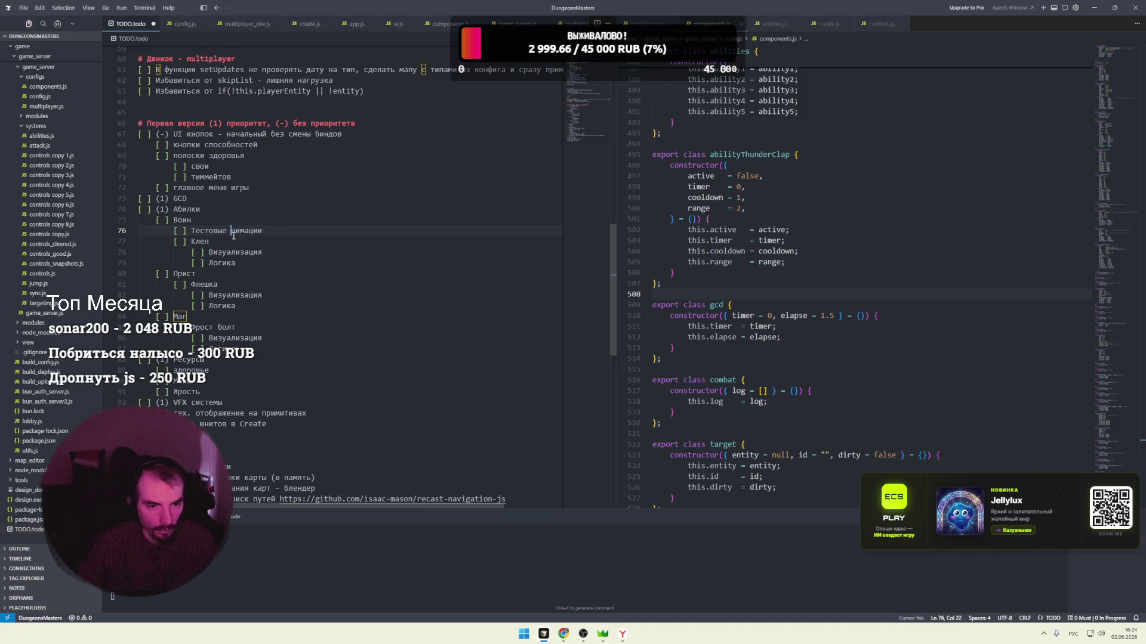
pyautogui.click(284, 225)
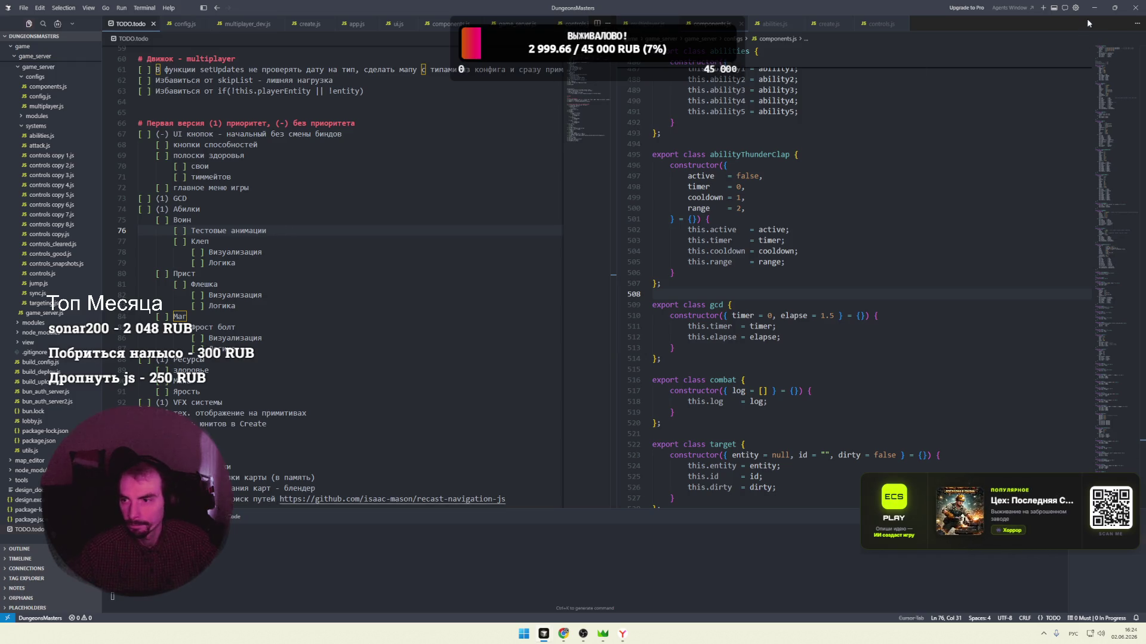
pyautogui.press('super+d')
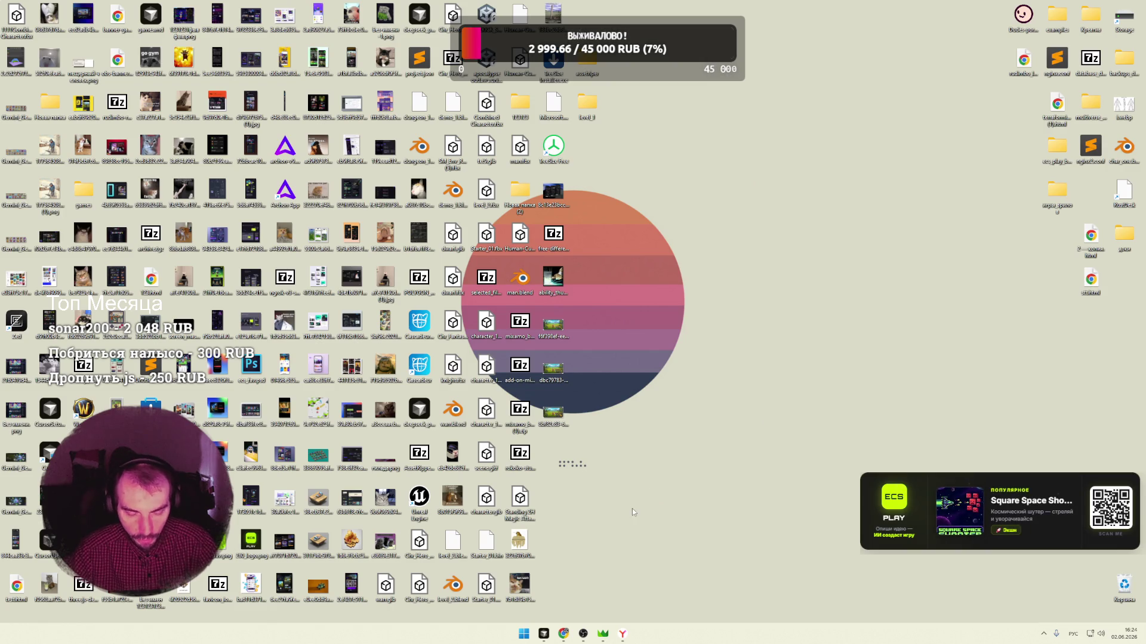
pyautogui.moveTo(543, 631)
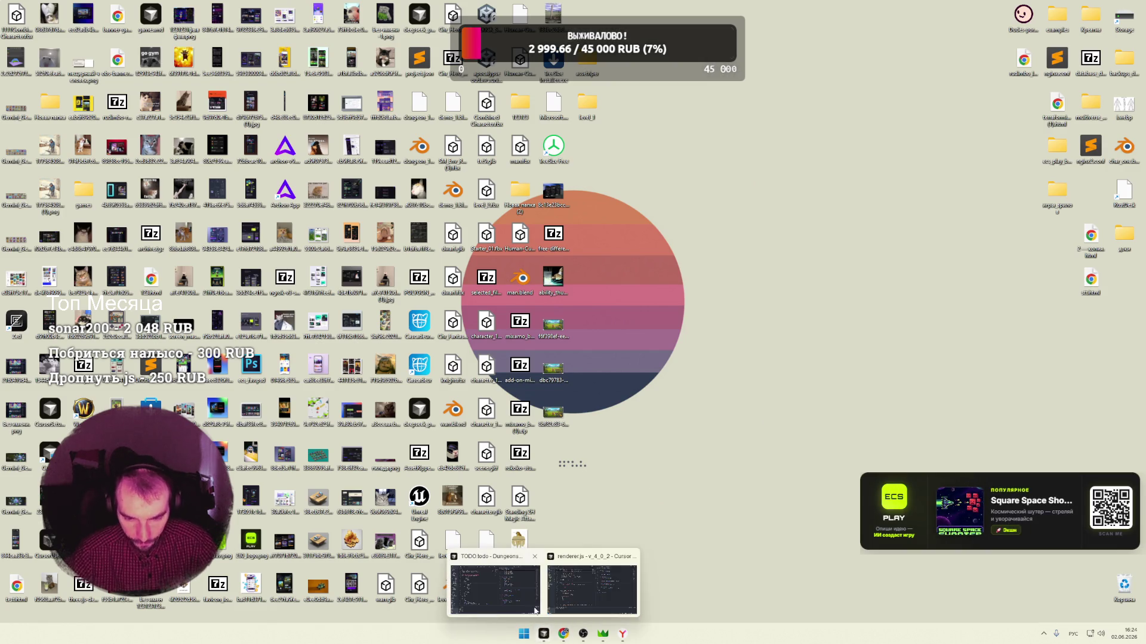
pyautogui.click(591, 588)
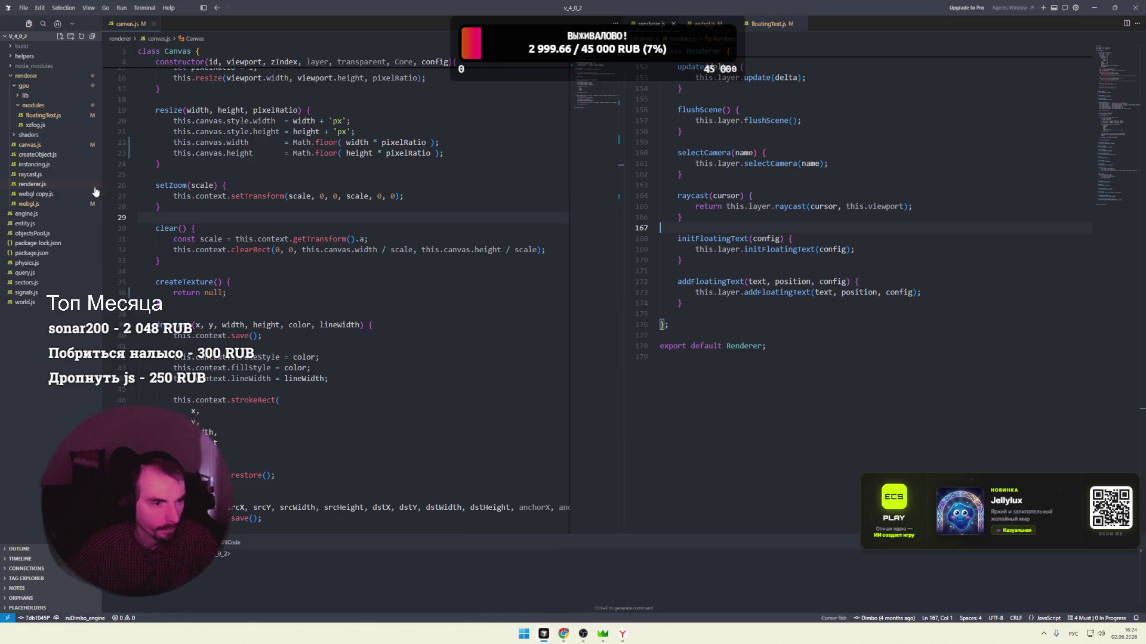
pyautogui.click(543, 633)
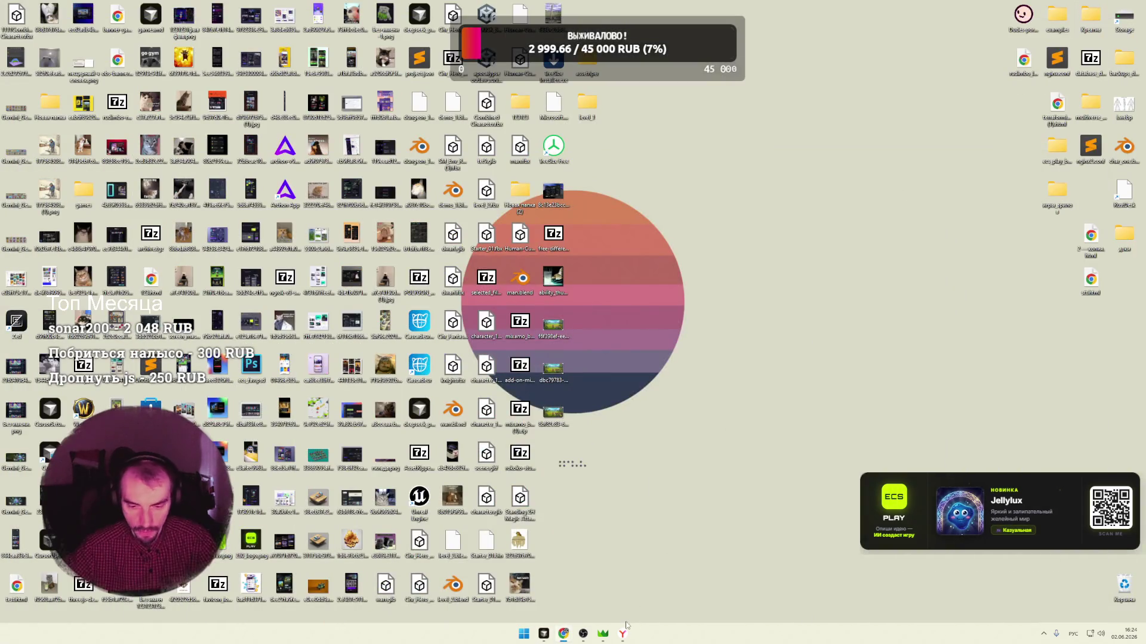
pyautogui.click(543, 634)
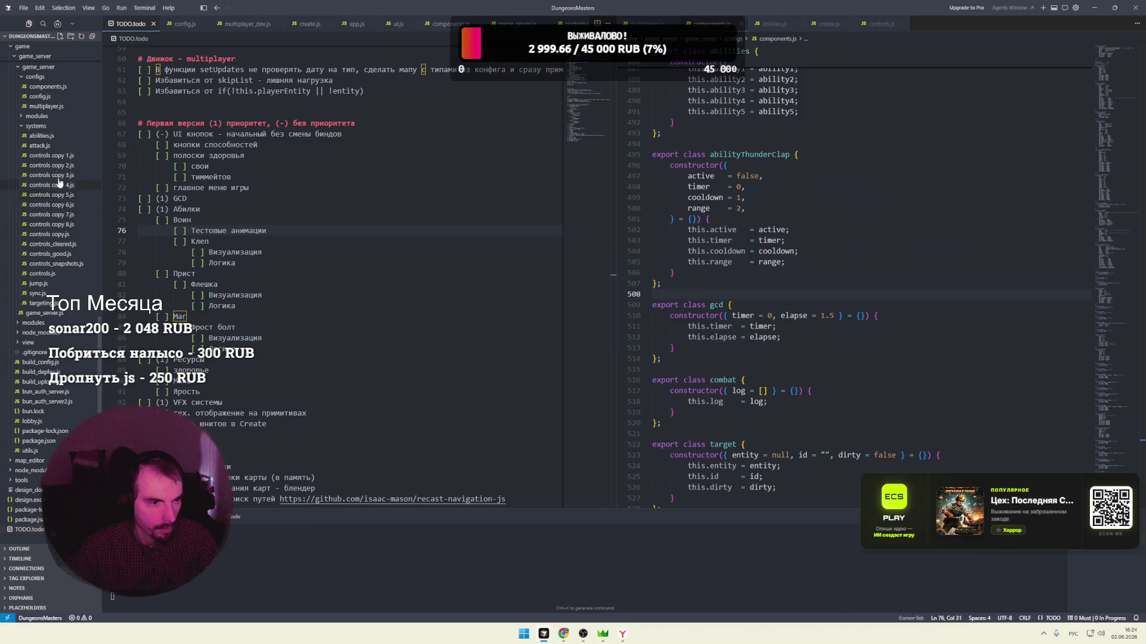
pyautogui.rightClick(54, 159)
# - Reveal controls copy 1.js in File Explorer and navigate to game › client_server › client › public › models
pyautogui.click(99, 209)
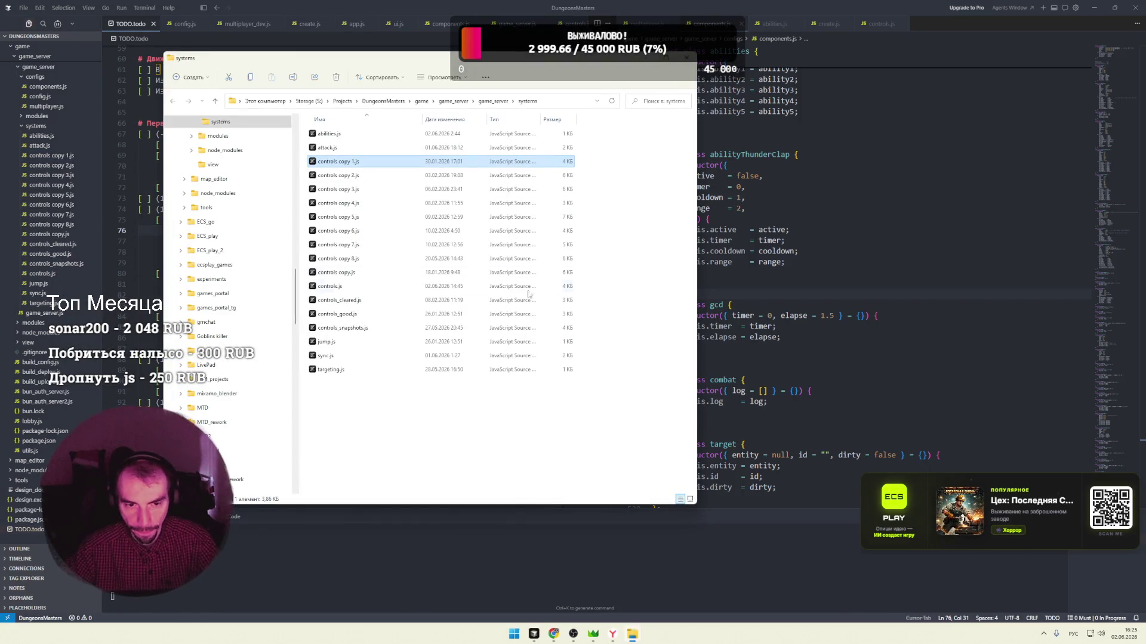
pyautogui.click(490, 101)
pyautogui.click(421, 101)
pyautogui.doubleClick(328, 133)
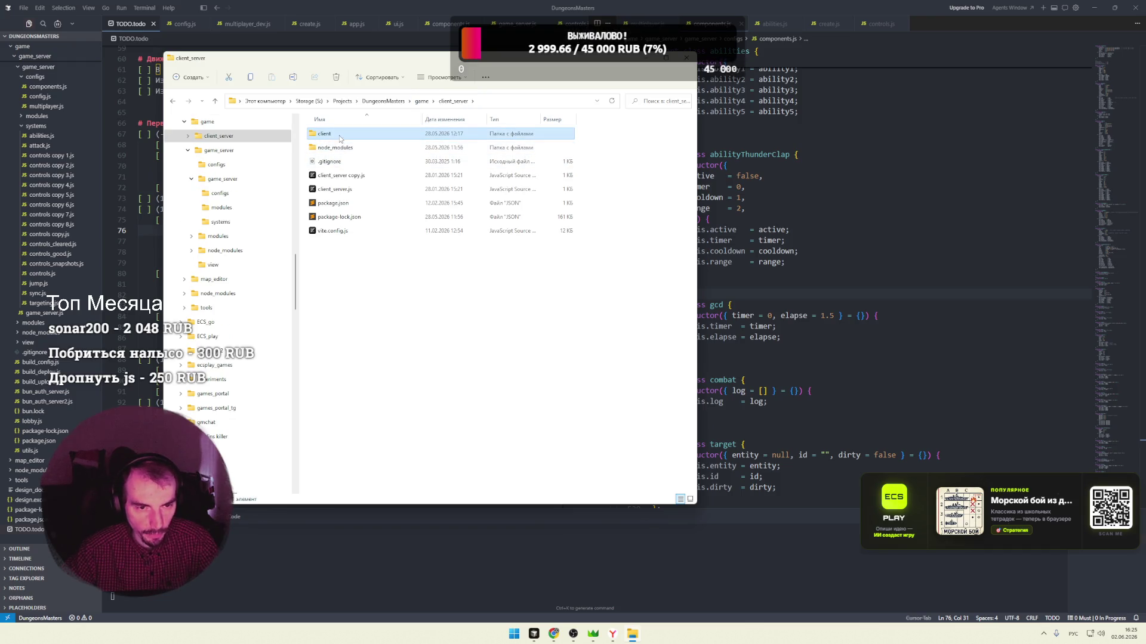
pyautogui.doubleClick(332, 135)
pyautogui.doubleClick(333, 135)
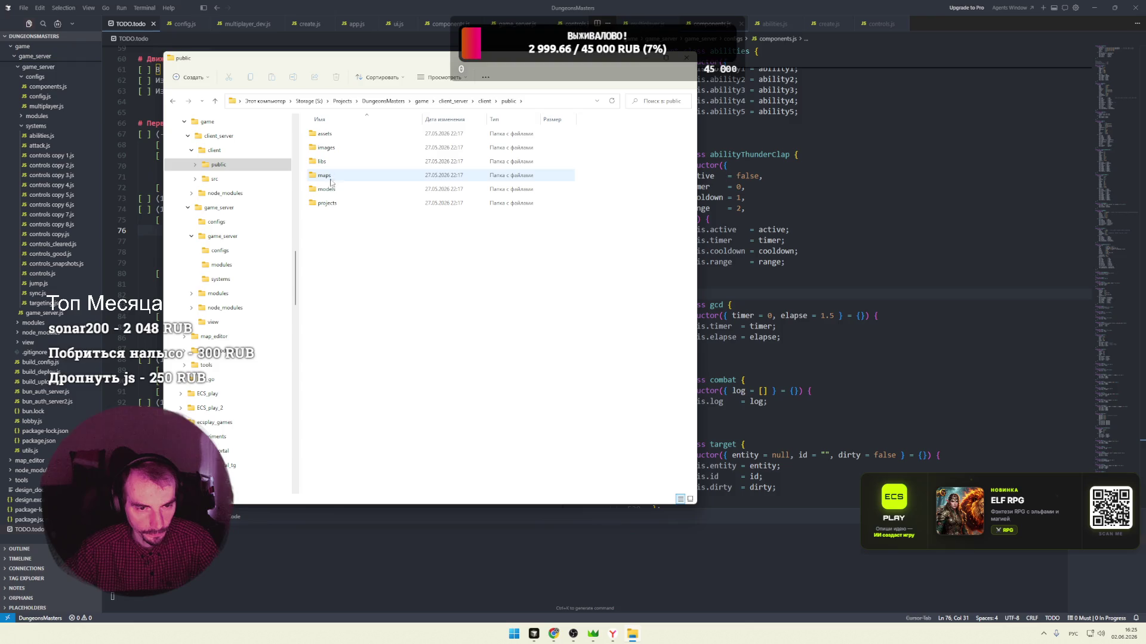
pyautogui.doubleClick(332, 189)
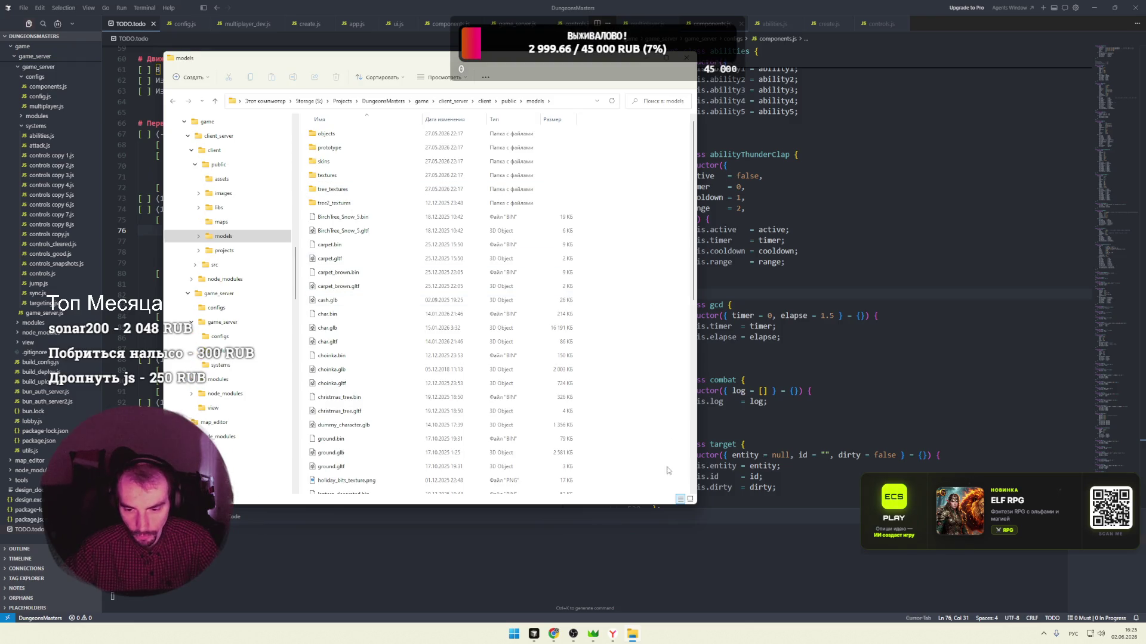
# - Switch to Large icons, open skins, and preview dummy_alpha_mark_one.glb in 3D Viewer
pyautogui.click(690, 500)
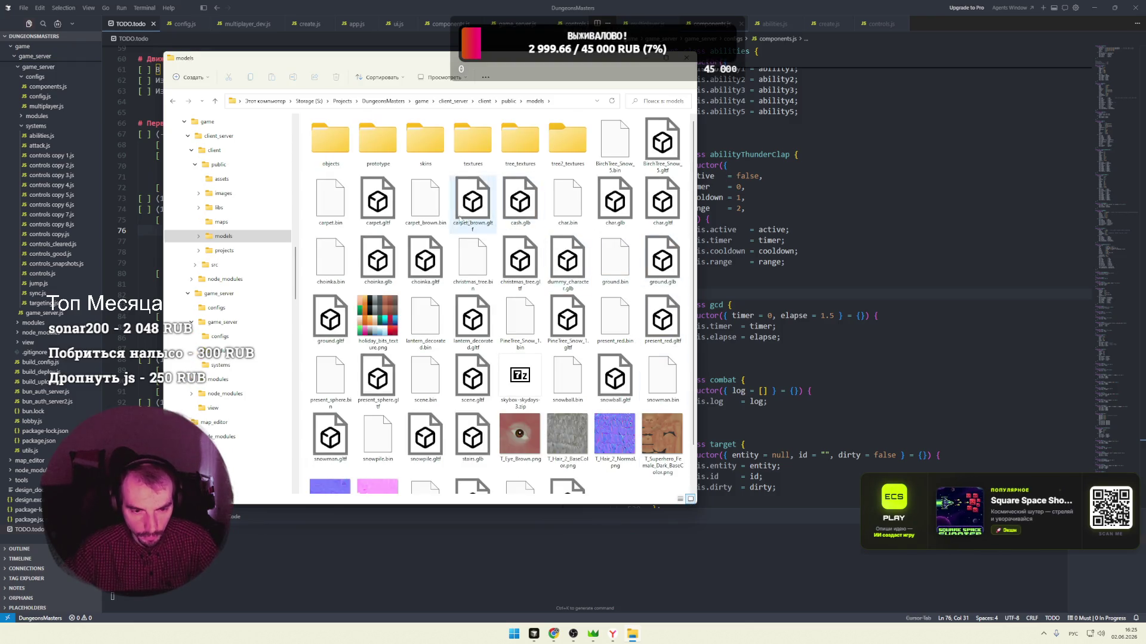
pyautogui.scroll(-1, 466, 230)
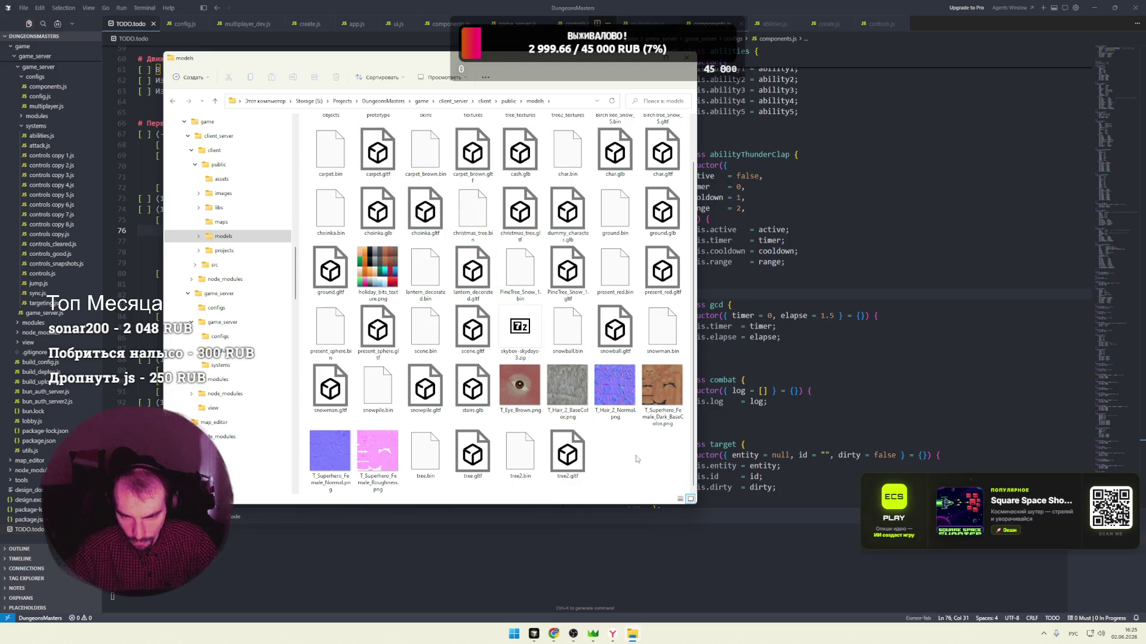
pyautogui.scroll(2, 568, 385)
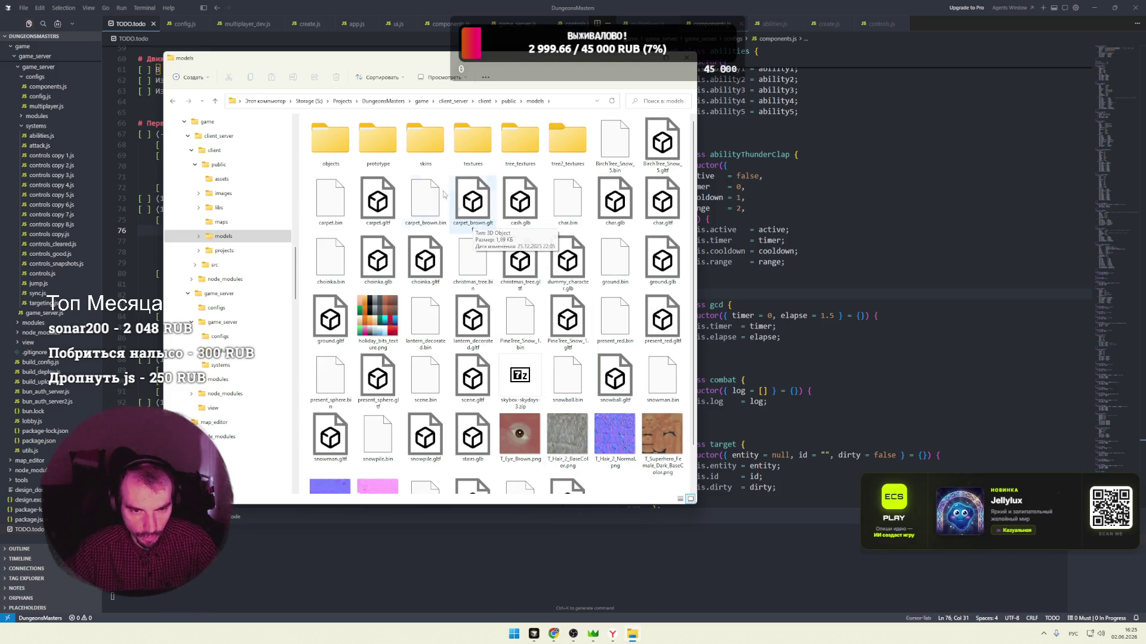
pyautogui.doubleClick(426, 137)
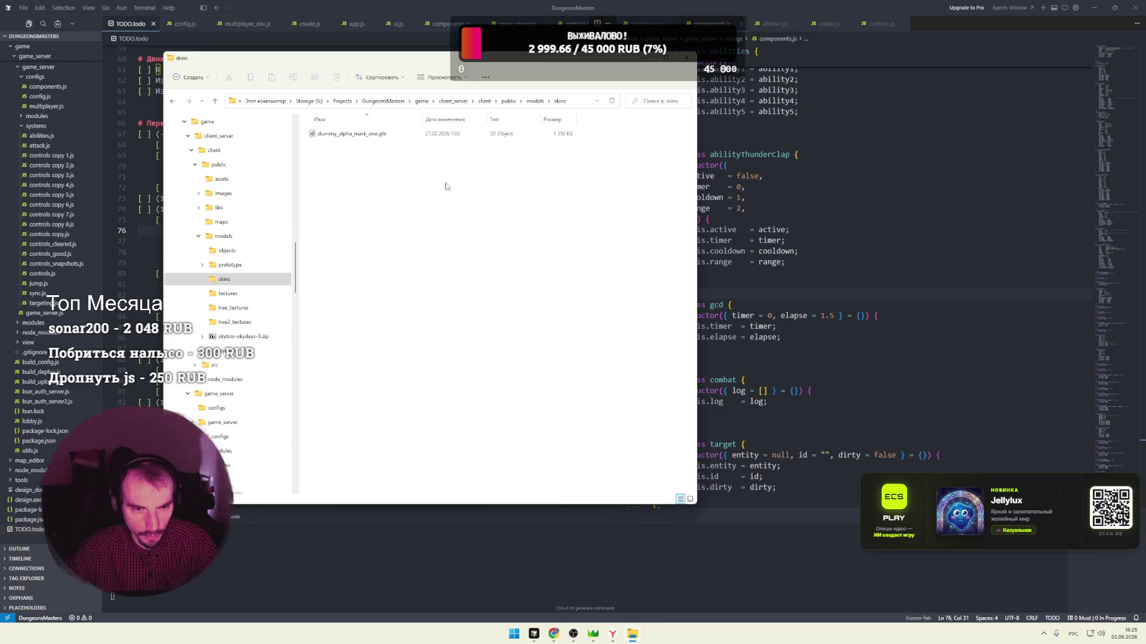
pyautogui.doubleClick(366, 138)
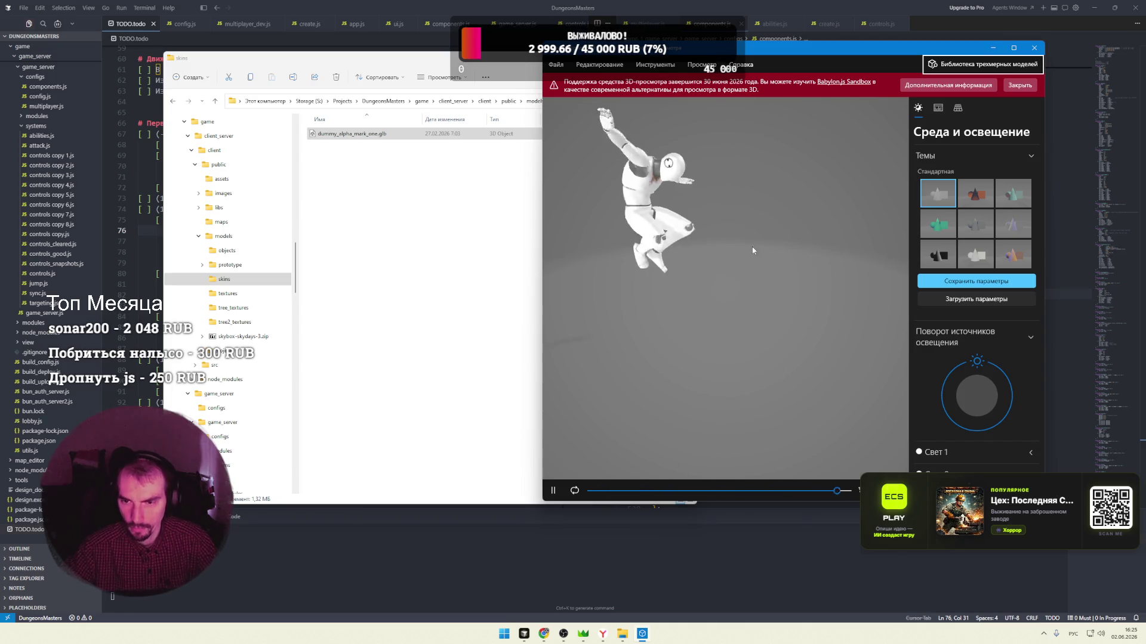
pyautogui.click(1034, 48)
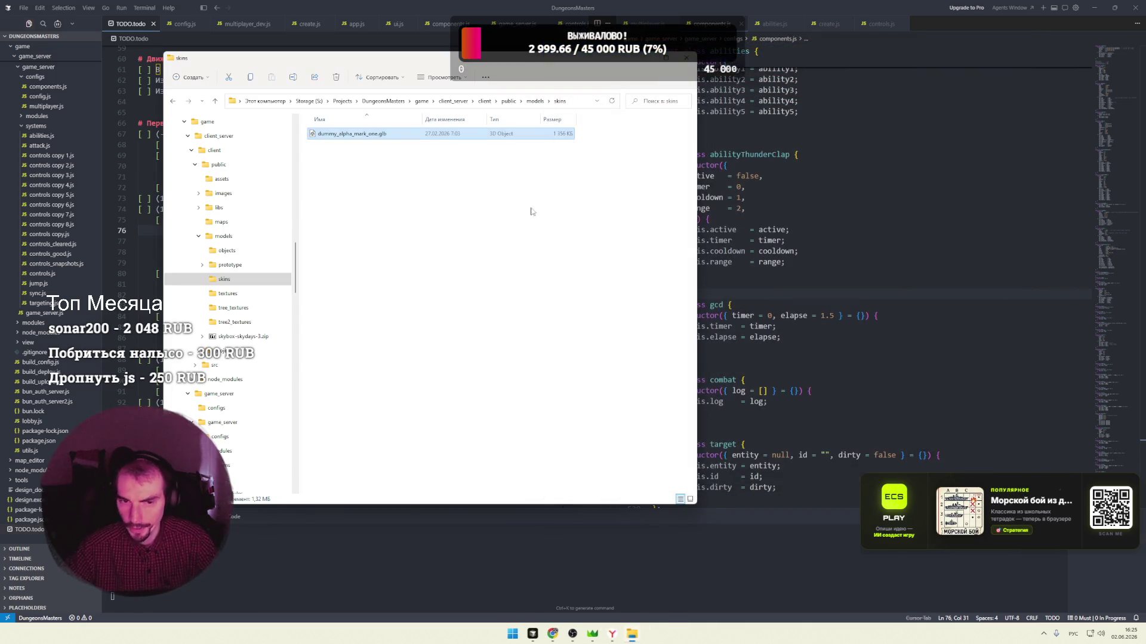
pyautogui.click(535, 101)
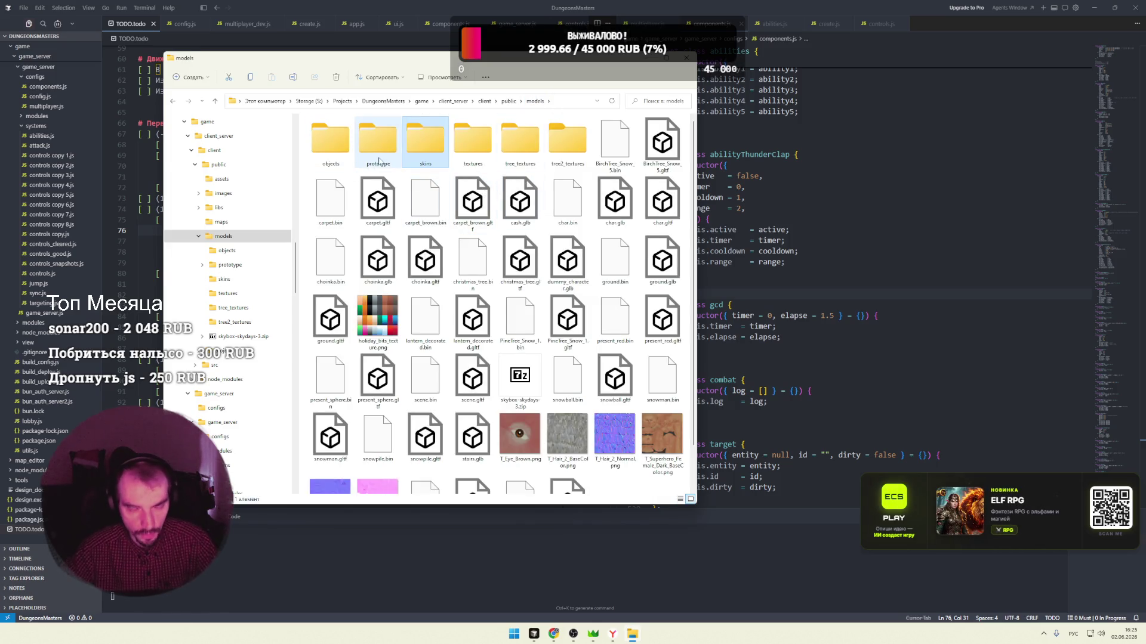
pyautogui.doubleClick(434, 148)
pyautogui.doubleClick(358, 134)
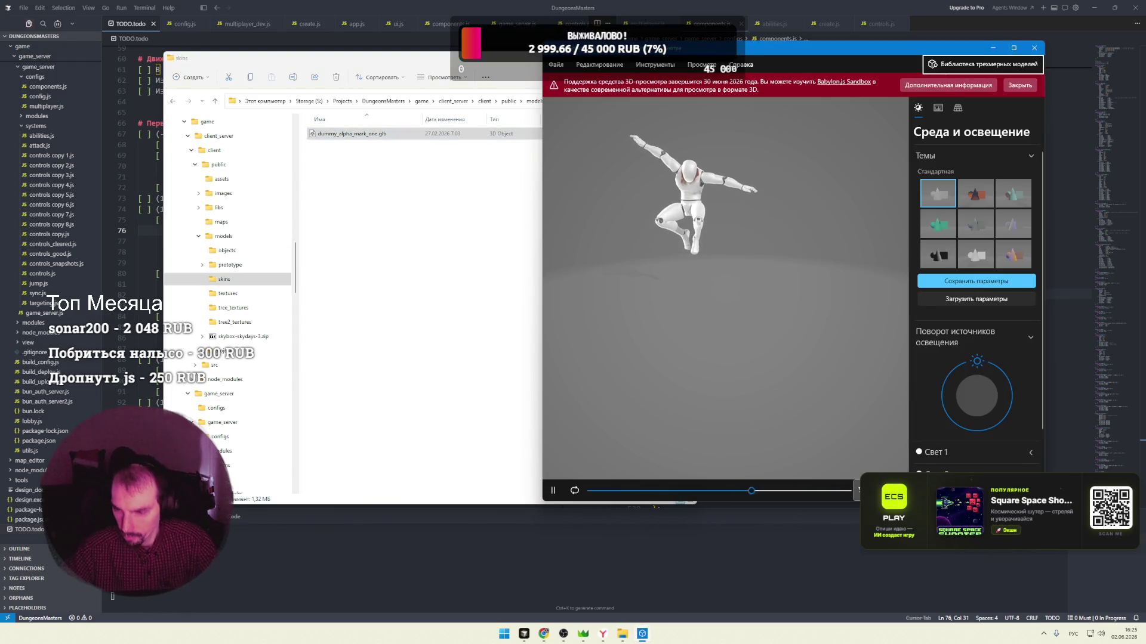
pyautogui.click(860, 490)
pyautogui.click(892, 417)
pyautogui.click(859, 490)
pyautogui.click(889, 441)
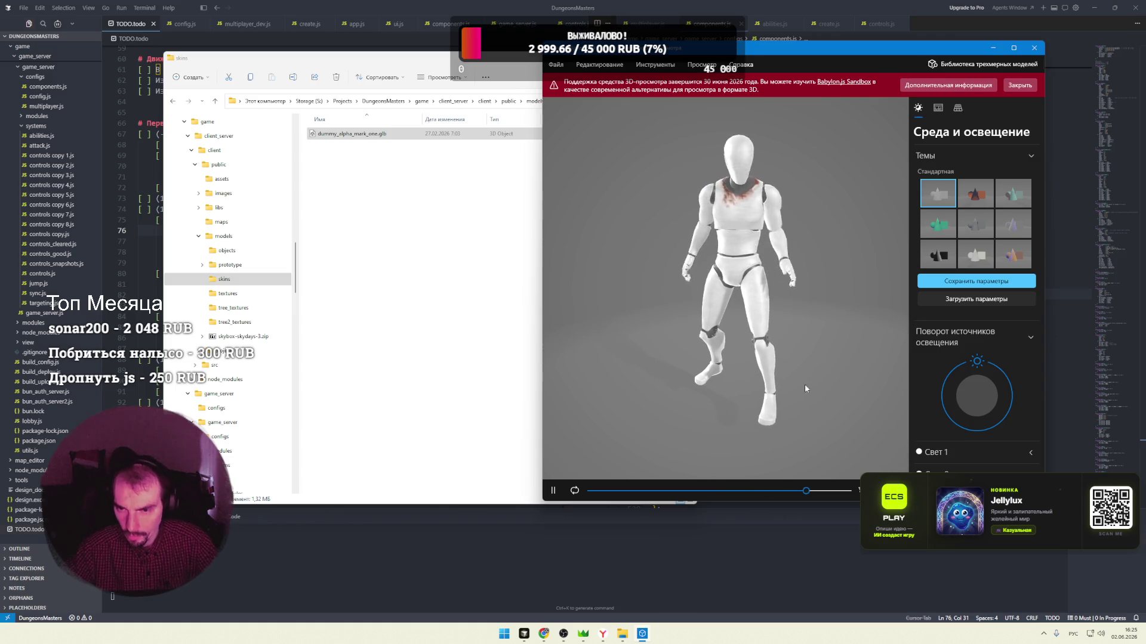
pyautogui.click(860, 490)
pyautogui.click(886, 444)
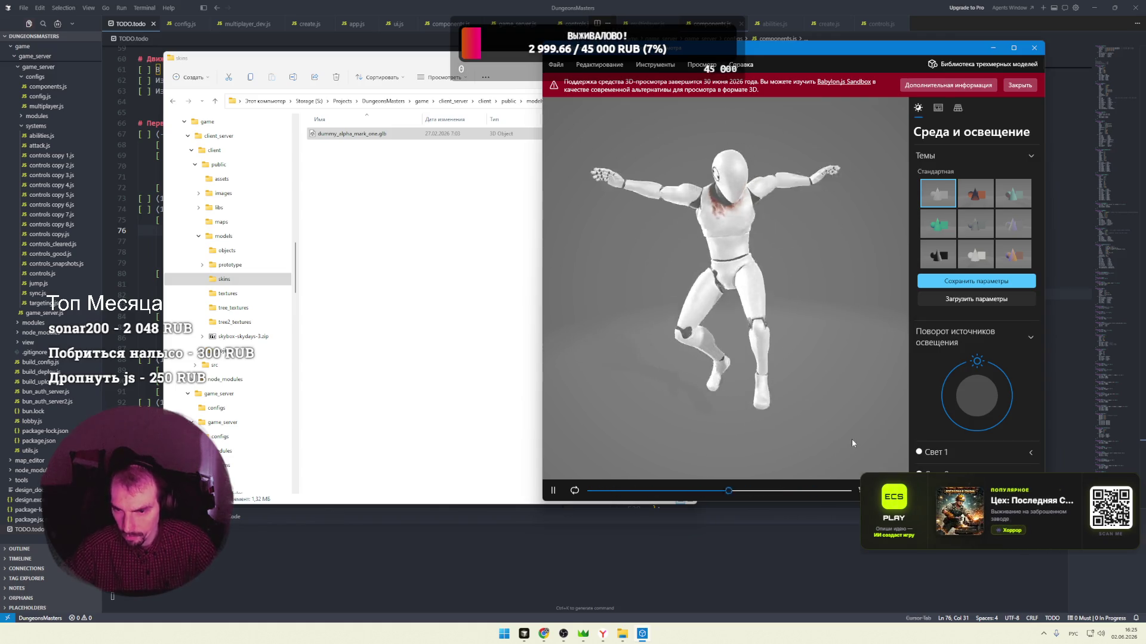
pyautogui.click(860, 490)
pyautogui.click(884, 459)
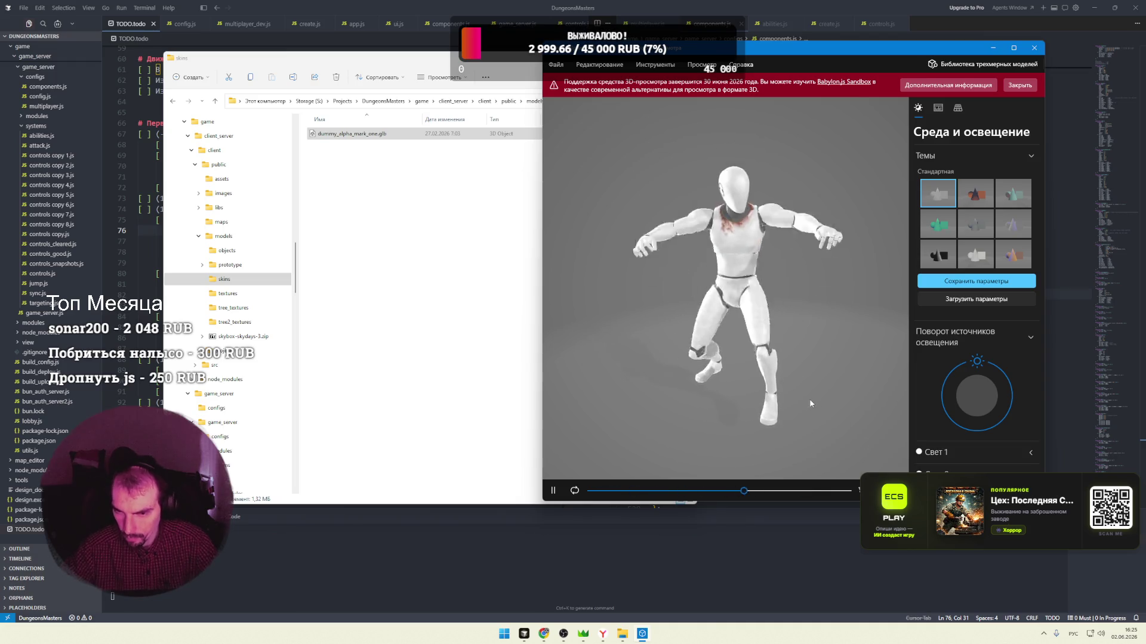
pyautogui.click(859, 490)
pyautogui.click(884, 425)
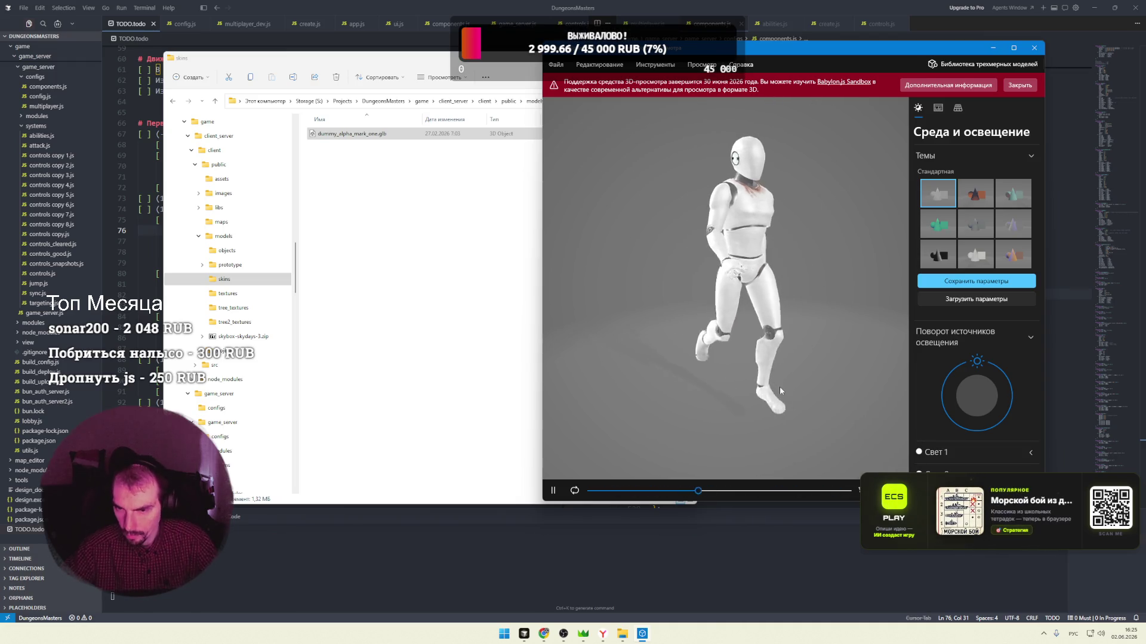
pyautogui.moveTo(717, 339)
pyautogui.mouseDown()
pyautogui.moveTo(743, 339)
pyautogui.moveTo(721, 344)
pyautogui.mouseUp()
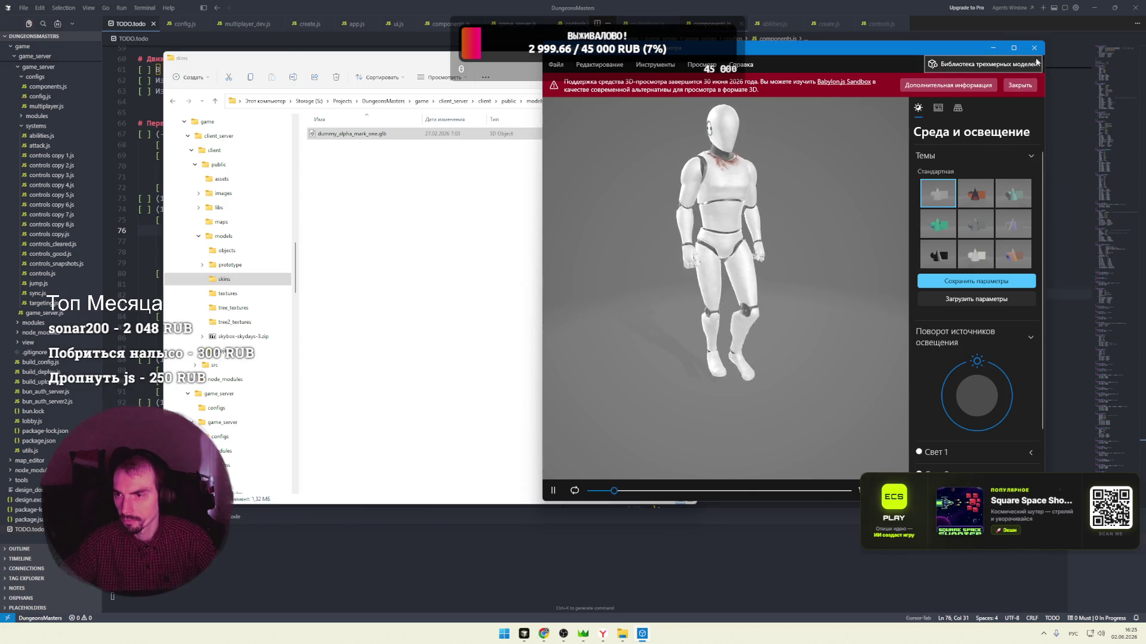
pyautogui.click(1035, 47)
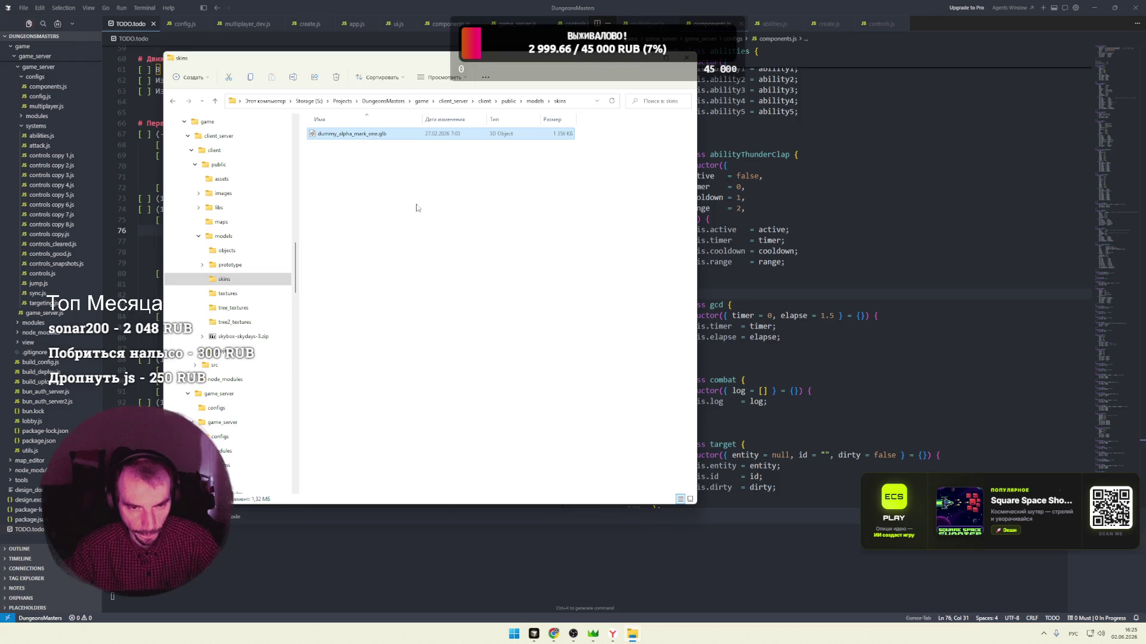
# - Bring Chrome forward and open mixamo.com in a new tab
pyautogui.click(1094, 8)
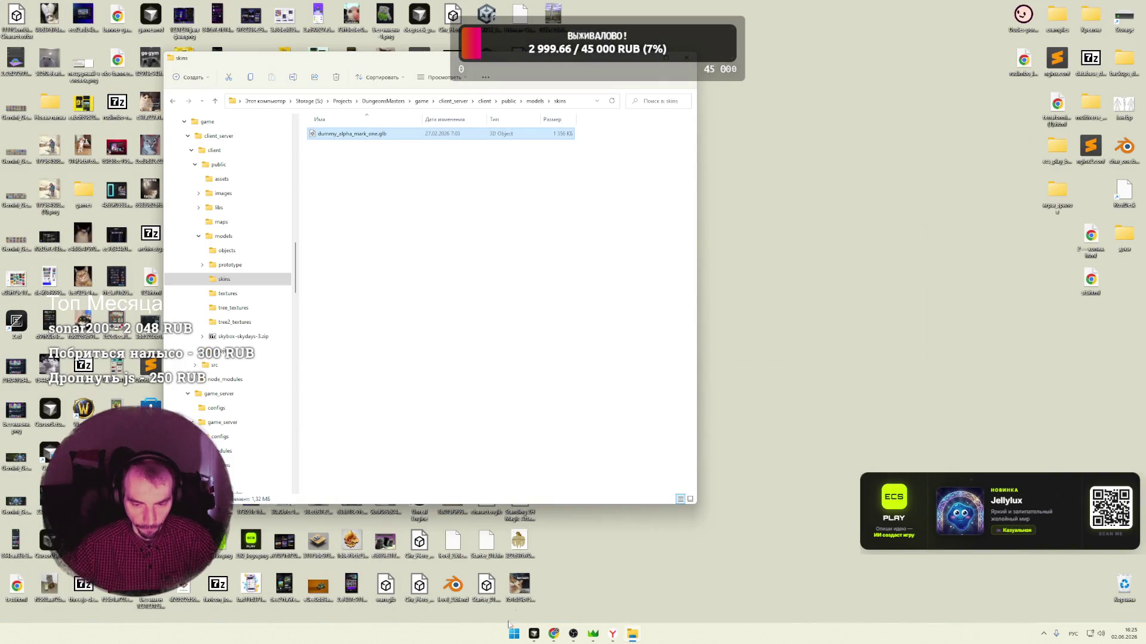
pyautogui.moveTo(554, 634)
pyautogui.click(567, 595)
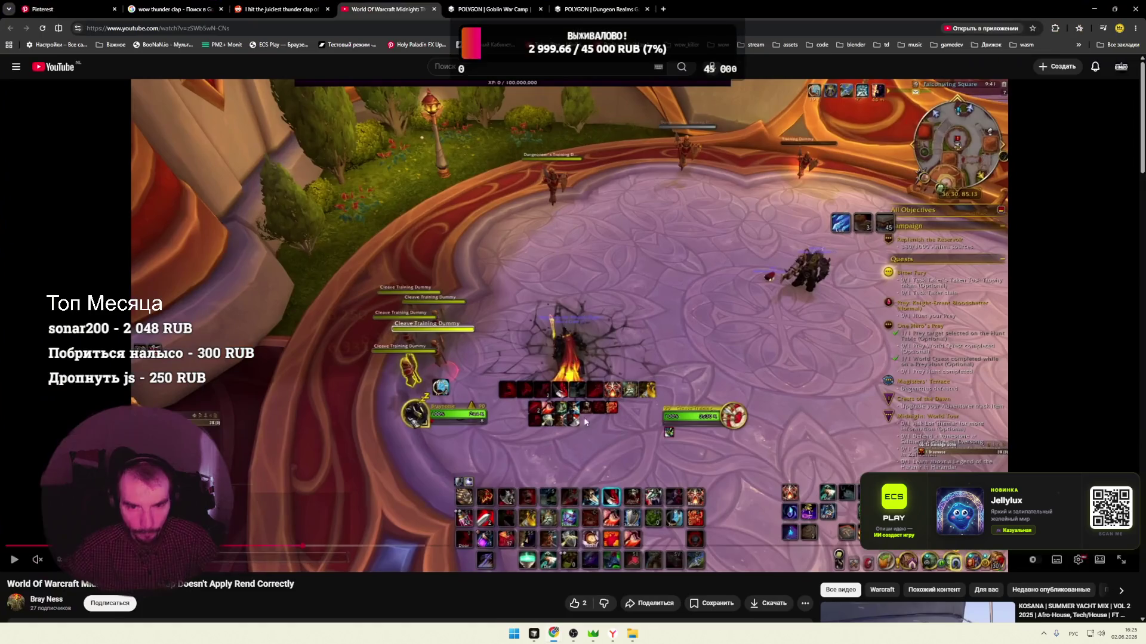
pyautogui.click(664, 9)
pyautogui.write('ьшчф')
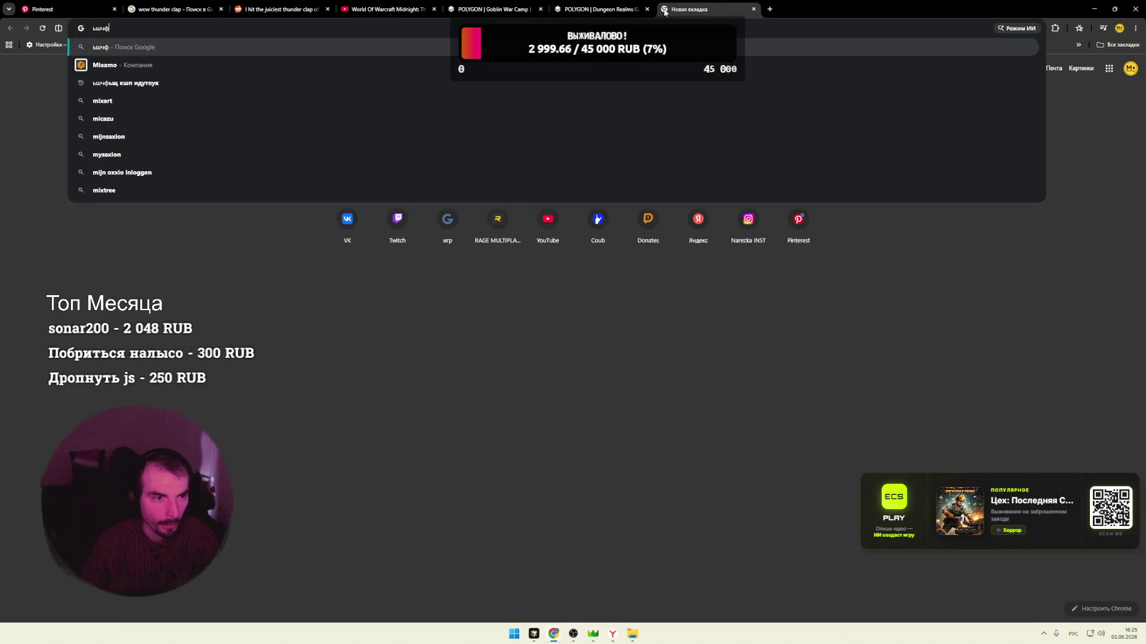
pyautogui.press('BackSpace')
pyautogui.press('BackSpace')
pyautogui.press('BackSpace')
pyautogui.hotkey('alt', 'shift')
pyautogui.write('mixa')
pyautogui.press('Return')
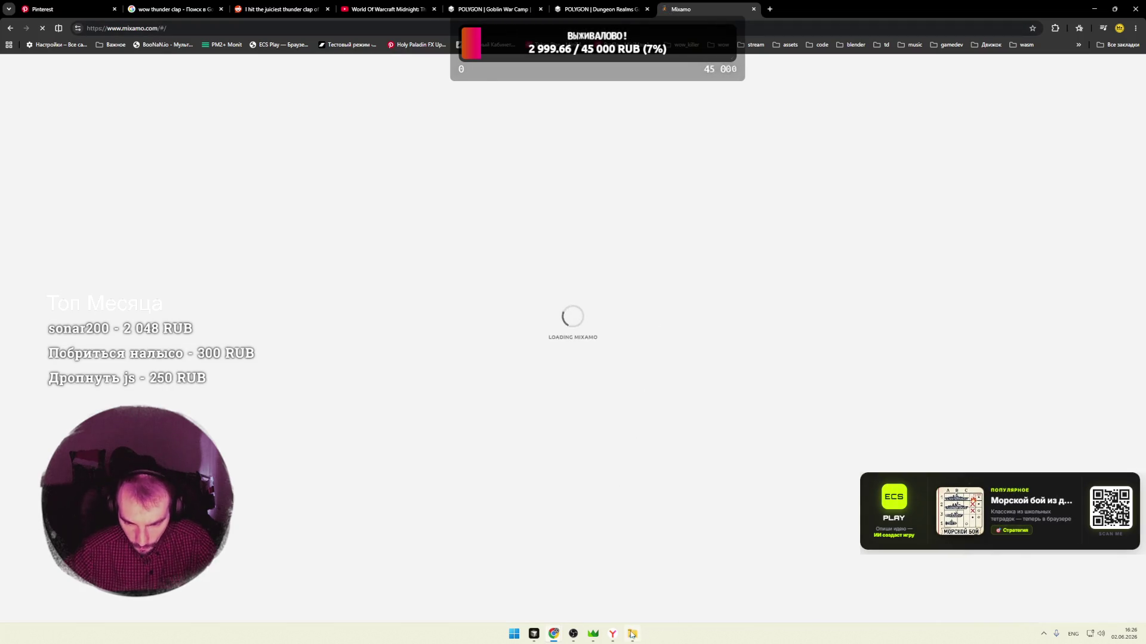
# - Move the skins folder window aside and switch away from it
pyautogui.click(632, 633)
pyautogui.moveTo(356, 64)
pyautogui.mouseDown()
pyautogui.moveTo(804, 145)
pyautogui.moveTo(499, 185)
pyautogui.moveTo(303, 140)
pyautogui.mouseUp()
pyautogui.hotkey('alt', 'Tab')
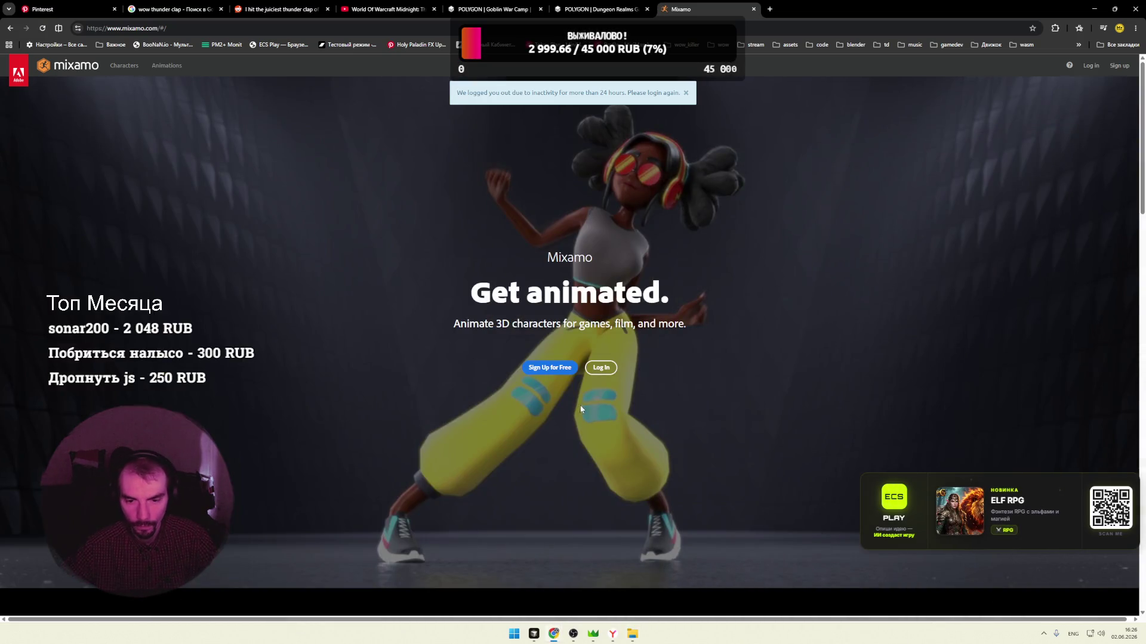
# - Log in to Mixamo with the saved account e-mail and password, closing the backup-email tab
pyautogui.click(601, 368)
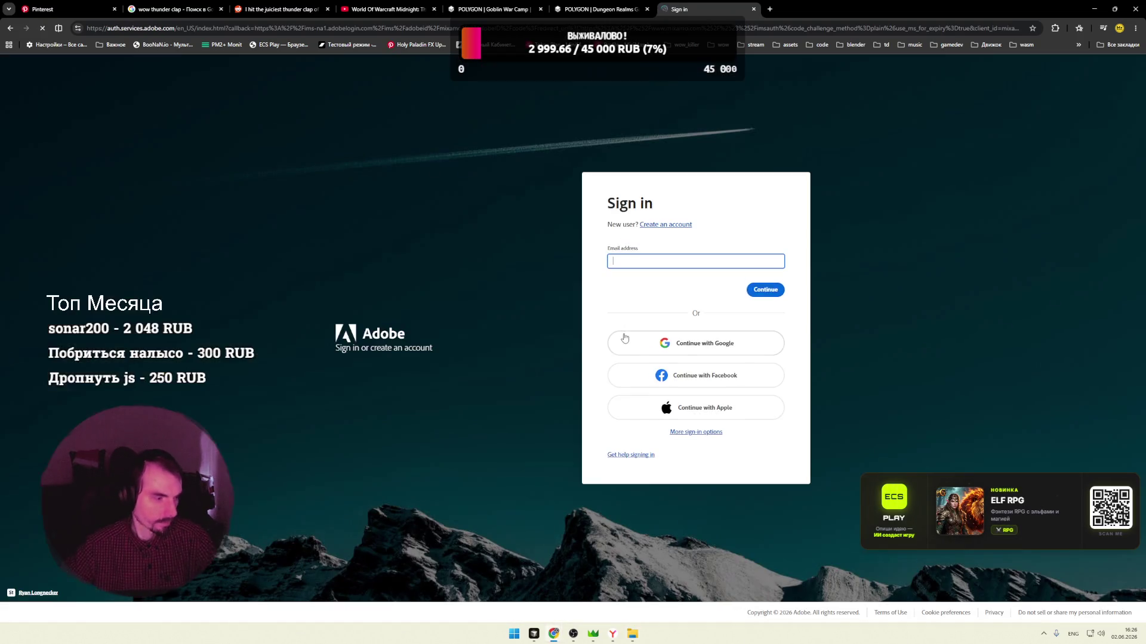
pyautogui.click(697, 285)
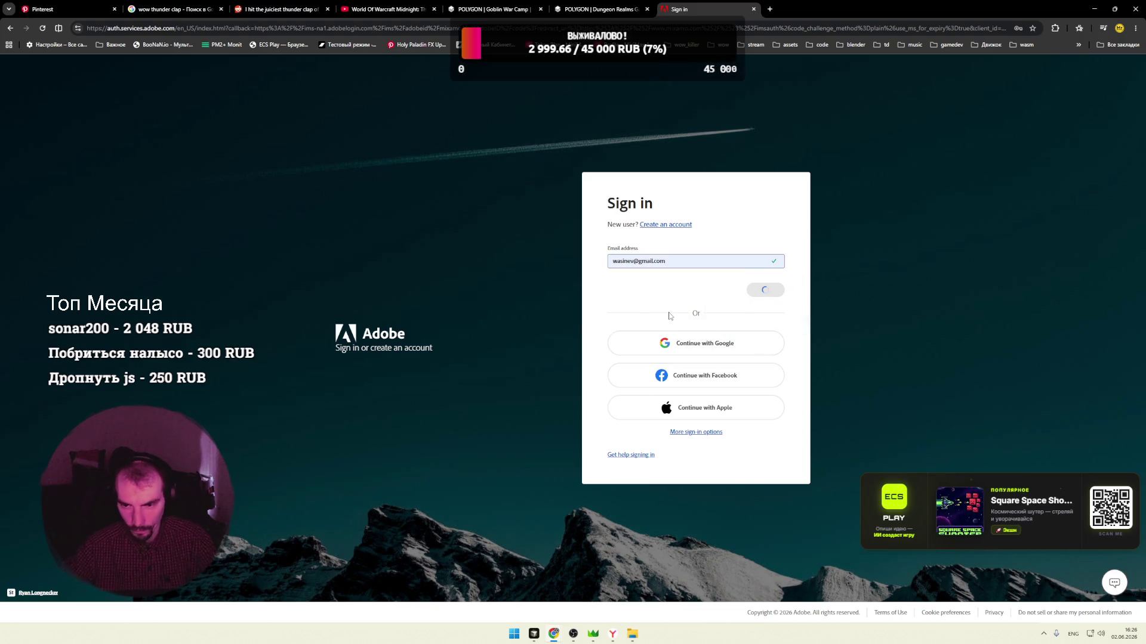
pyautogui.press('Return')
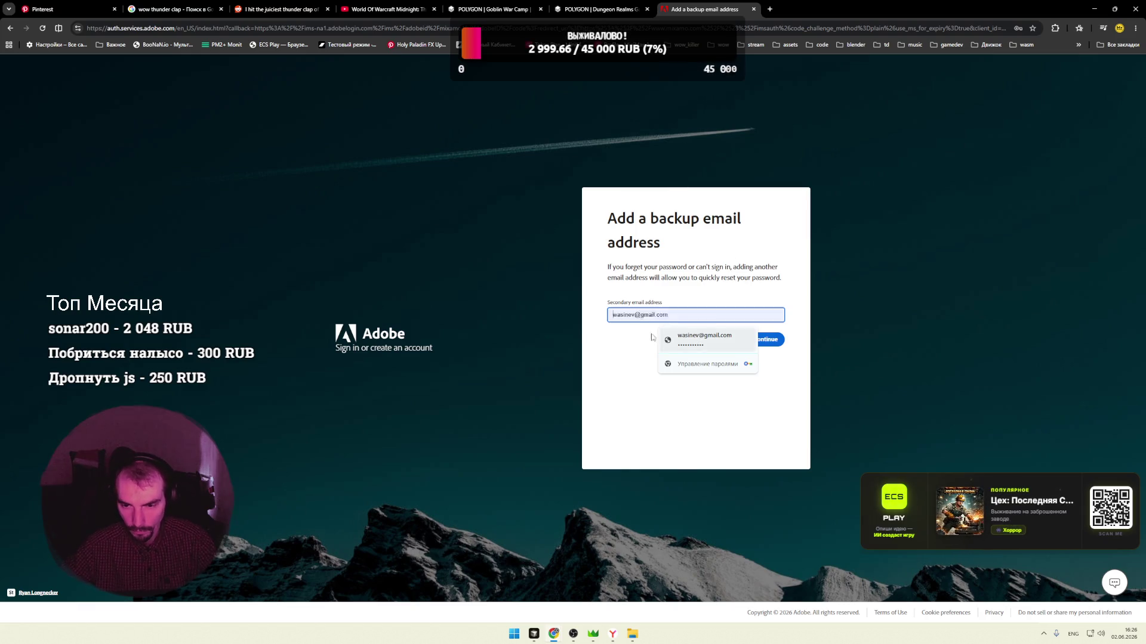
pyautogui.middleClick(696, 10)
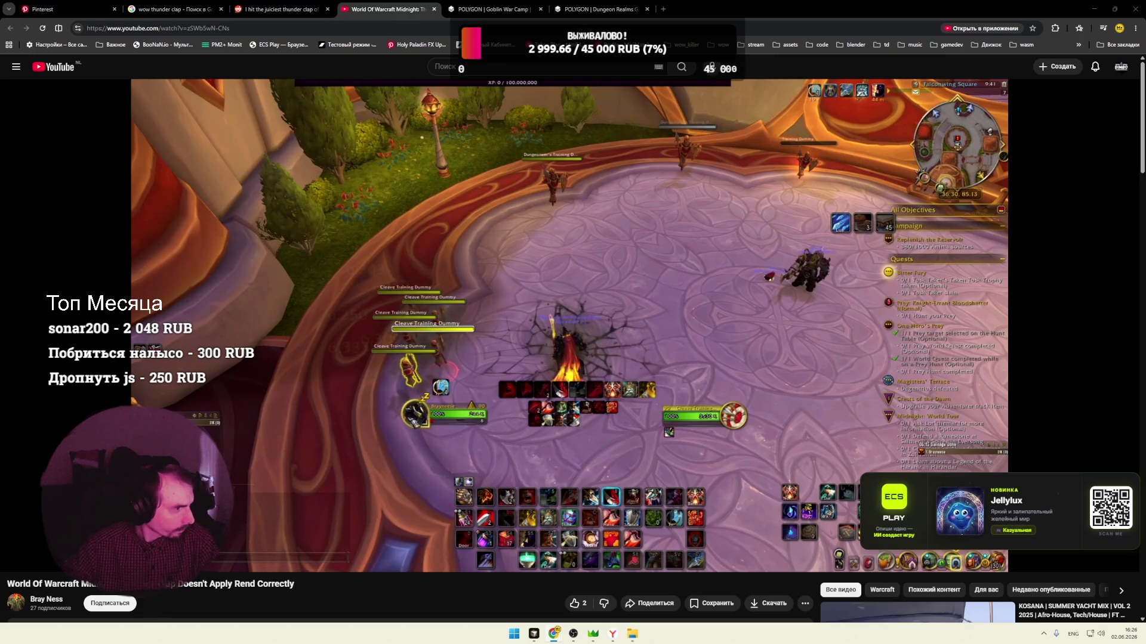
pyautogui.hotkey('alt', 'Tab')
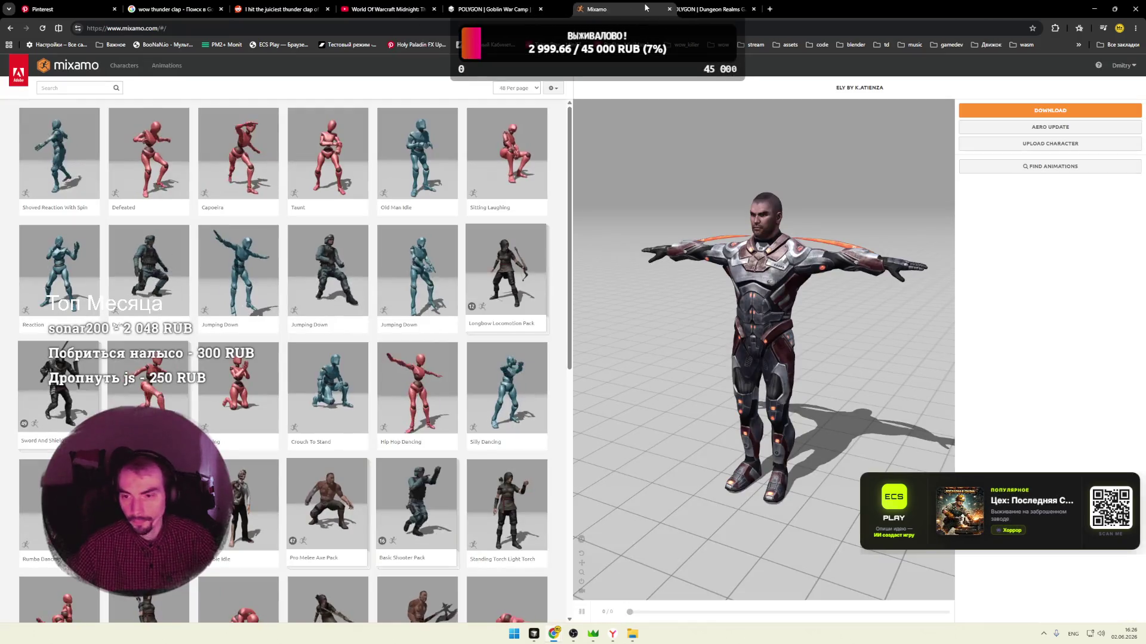
# - Upload dummy_alpha_mark_one.glb through Upload Character and dismiss the Auto-Rigger error
pyautogui.click(1036, 144)
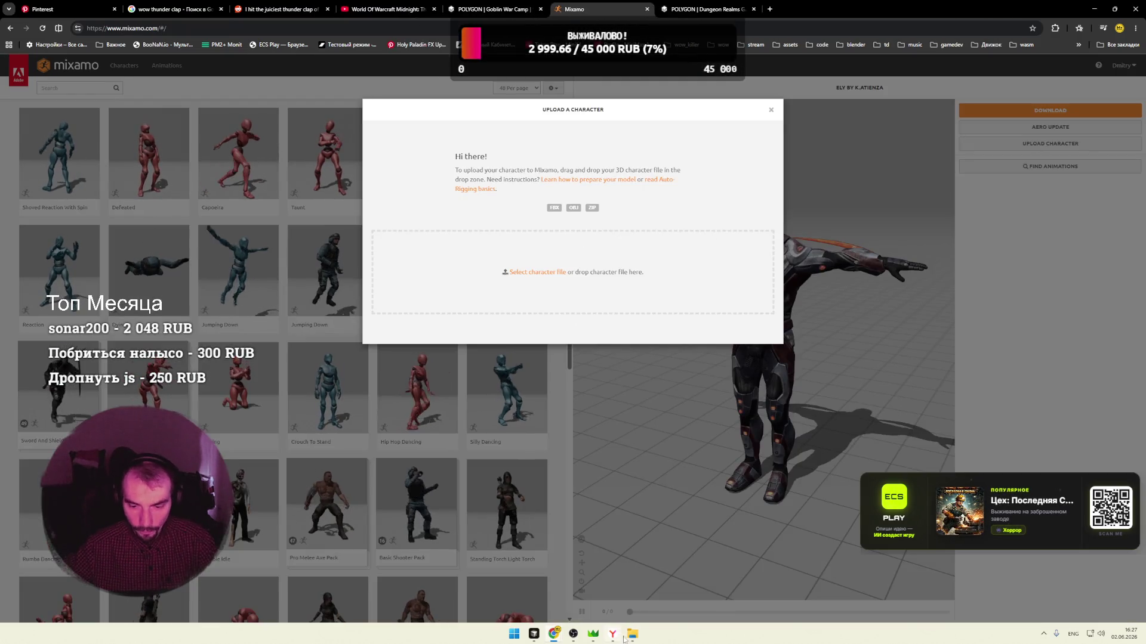
pyautogui.click(537, 273)
pyautogui.moveTo(308, 216)
pyautogui.mouseDown()
pyautogui.moveTo(711, 270)
pyautogui.moveTo(673, 273)
pyautogui.mouseUp()
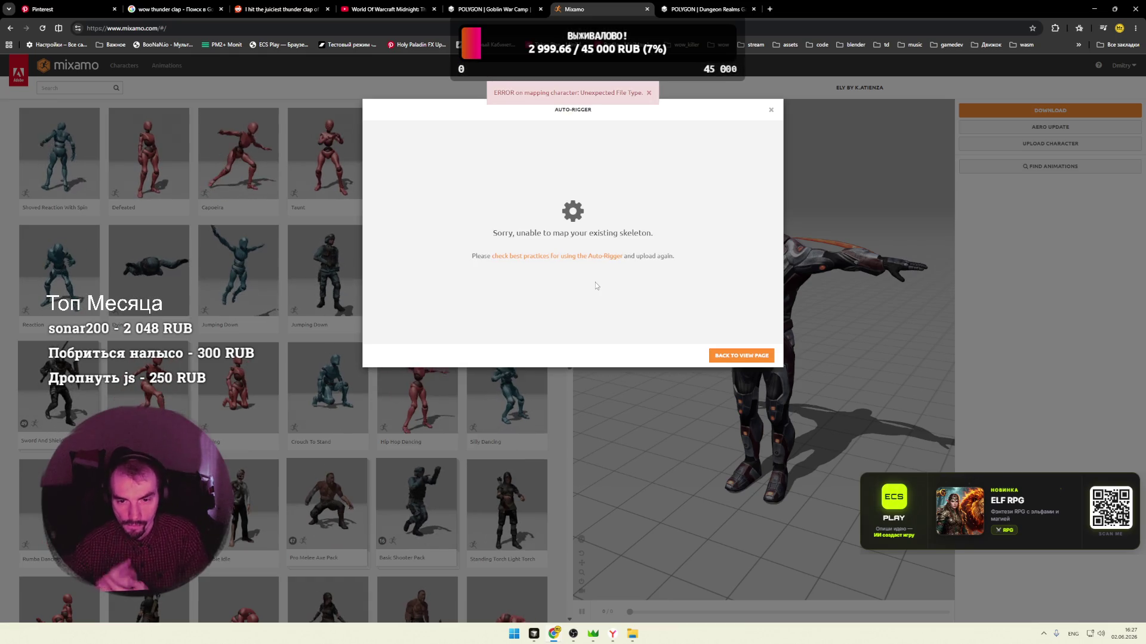
pyautogui.hotkey('ctrl', 'l')
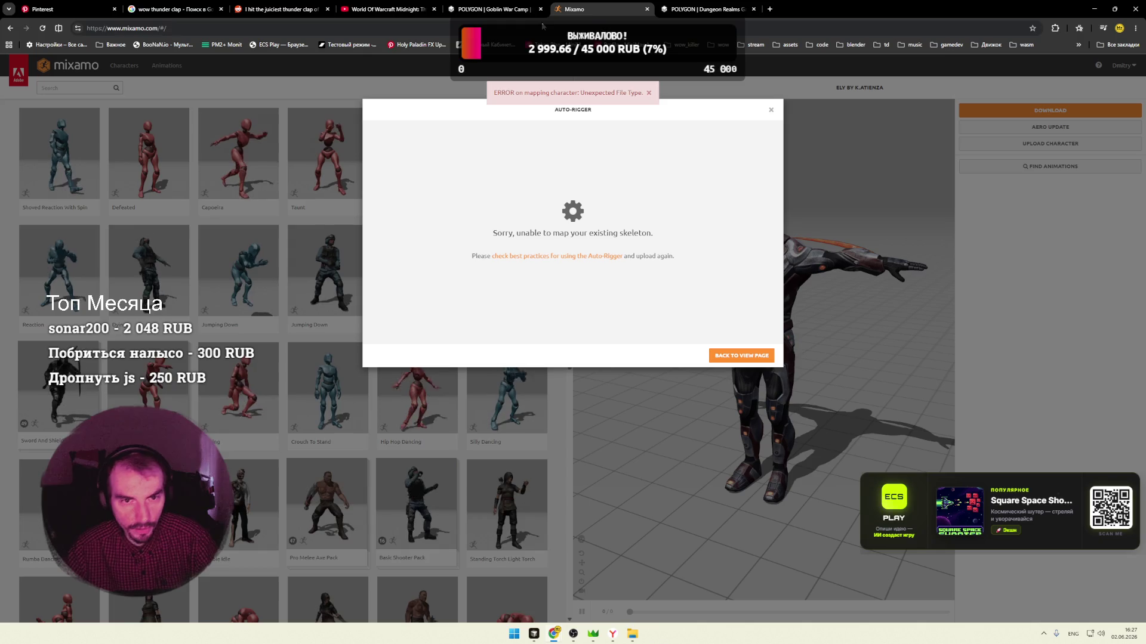
pyautogui.click(771, 109)
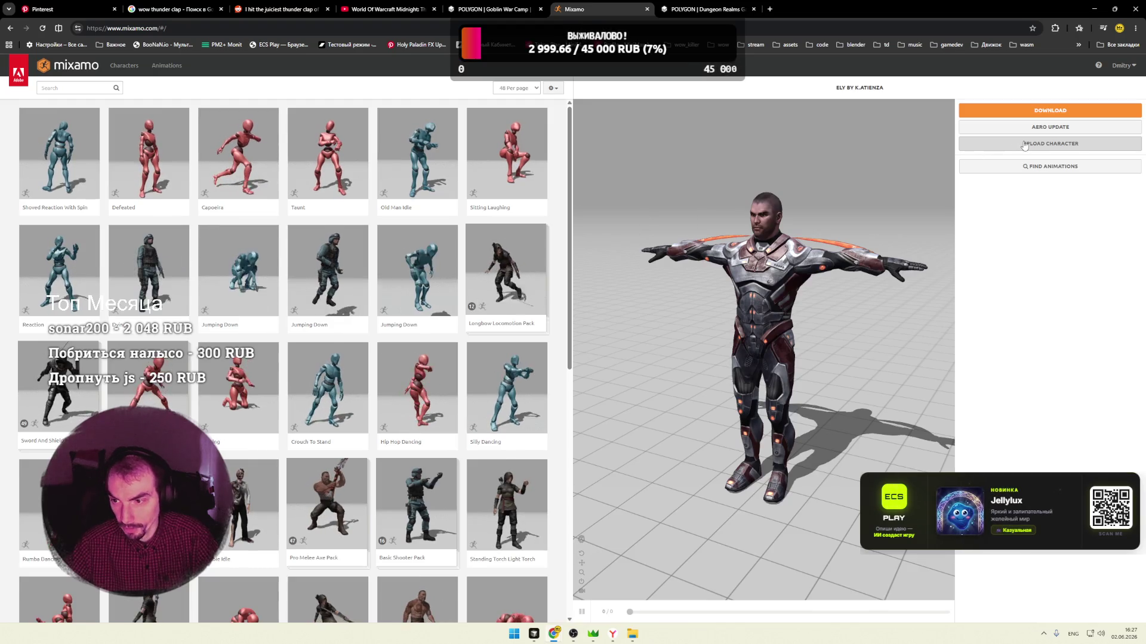
# - Retry dropping the .glb into the upload area; it fails again with Unexpected File Type
pyautogui.click(1024, 144)
pyautogui.click(632, 633)
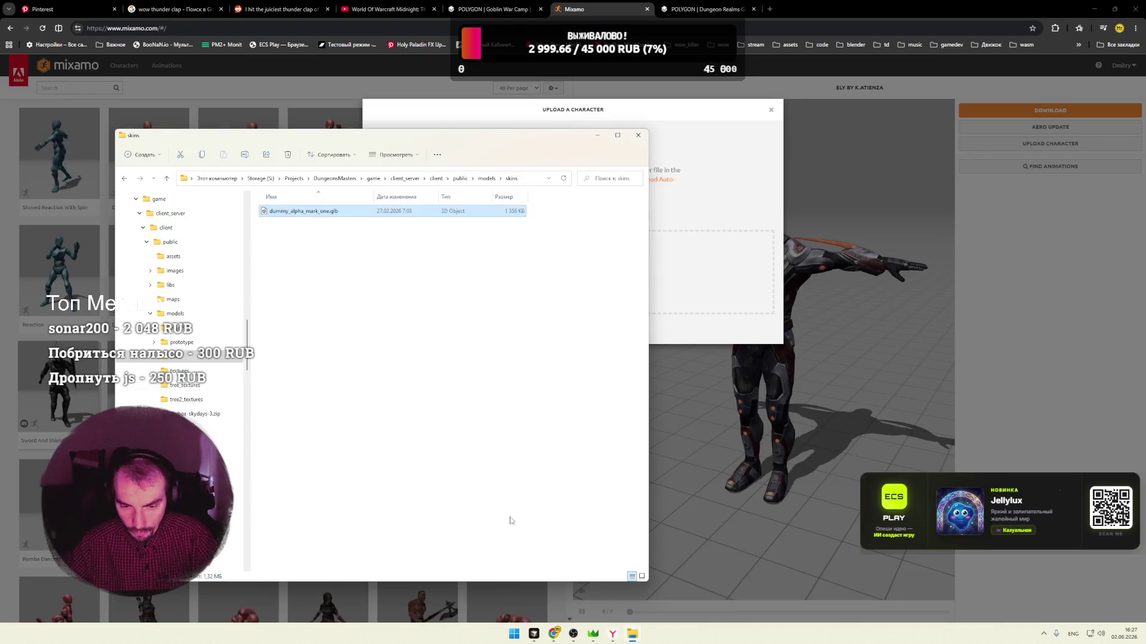
pyautogui.moveTo(320, 211)
pyautogui.mouseDown()
pyautogui.moveTo(719, 248)
pyautogui.moveTo(668, 268)
pyautogui.mouseUp()
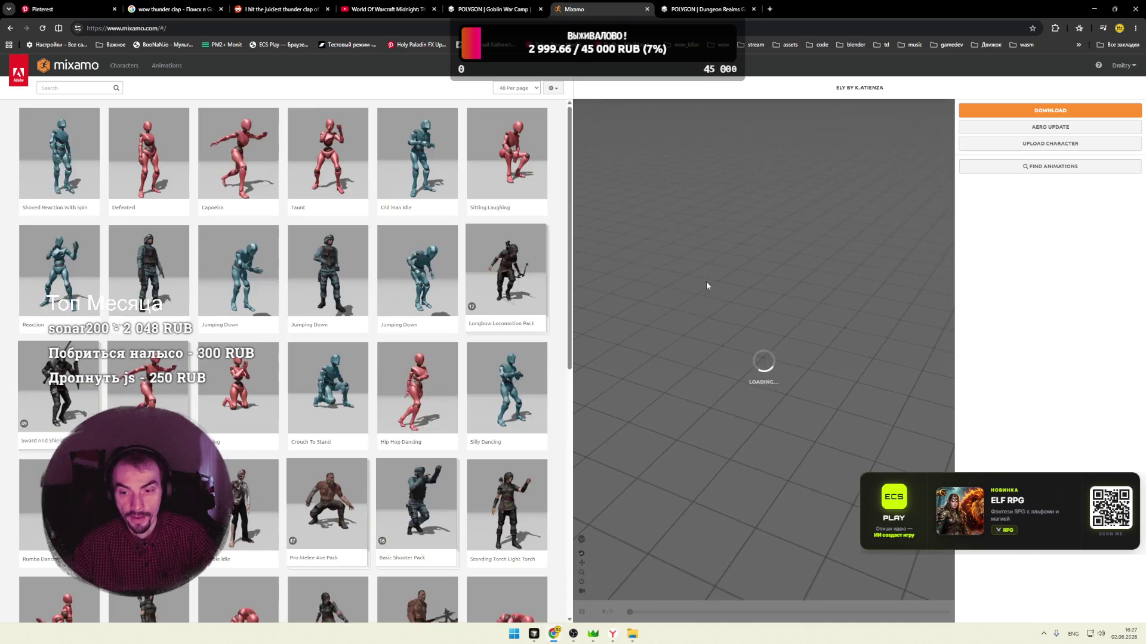
pyautogui.hotkey('alt', 'Tab')
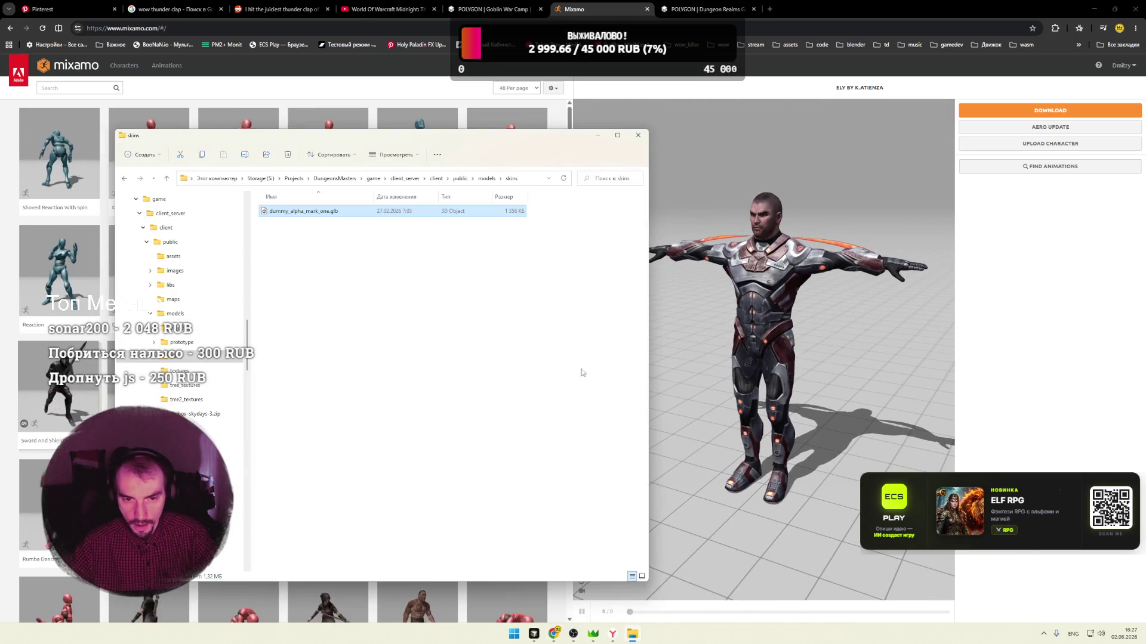
pyautogui.moveTo(303, 213)
pyautogui.mouseDown()
pyautogui.moveTo(1061, 184)
pyautogui.moveTo(567, 281)
pyautogui.moveTo(1019, 182)
pyautogui.mouseUp()
pyautogui.hotkey('alt', 'Tab')
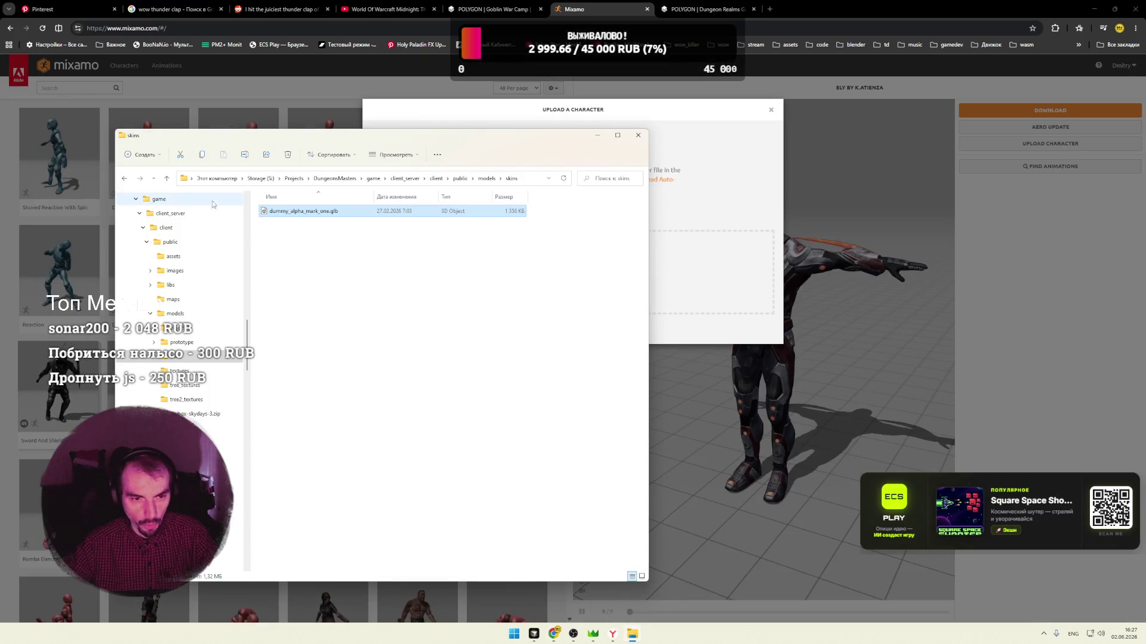
pyautogui.moveTo(351, 239); pyautogui.dragTo(719, 274)
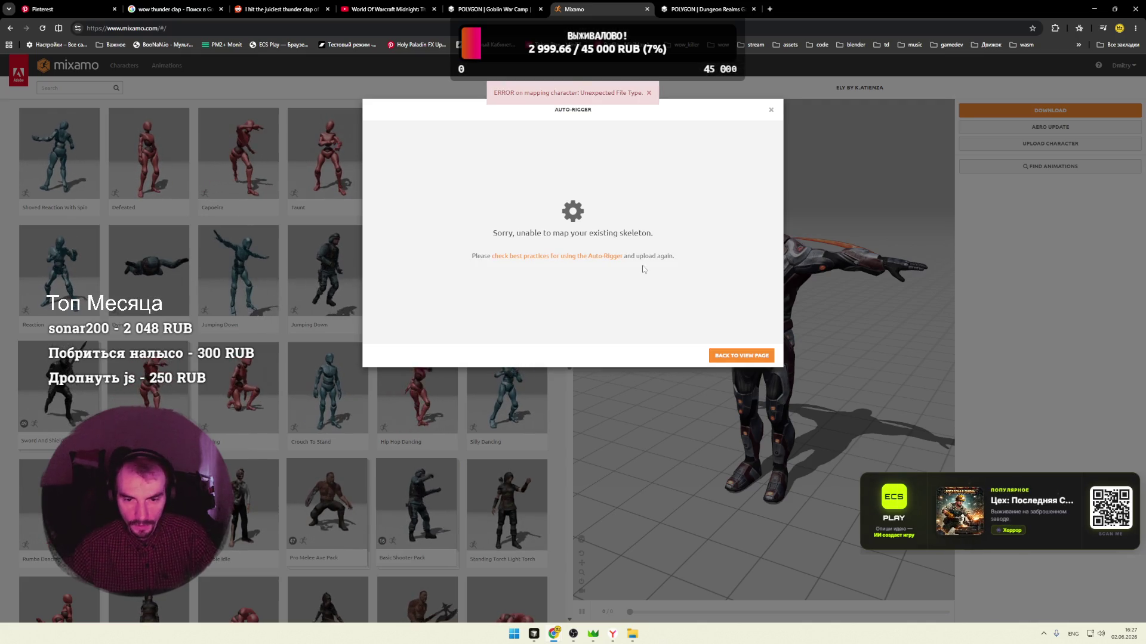
pyautogui.click(771, 110)
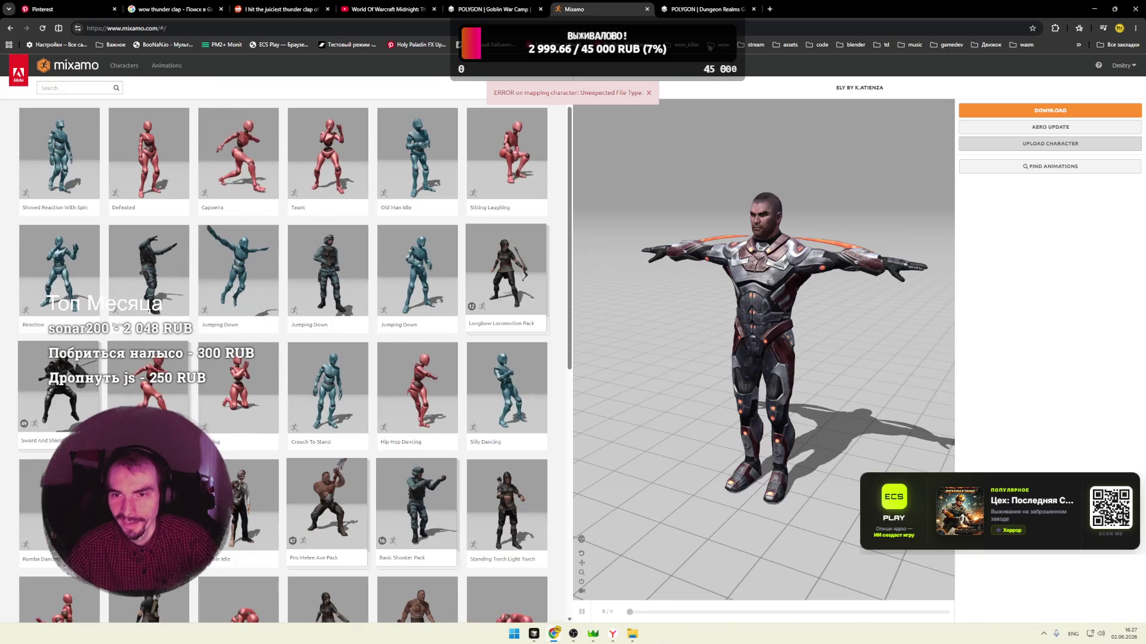
pyautogui.click(1094, 9)
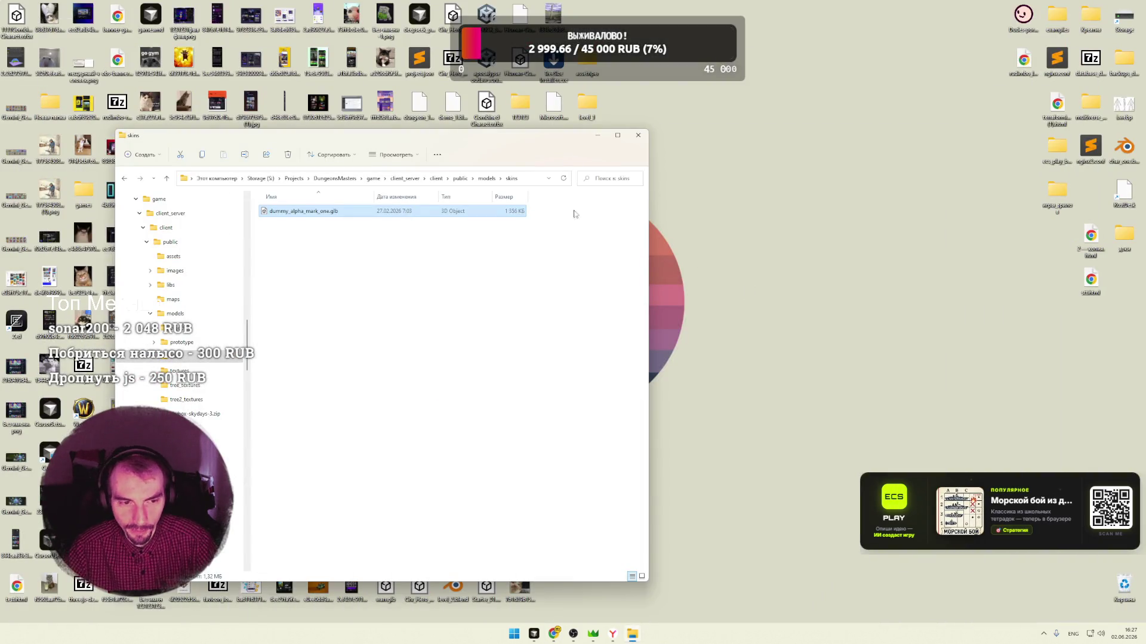
# - Minimize the skins folder and quit the Archon App from the system tray
pyautogui.click(598, 136)
pyautogui.click(1043, 633)
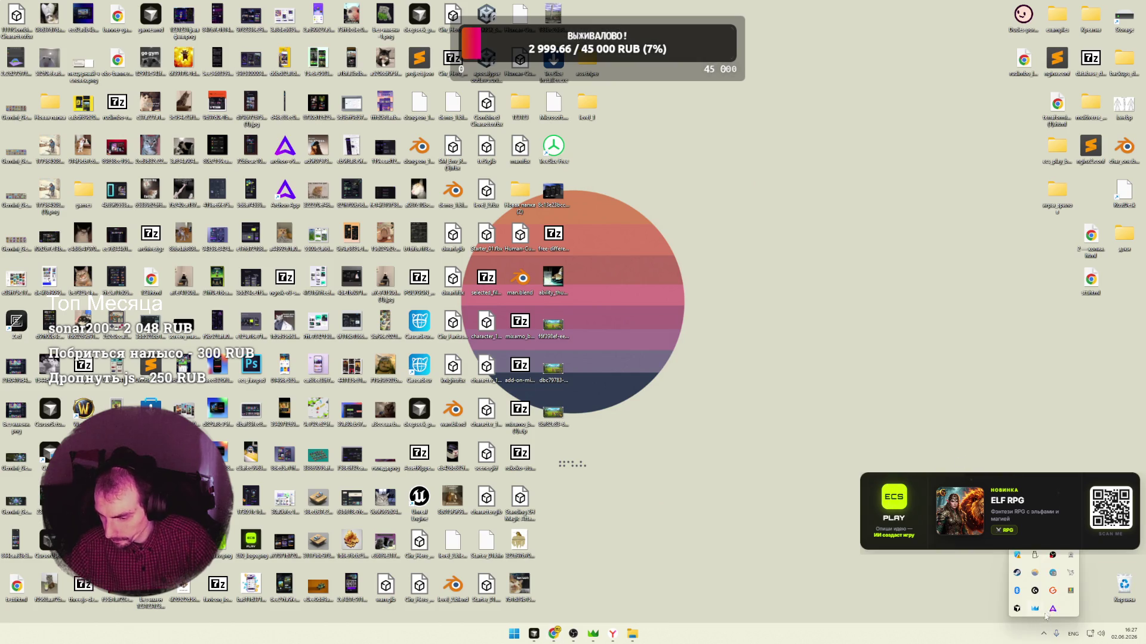
pyautogui.rightClick(1051, 607)
pyautogui.click(1087, 597)
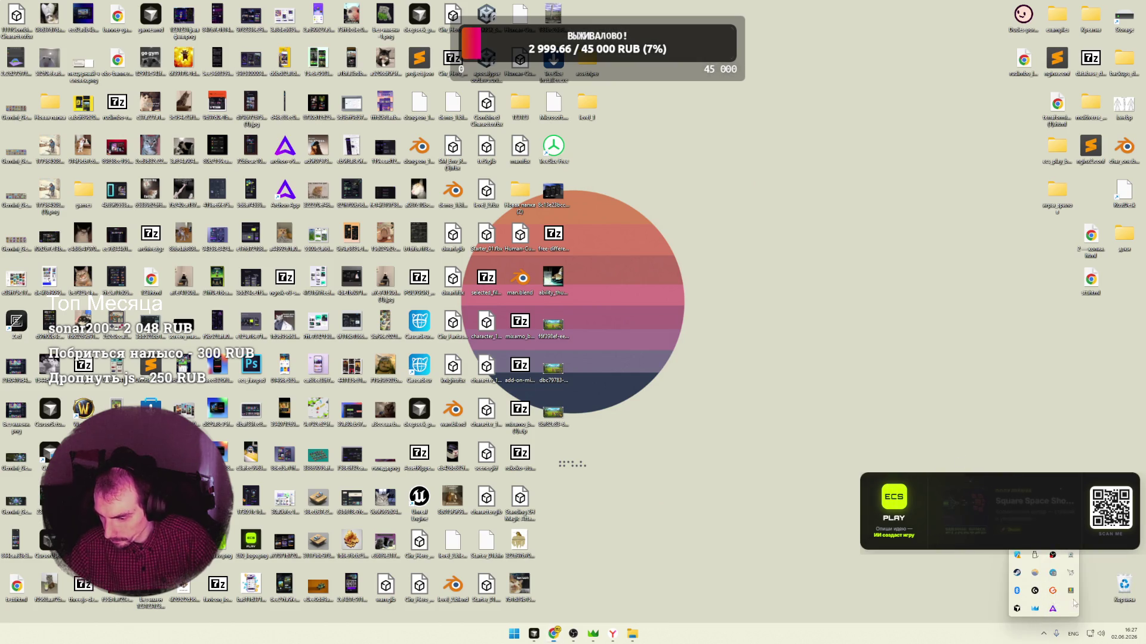
# - Launch Steam, open its Library, maximize the window, then close Steam
pyautogui.click(1017, 573)
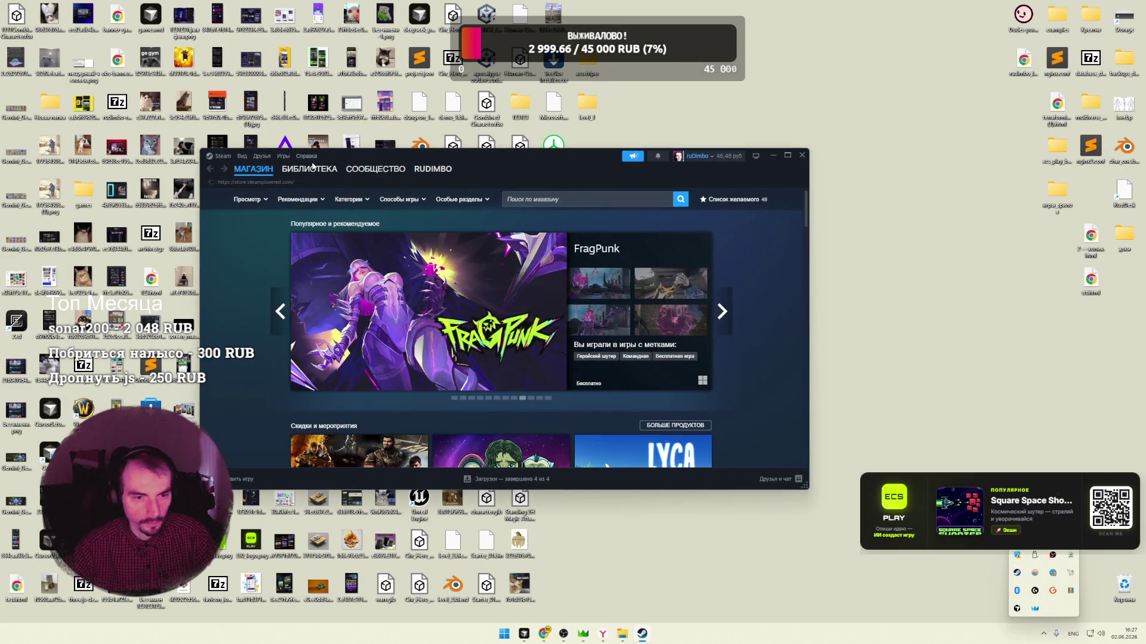
pyautogui.click(320, 171)
pyautogui.doubleClick(460, 152)
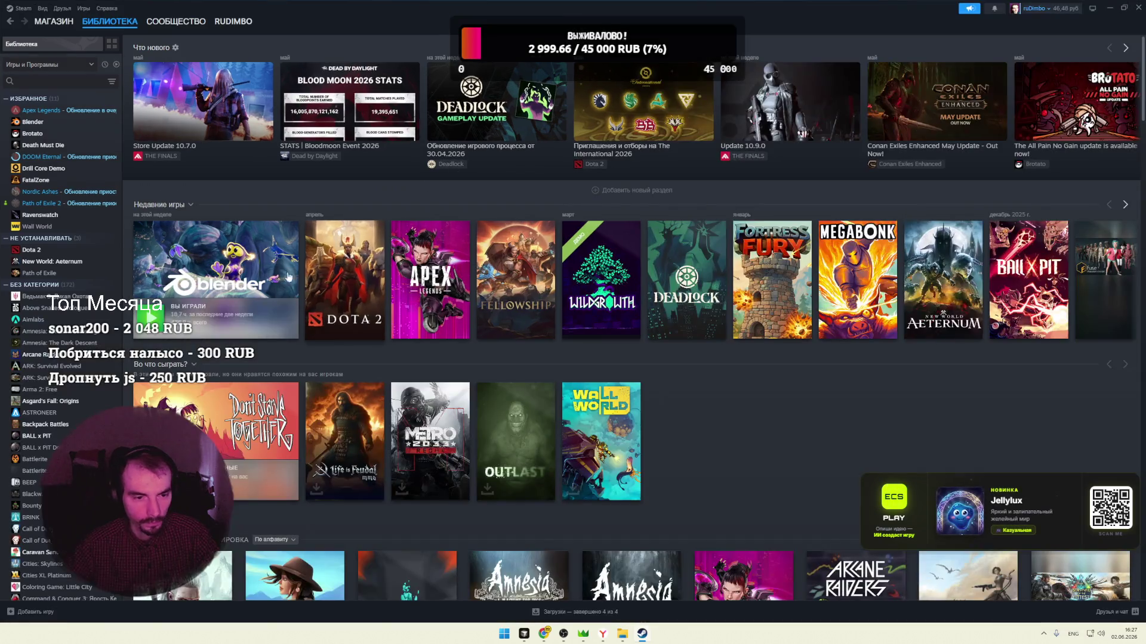
pyautogui.click(1137, 7)
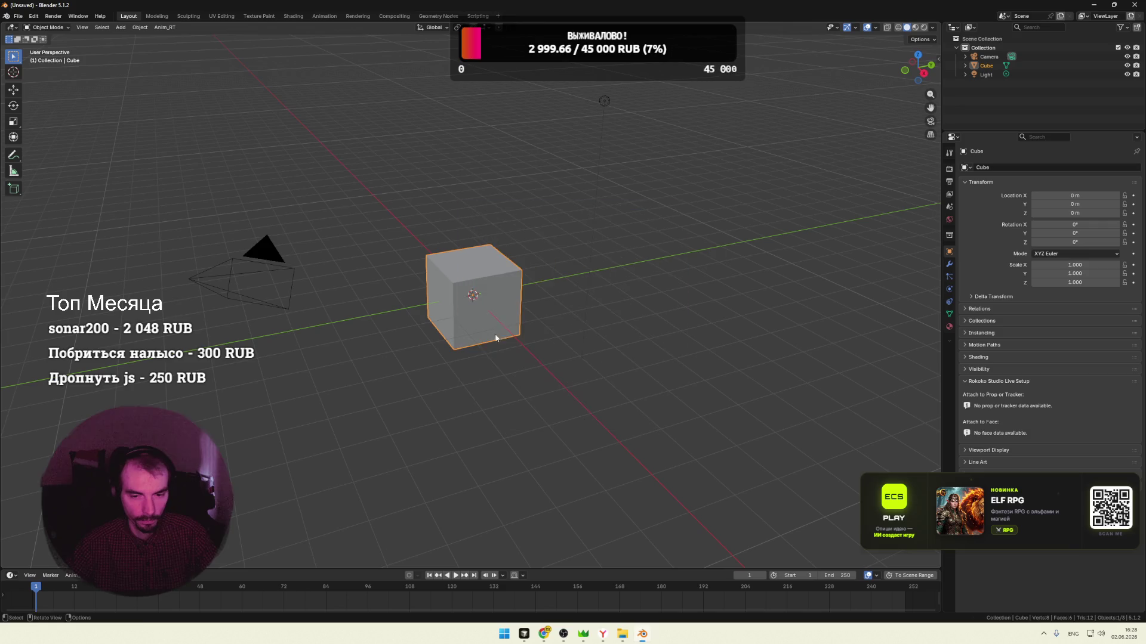
# - Delete all default objects in Blender and open the multy-verse folder in File Explorer
pyautogui.press('a')
pyautogui.press('Delete')
pyautogui.click(623, 633)
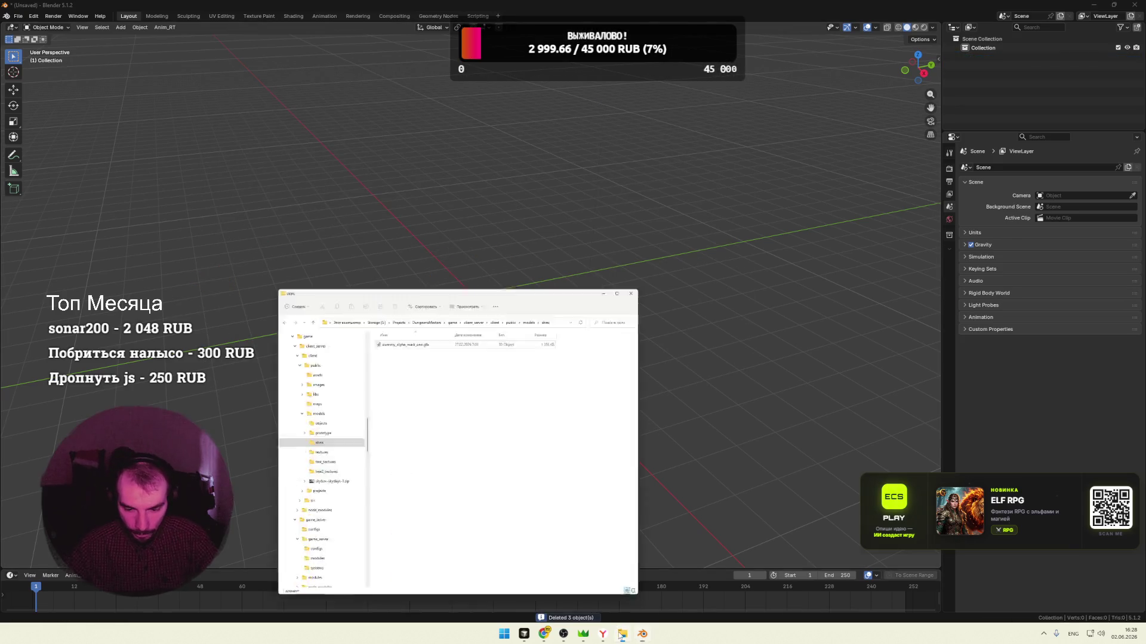
pyautogui.click(294, 179)
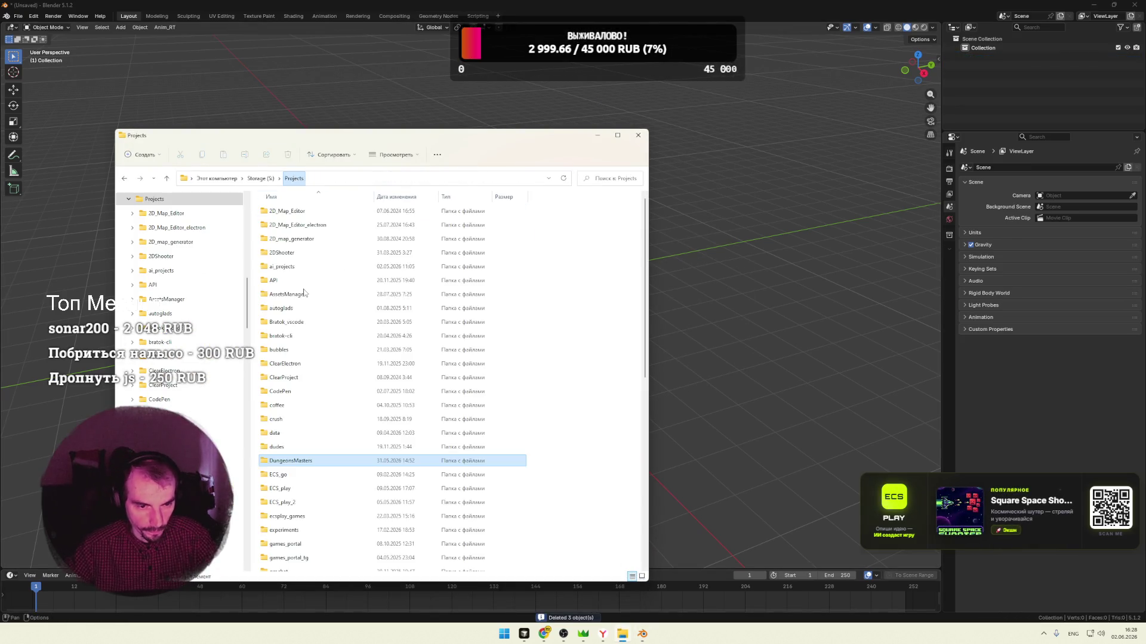
pyautogui.scroll(-5, 312, 438)
pyautogui.doubleClick(283, 425)
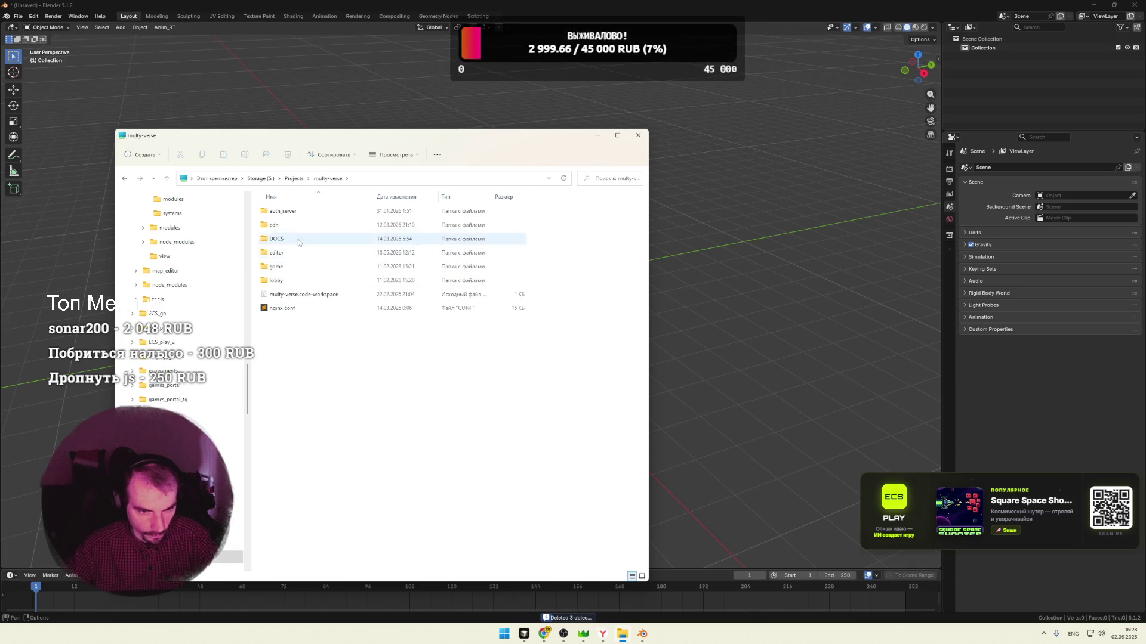
# - Browse lobby and DOCS, then go up to Storage (S:) and open the assets folder
pyautogui.moveTo(304, 374); pyautogui.dragTo(412, 373)
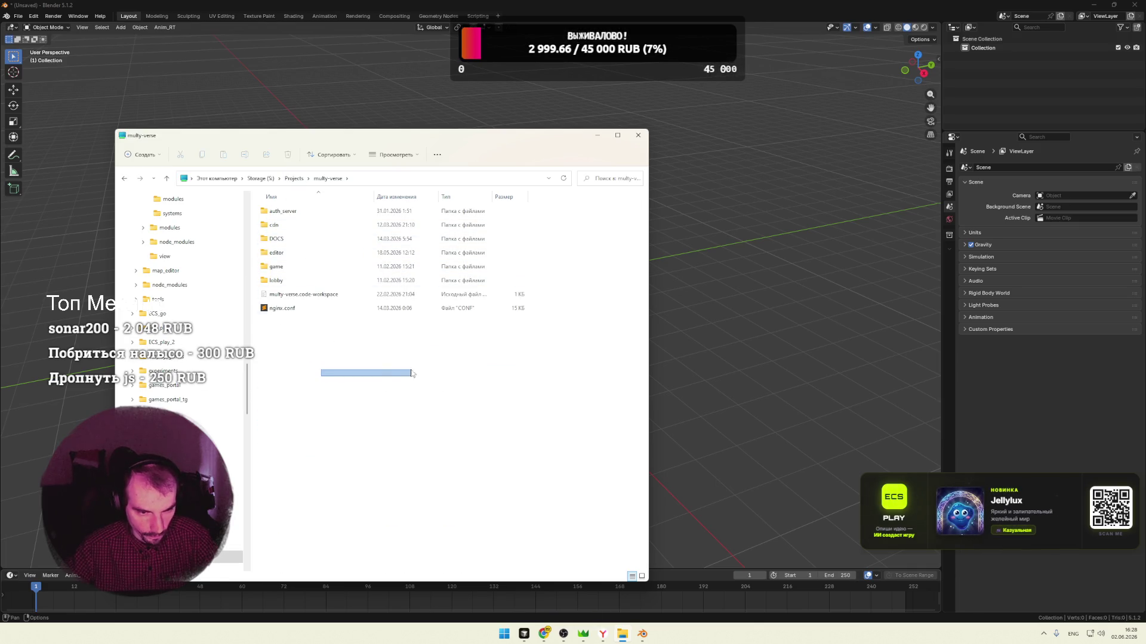
pyautogui.click(280, 280)
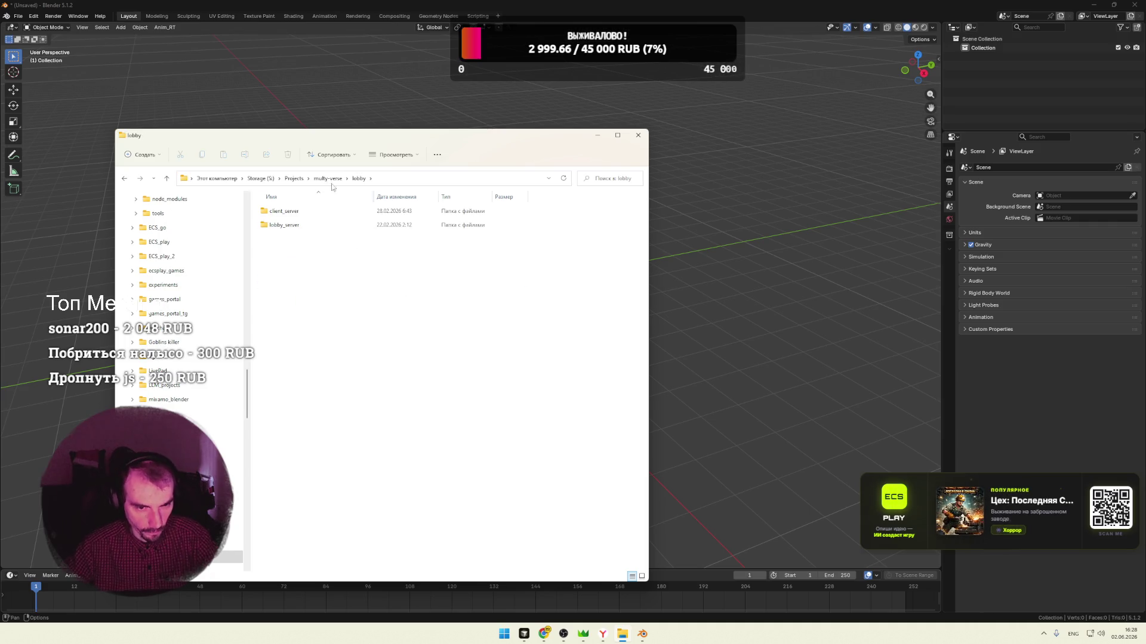
pyautogui.doubleClick(293, 238)
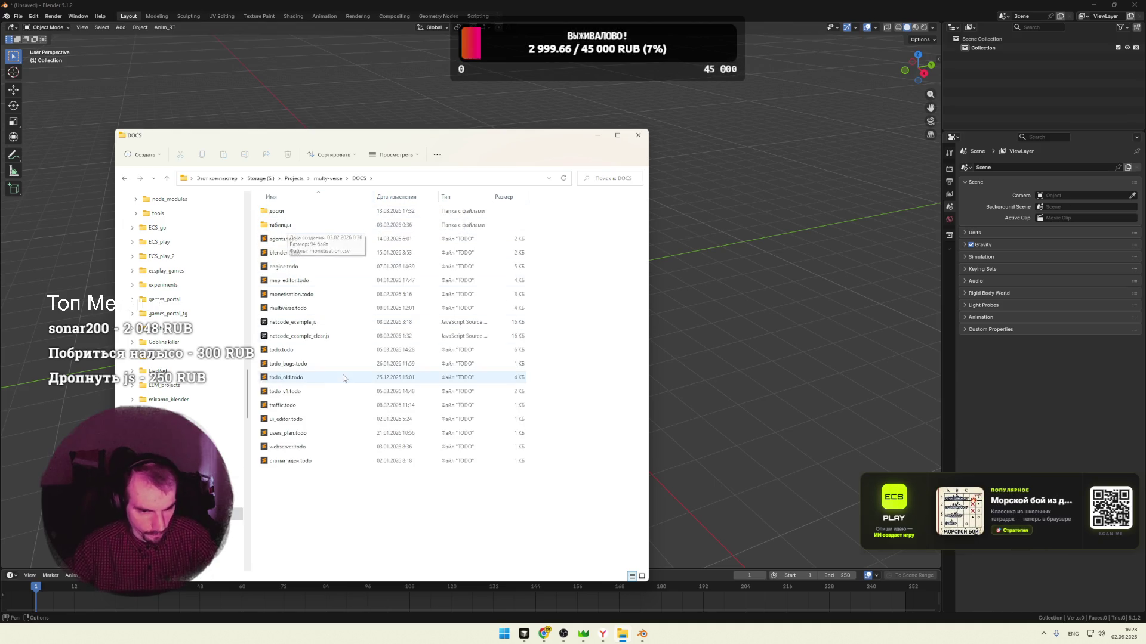
pyautogui.moveTo(324, 501)
pyautogui.mouseDown()
pyautogui.moveTo(444, 492)
pyautogui.moveTo(401, 490)
pyautogui.mouseUp()
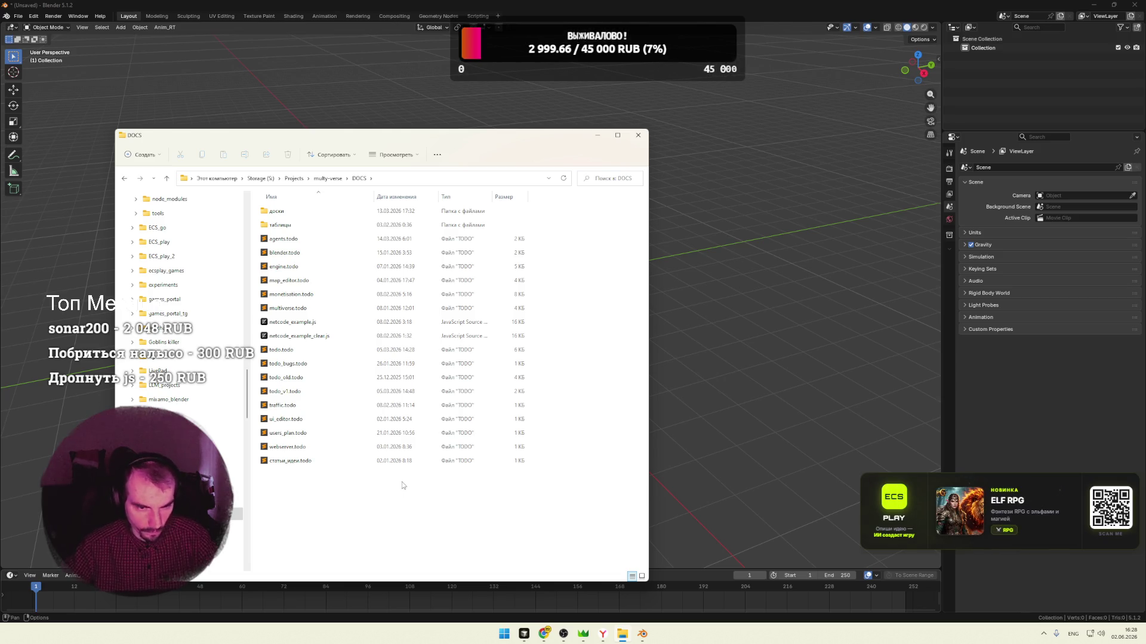
pyautogui.click(339, 180)
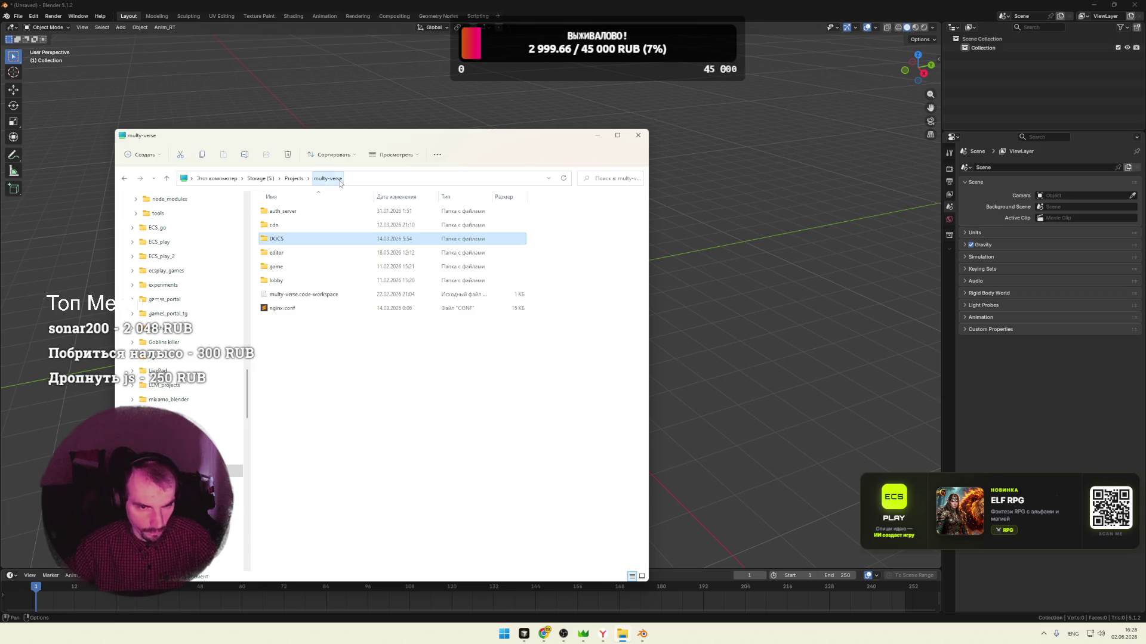
pyautogui.click(294, 178)
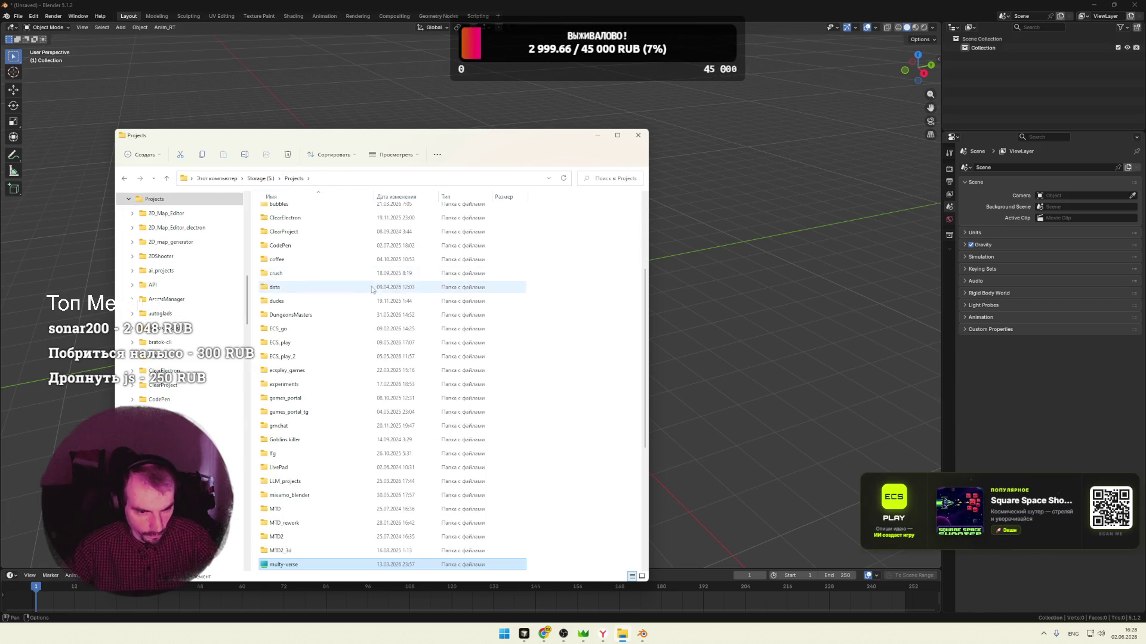
pyautogui.click(267, 179)
pyautogui.doubleClick(299, 226)
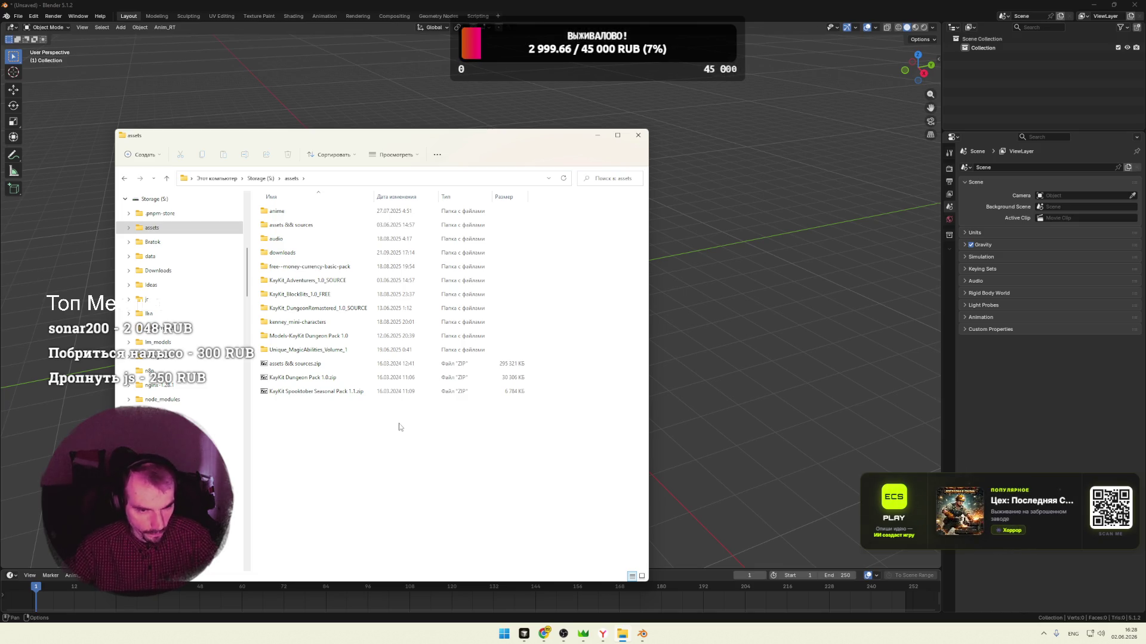
# - Open assets › downloads and preview Animations Stickman.fbx in 3D Viewer, then close it
pyautogui.doubleClick(287, 252)
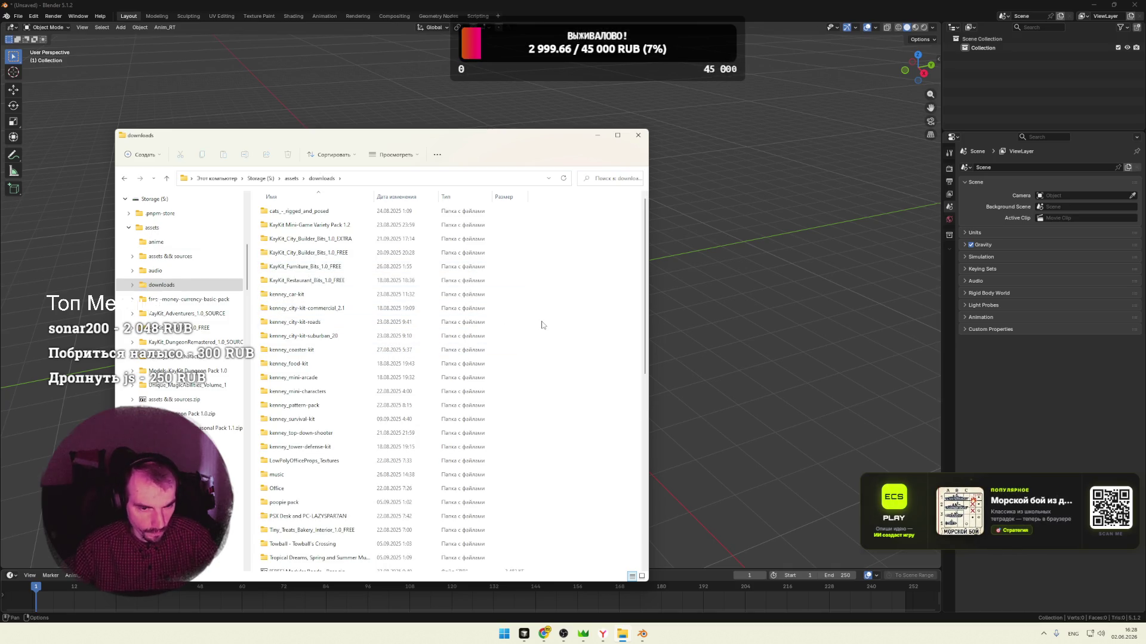
pyautogui.scroll(-6, 545, 311)
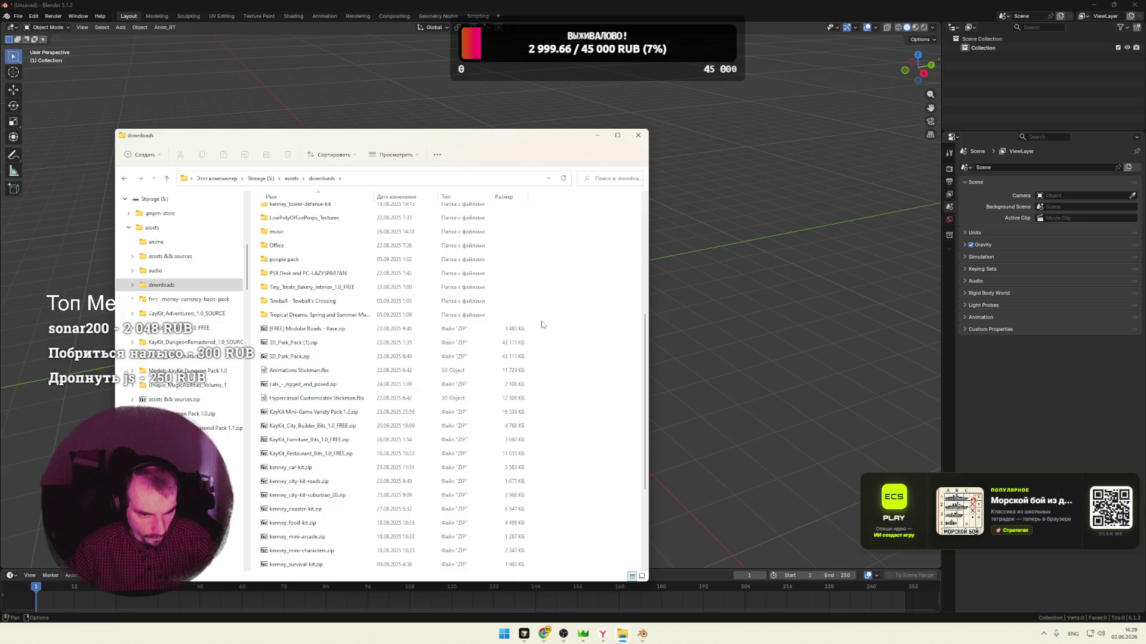
pyautogui.scroll(-2, 543, 323)
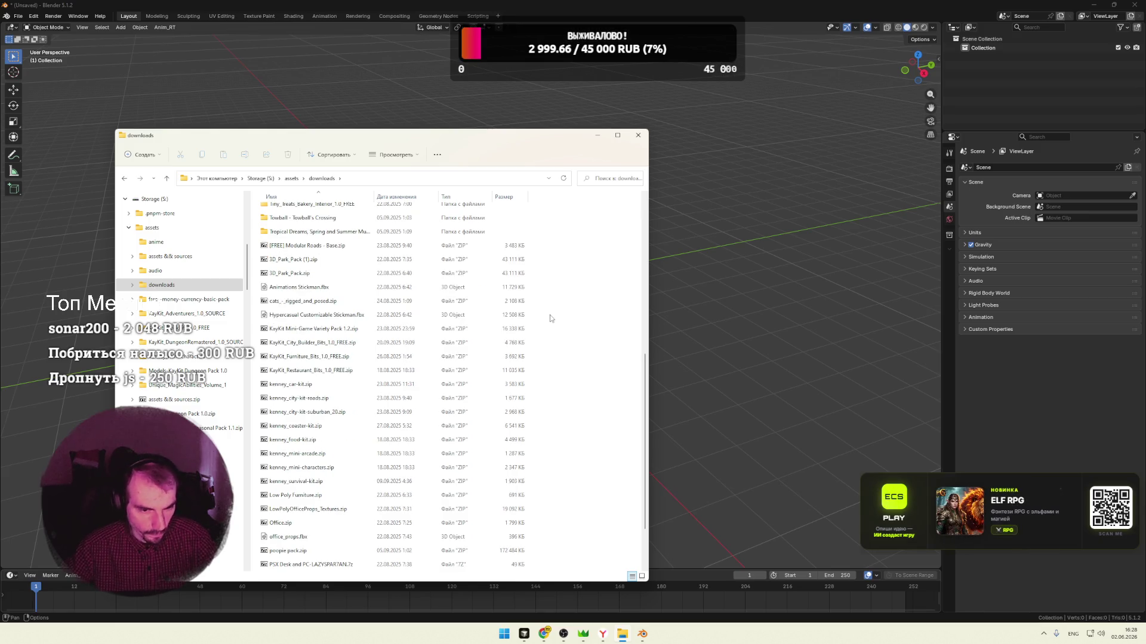
pyautogui.scroll(-2, 550, 318)
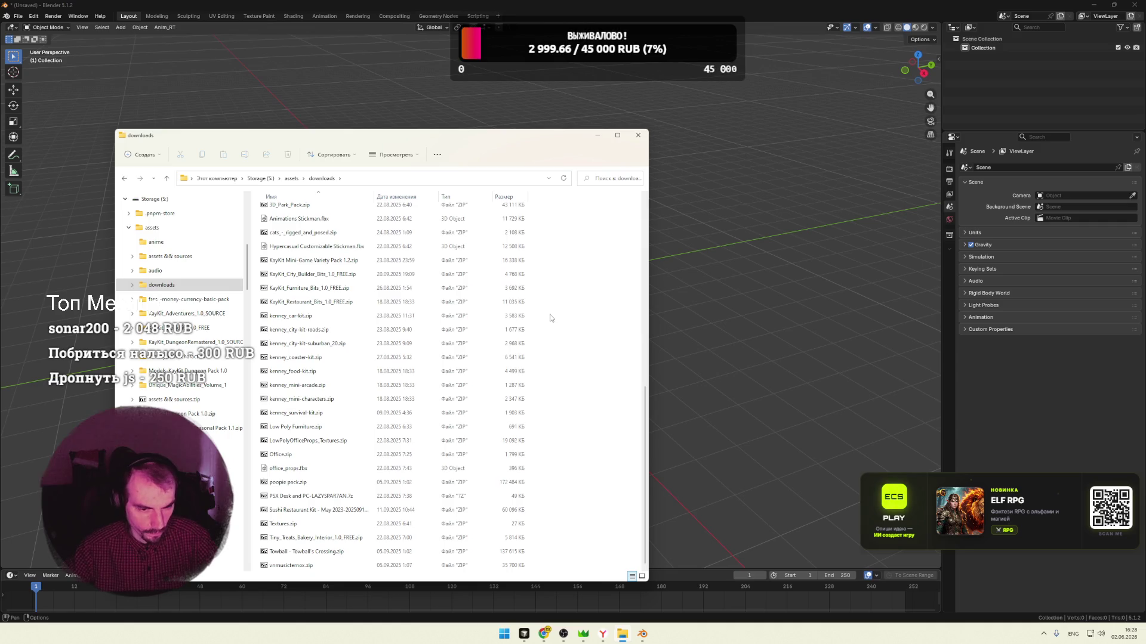
pyautogui.scroll(5, 550, 319)
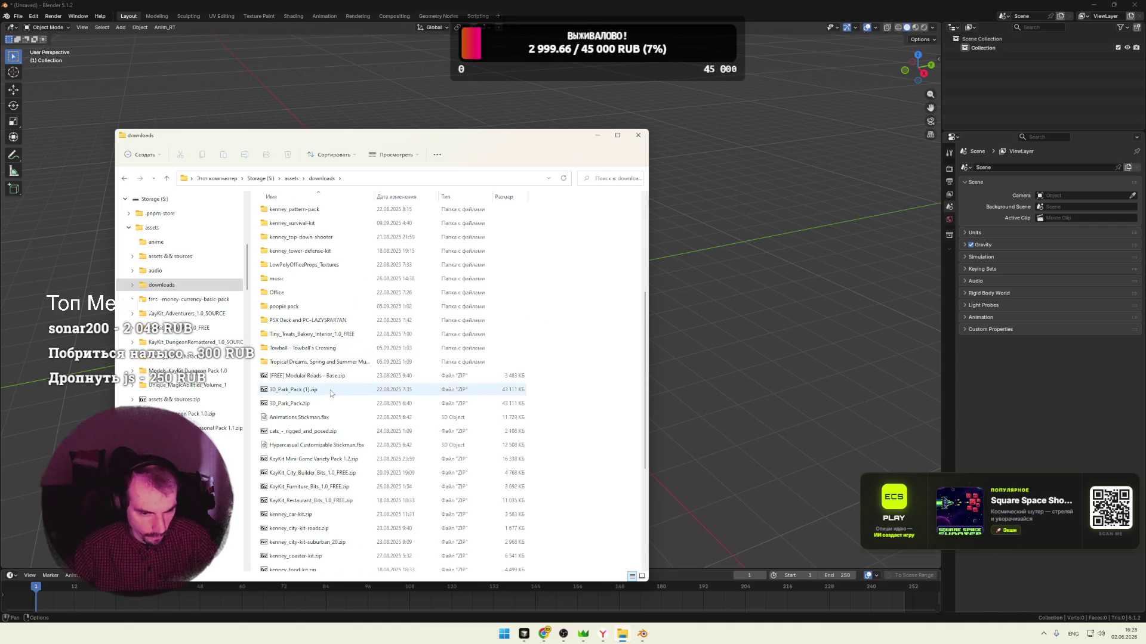
pyautogui.doubleClick(306, 419)
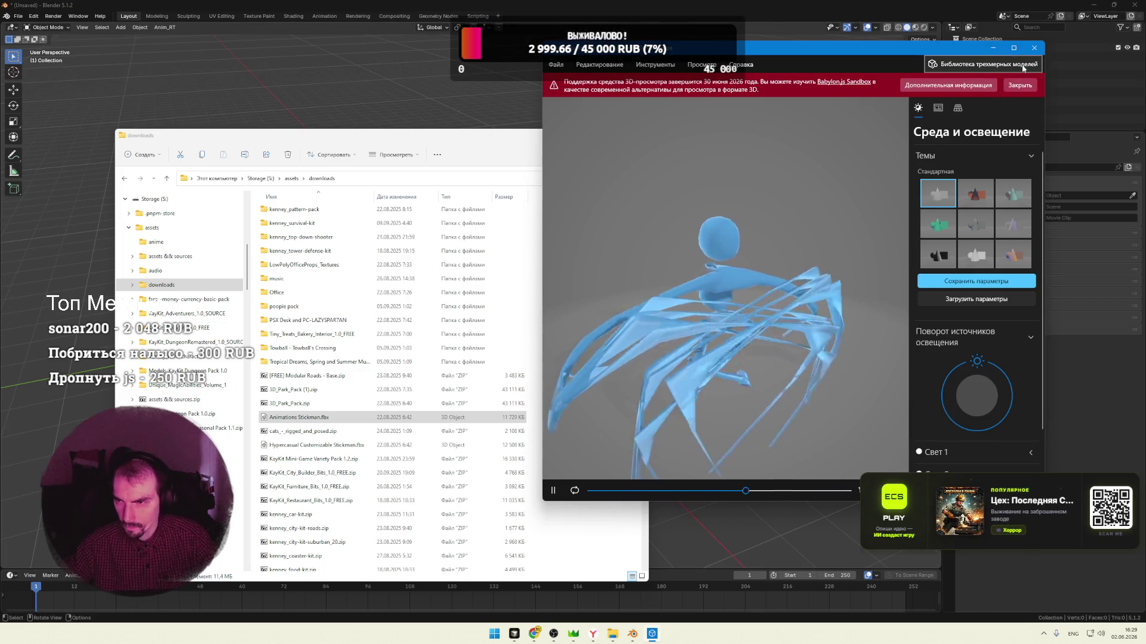
pyautogui.click(1034, 48)
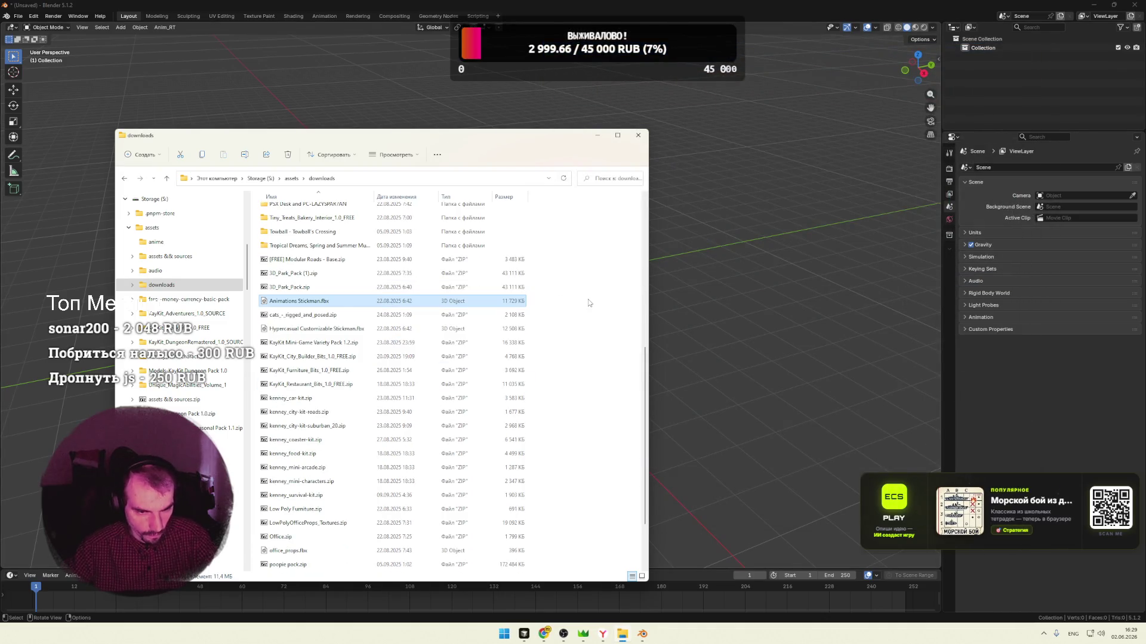
# - Return to the Storage (S:) drive, clear the selection and minimize all windows
pyautogui.scroll(-5, 588, 303)
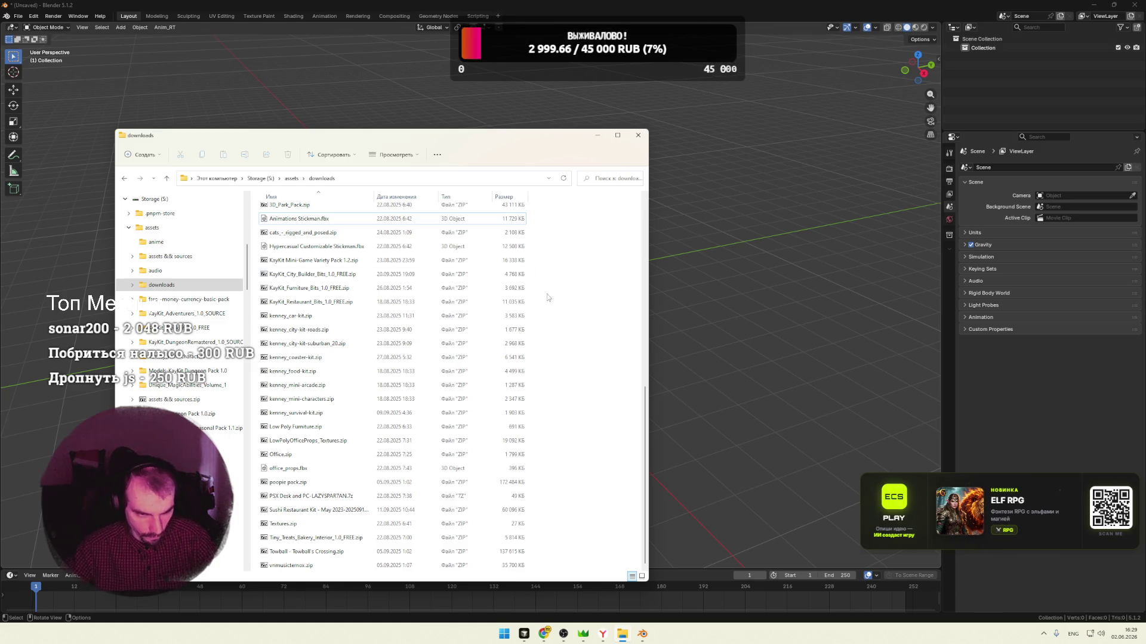
pyautogui.click(278, 180)
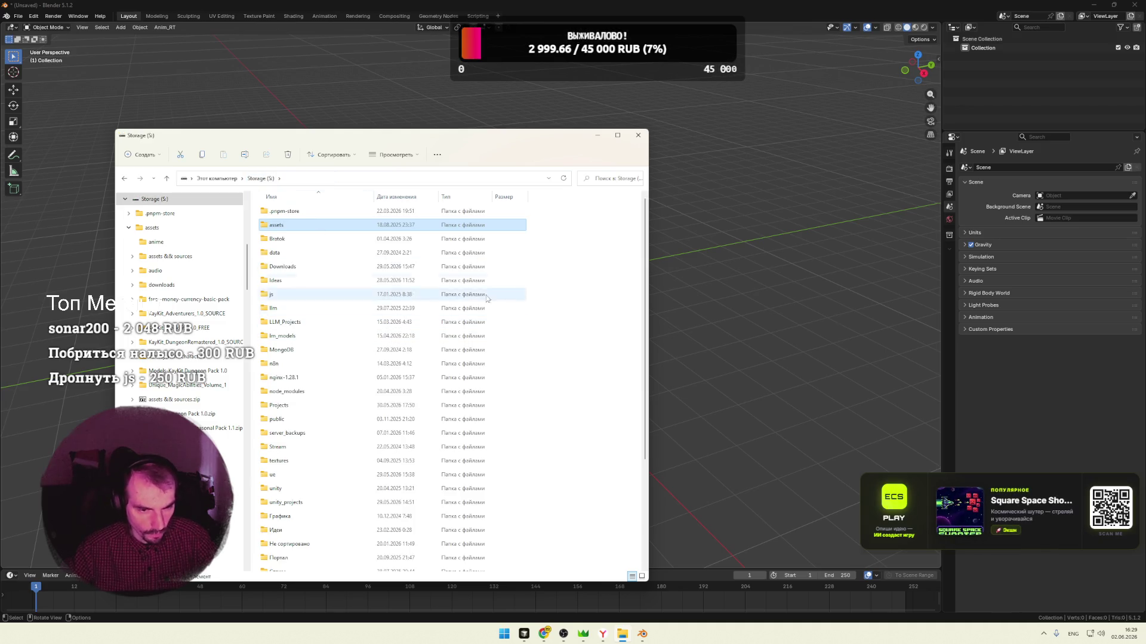
pyautogui.click(616, 228)
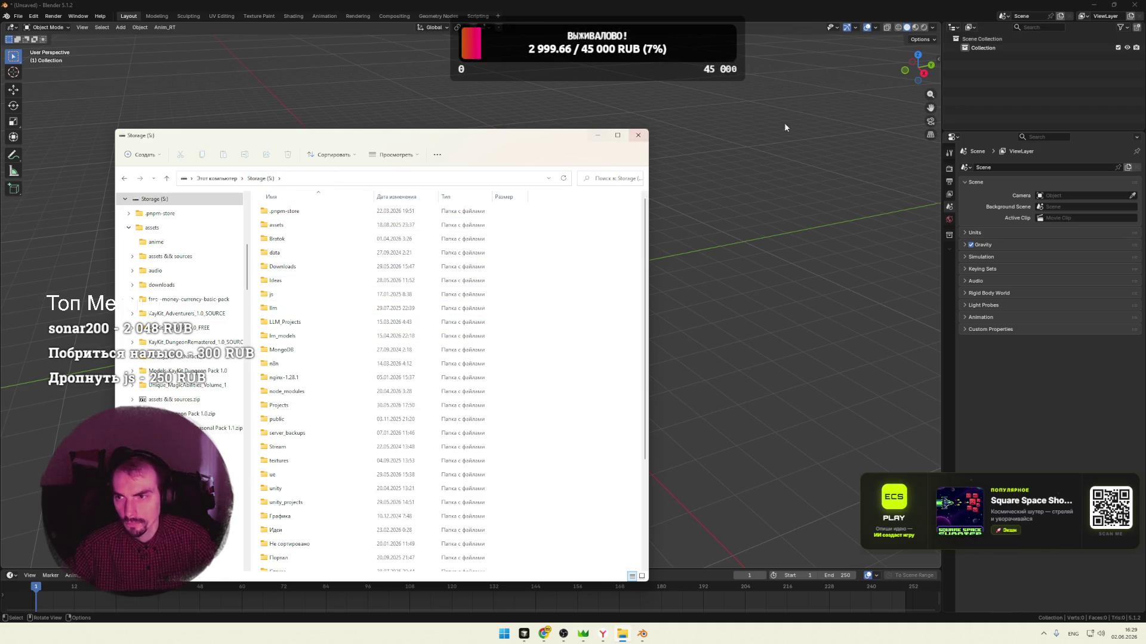
pyautogui.click(598, 137)
pyautogui.press('super+d')
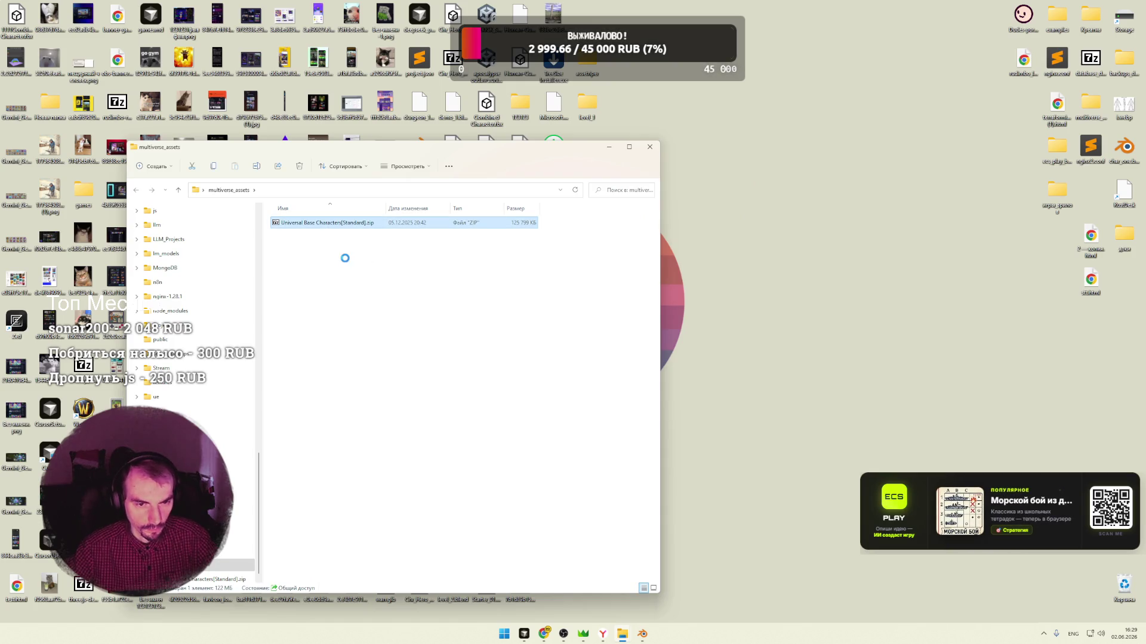
# - Close the multiverse_assets window, then open Storage (S:) from the desktop and close it
pyautogui.click(653, 151)
pyautogui.moveTo(795, 201); pyautogui.dragTo(883, 286)
pyautogui.moveTo(872, 231)
pyautogui.mouseDown()
pyautogui.moveTo(818, 294)
pyautogui.moveTo(800, 296)
pyautogui.mouseUp()
pyautogui.moveTo(918, 252)
pyautogui.mouseDown()
pyautogui.moveTo(852, 276)
pyautogui.moveTo(835, 314)
pyautogui.mouseUp()
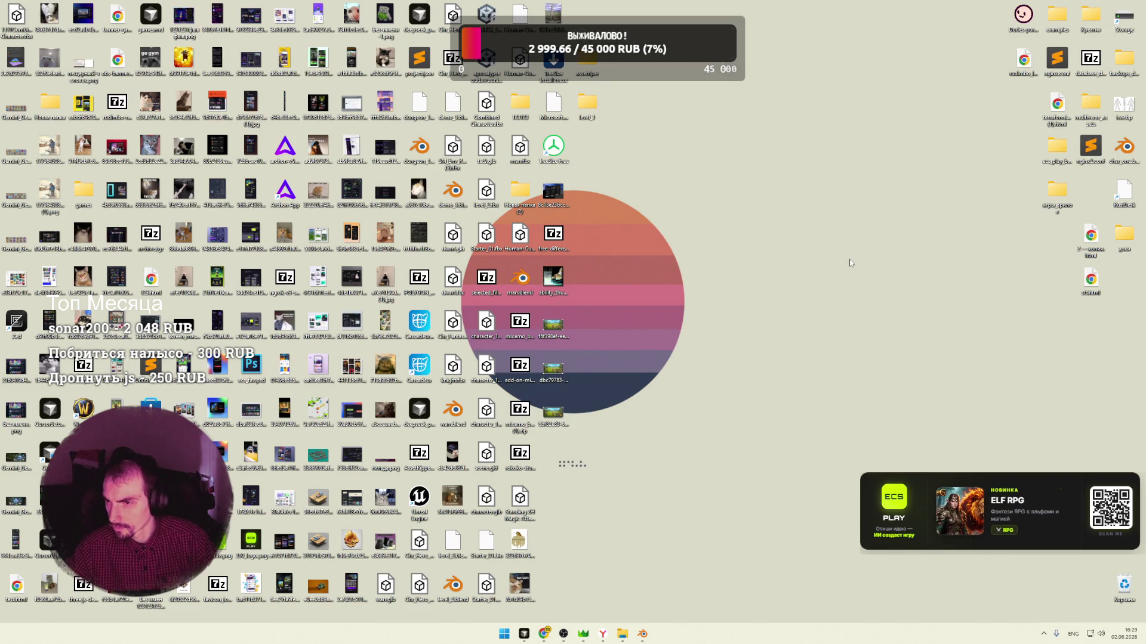
pyautogui.doubleClick(1131, 13)
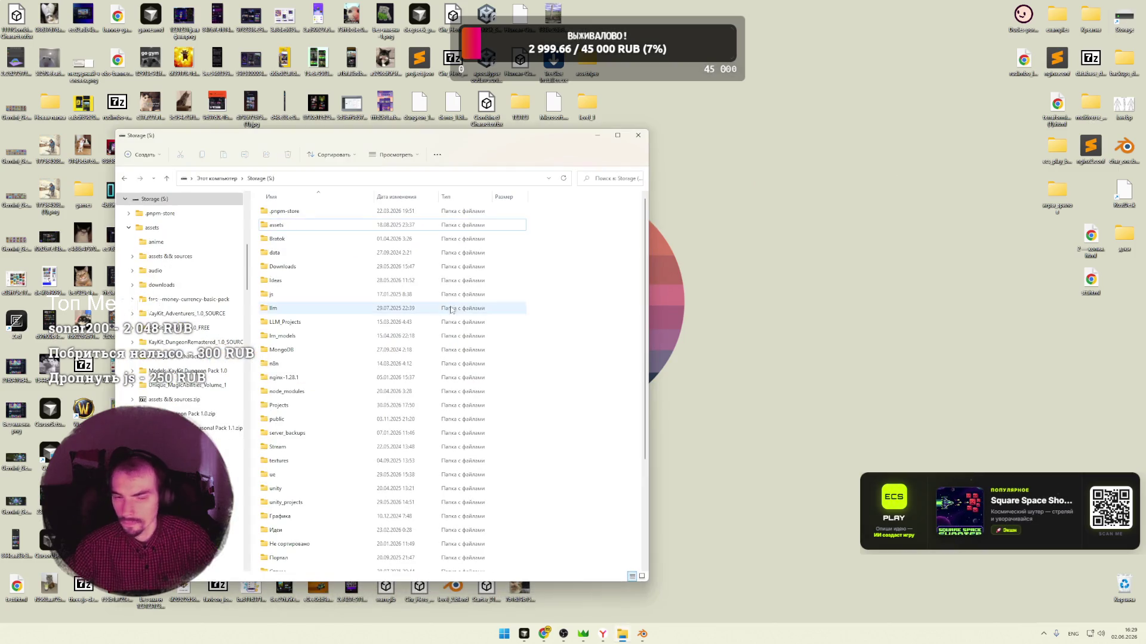
pyautogui.scroll(-5, 410, 353)
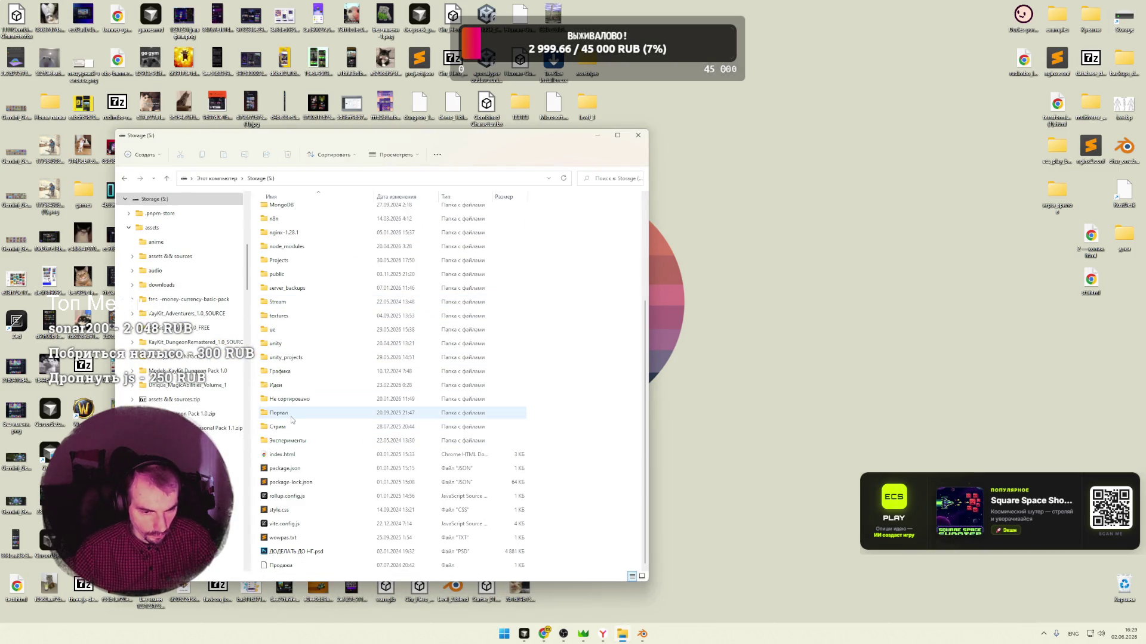
pyautogui.click(638, 135)
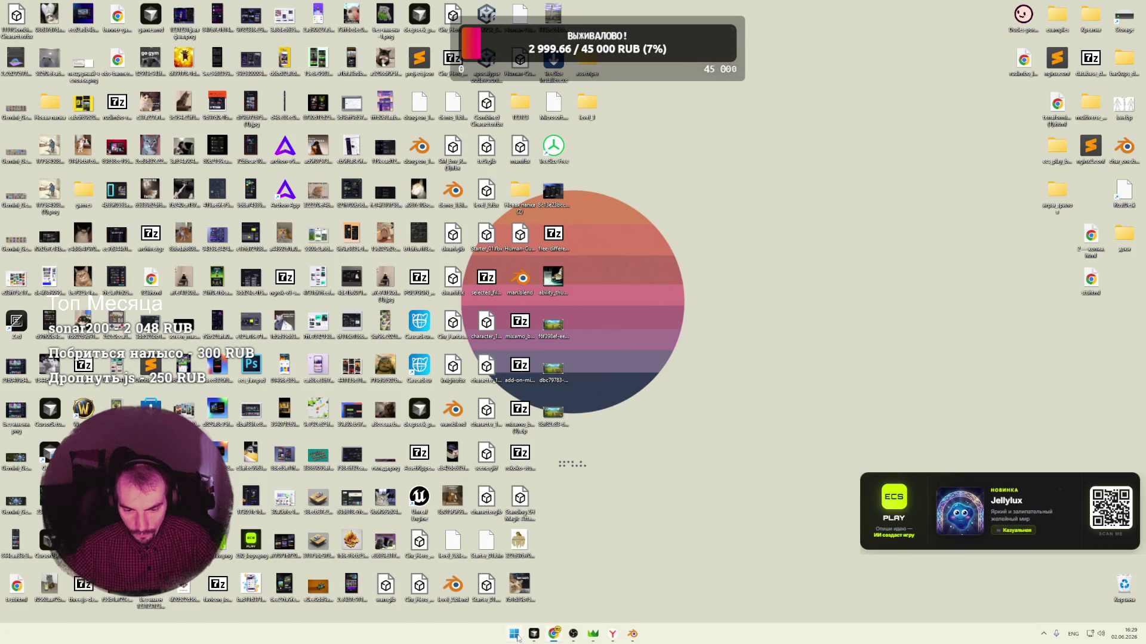
# - Open хламы › хлам_13 from Start and look through its skins subfolder
pyautogui.press('super')
pyautogui.click(680, 370)
pyautogui.click(285, 380)
pyautogui.doubleClick(285, 380)
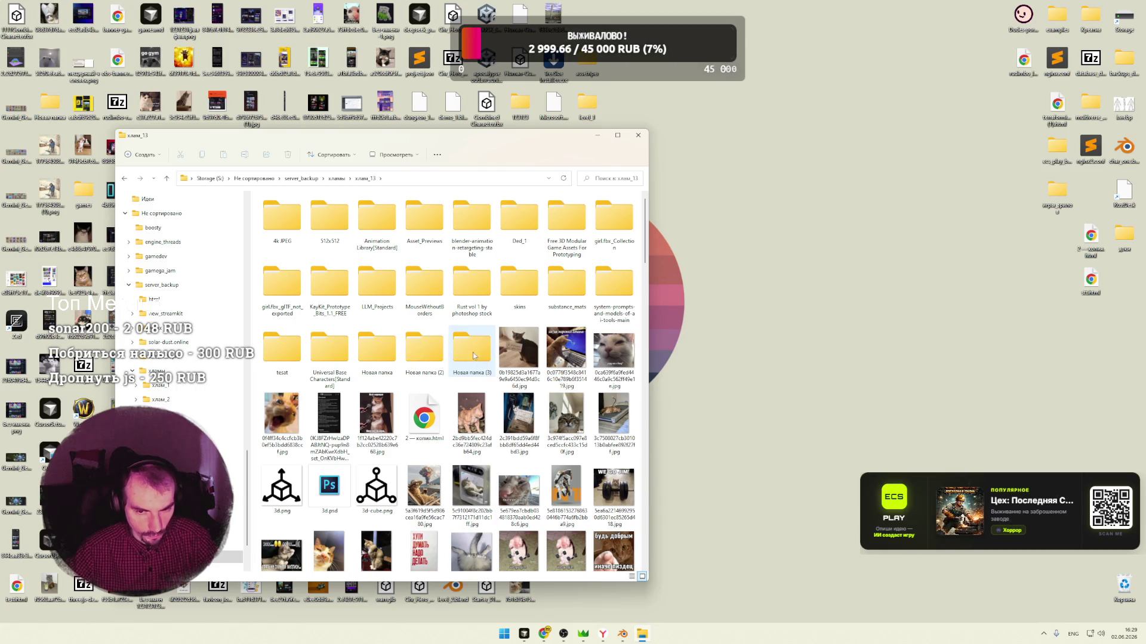
pyautogui.click(394, 235)
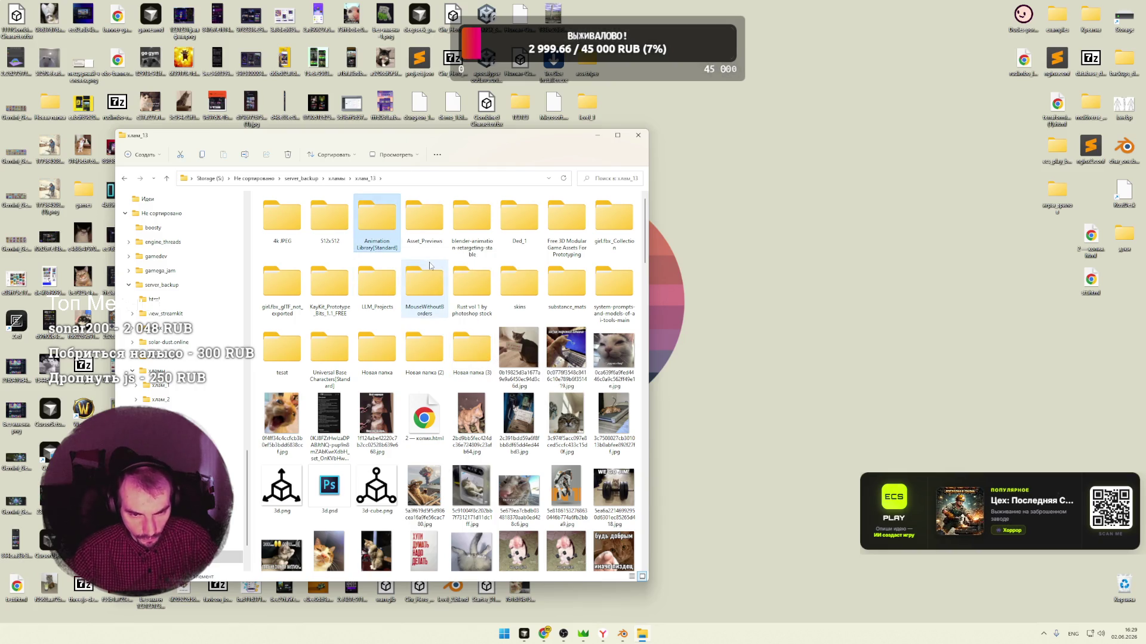
pyautogui.doubleClick(519, 286)
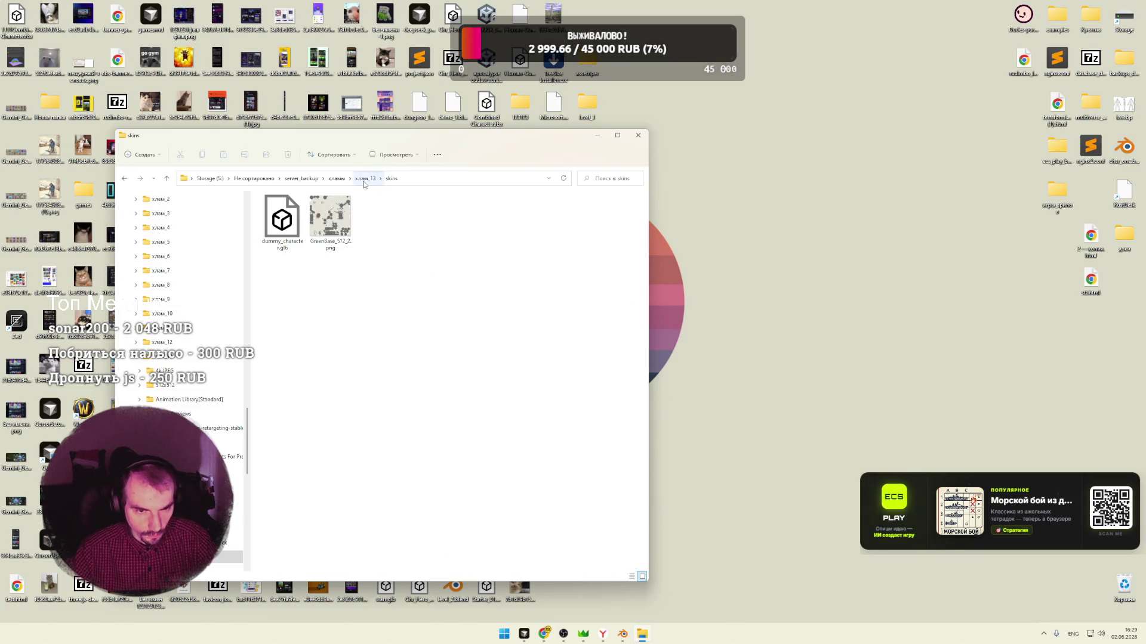
pyautogui.moveTo(413, 194)
pyautogui.mouseDown()
pyautogui.moveTo(254, 256)
pyautogui.moveTo(395, 278)
pyautogui.mouseUp()
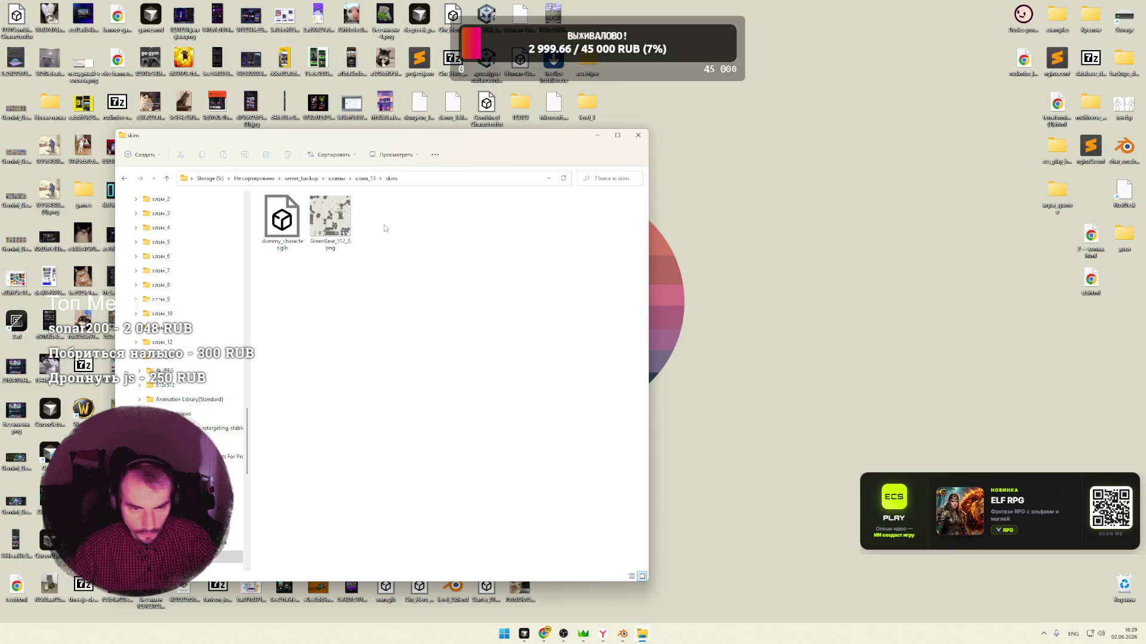
pyautogui.click(367, 180)
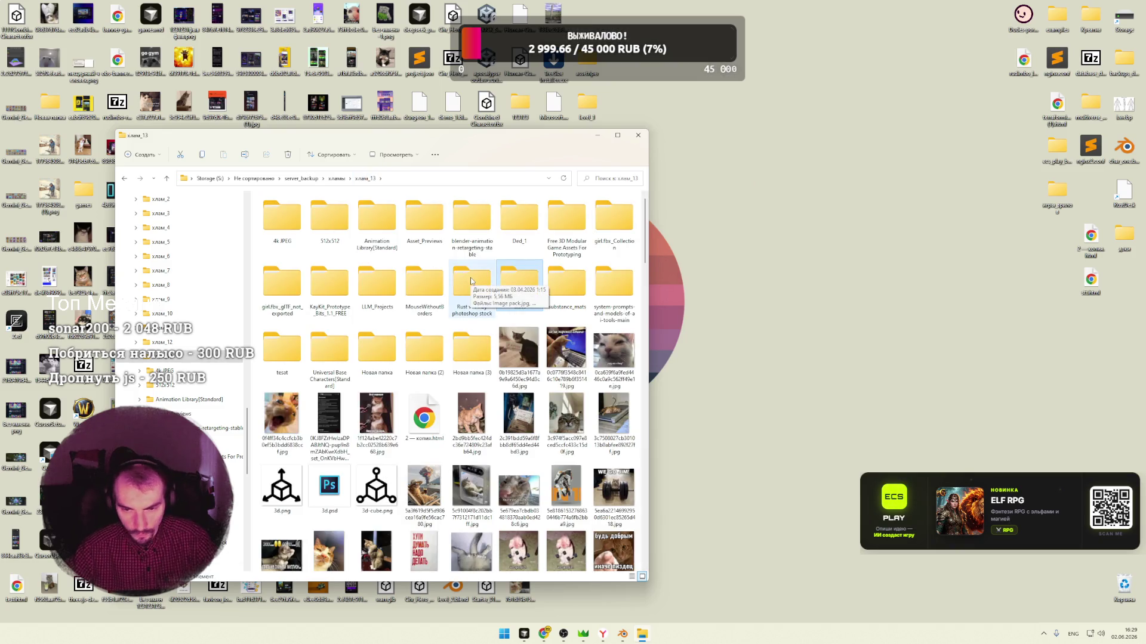
# - Check the Новая папка folders, preview SM_FantasyFemale.fbx from Новая папка › Mixamo, return to хлам_13
pyautogui.doubleClick(484, 338)
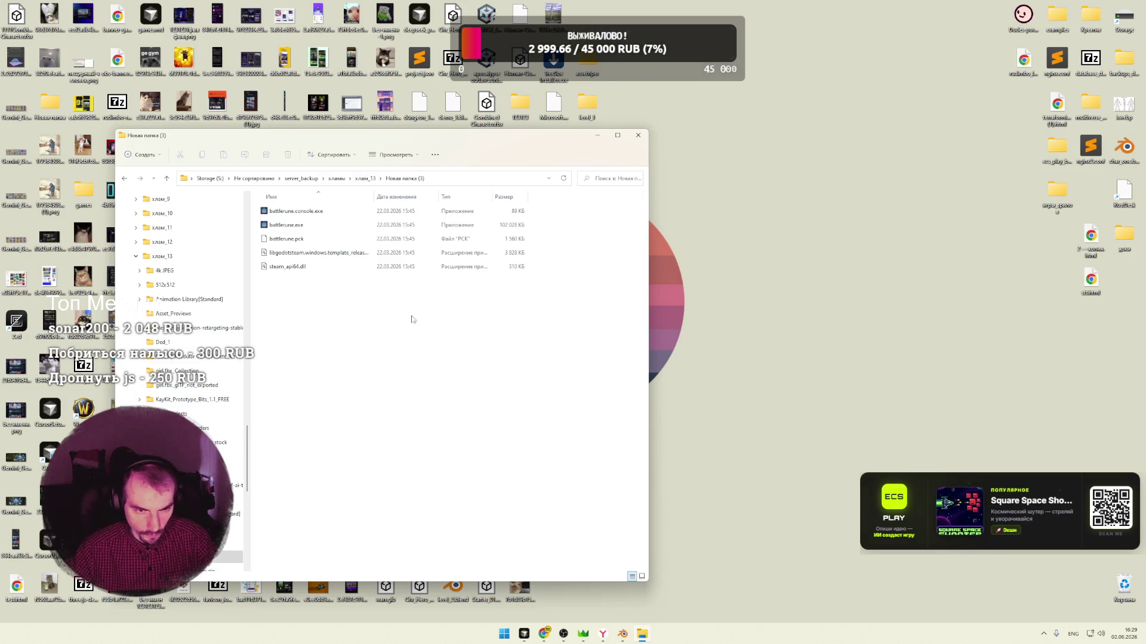
pyautogui.hotkey('alt', 'Left')
pyautogui.doubleClick(424, 349)
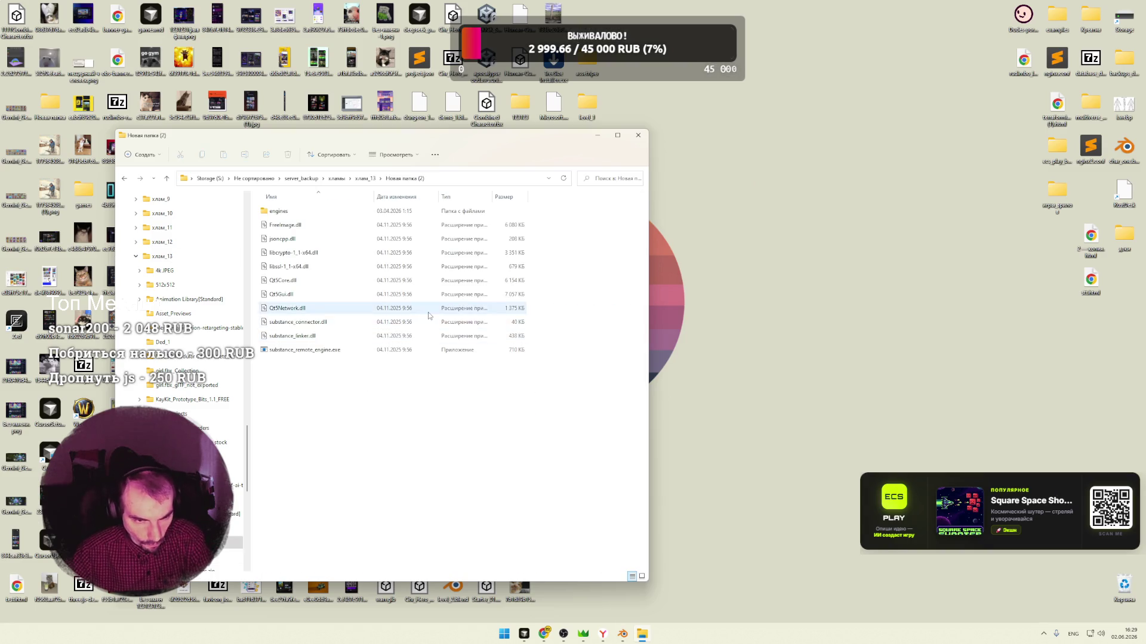
pyautogui.hotkey('alt', 'Left')
pyautogui.doubleClick(375, 351)
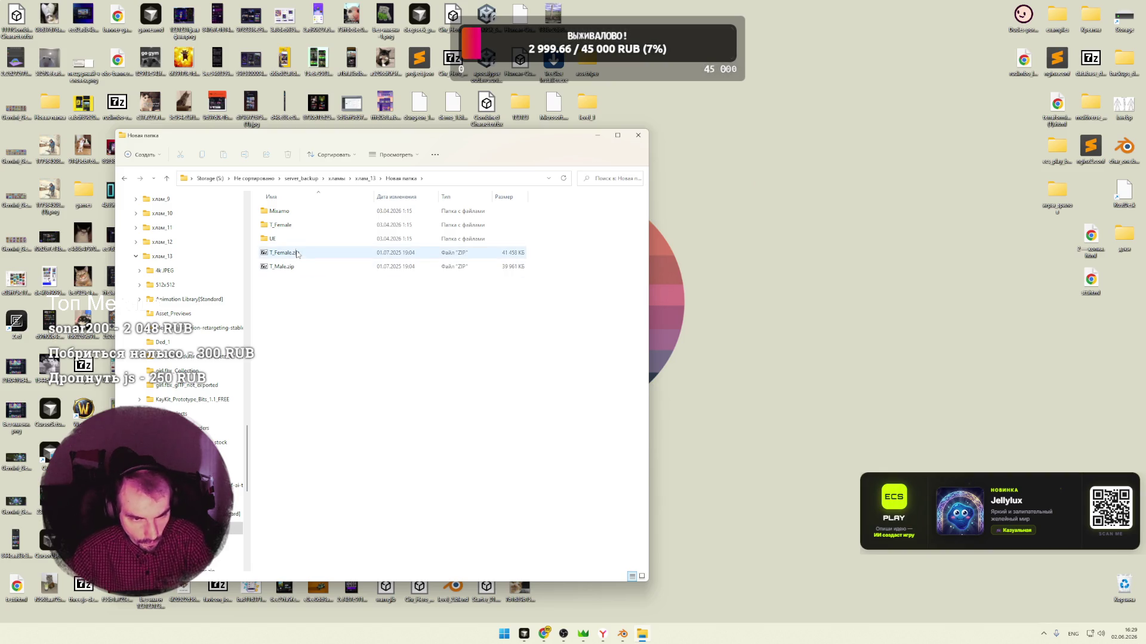
pyautogui.doubleClick(280, 211)
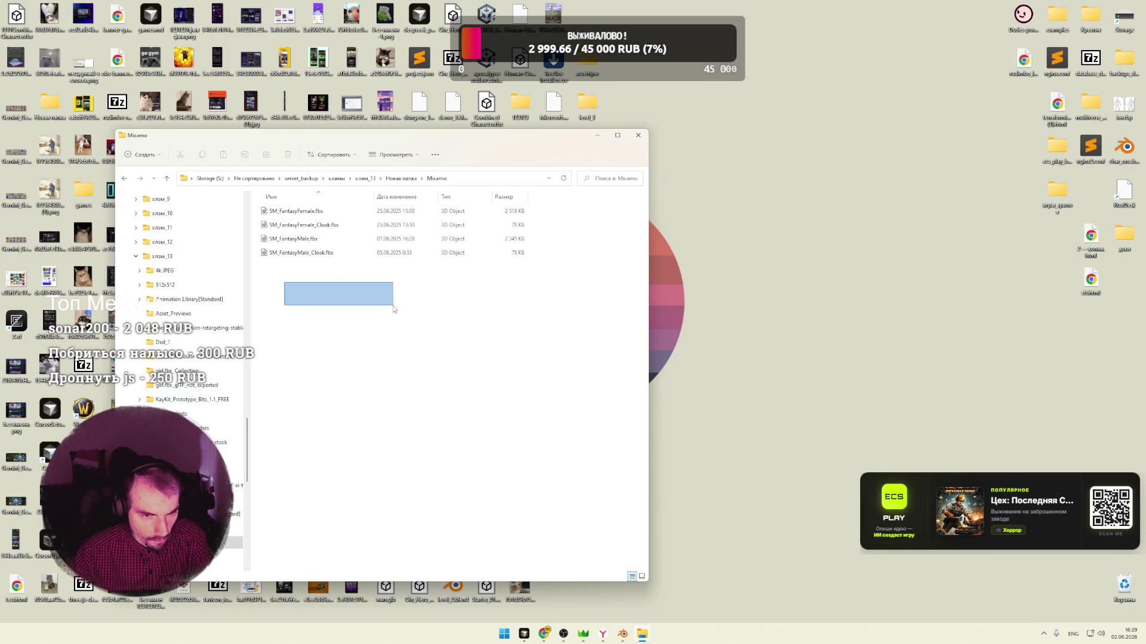
pyautogui.doubleClick(280, 211)
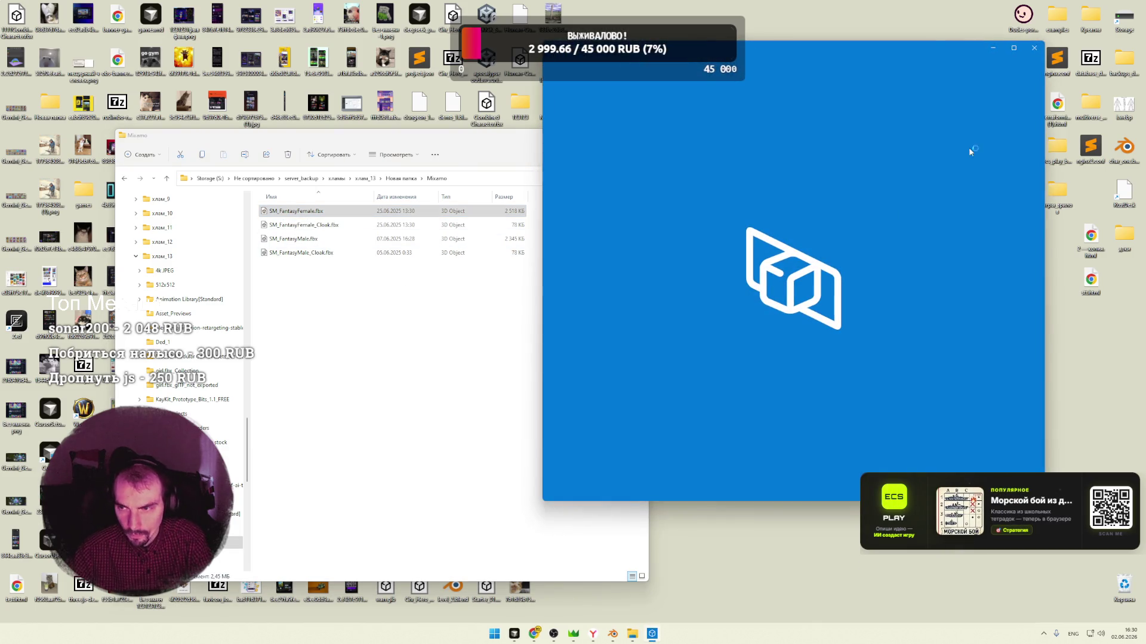
pyautogui.click(1034, 48)
pyautogui.click(401, 180)
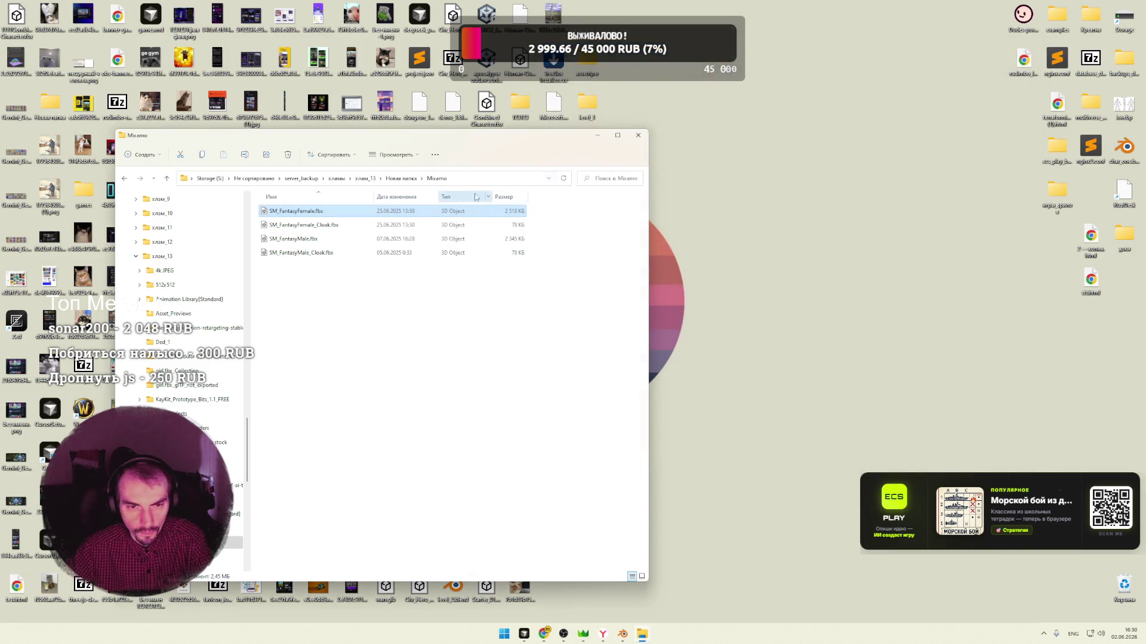
pyautogui.click(365, 179)
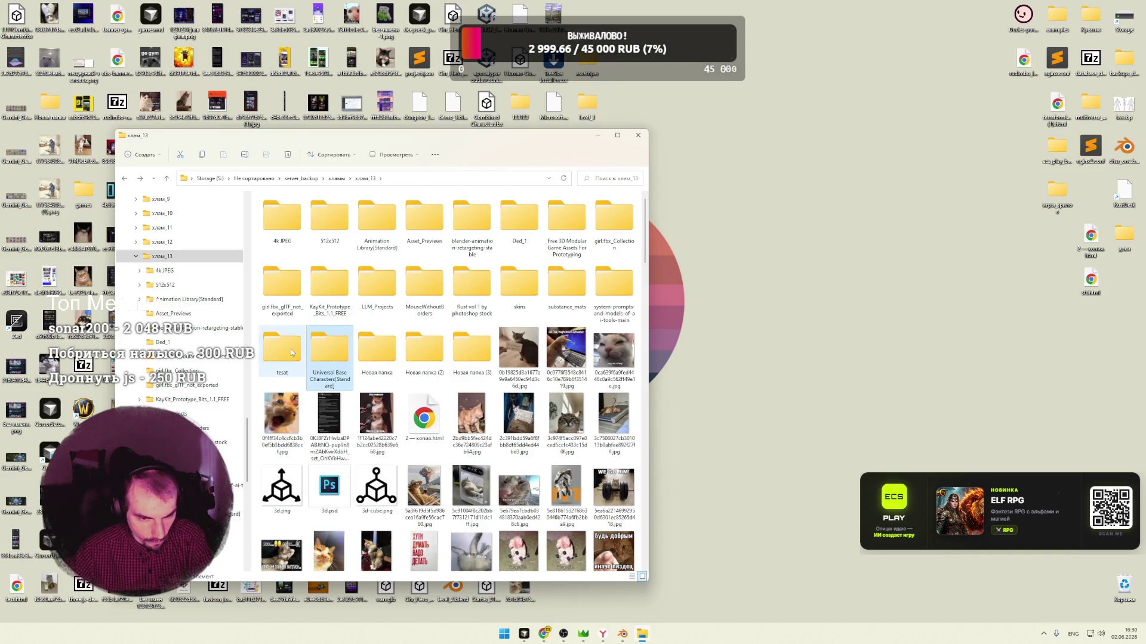
# - Preview boonan_prototype_objects.fbx from the tesat folder, then return to хлам_13
pyautogui.doubleClick(292, 349)
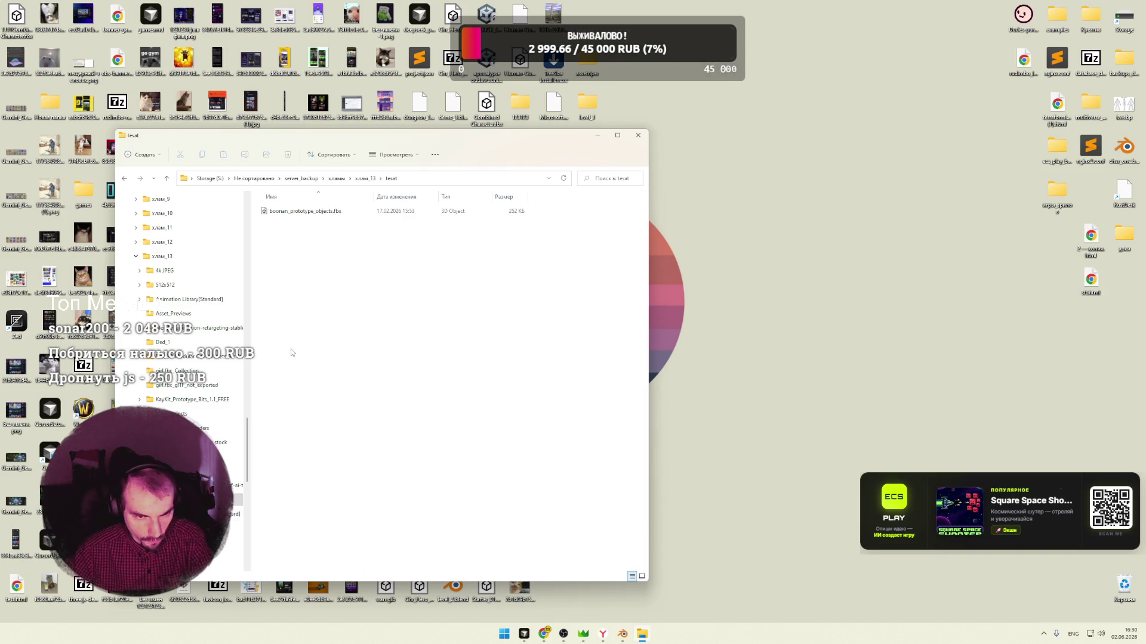
pyautogui.doubleClick(324, 212)
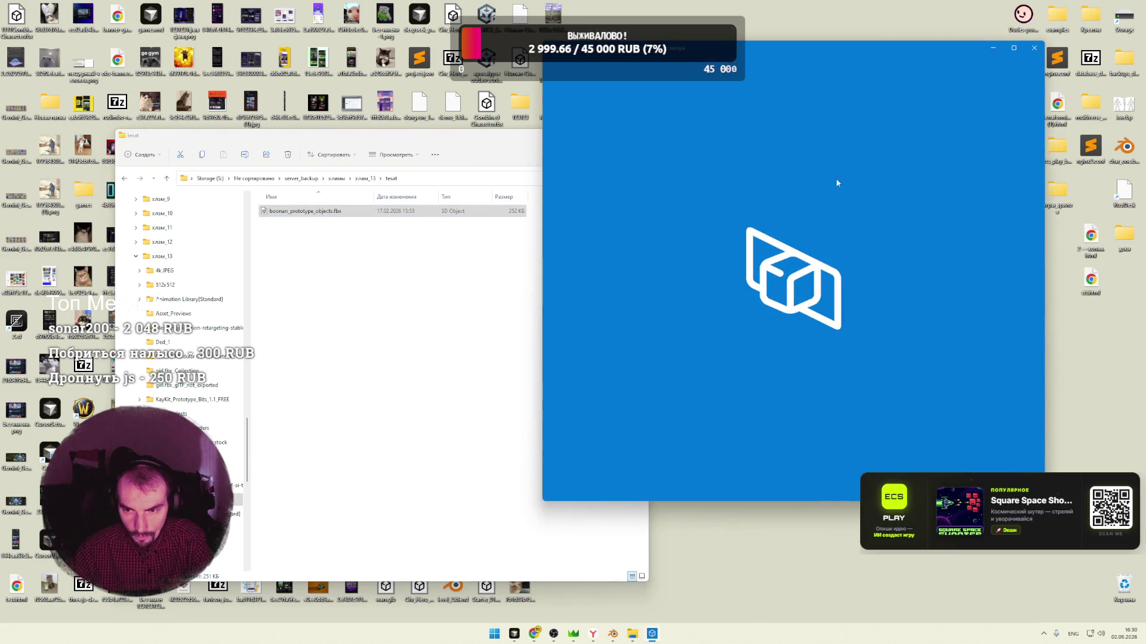
pyautogui.scroll(5, 785, 269)
pyautogui.scroll(-8, 788, 317)
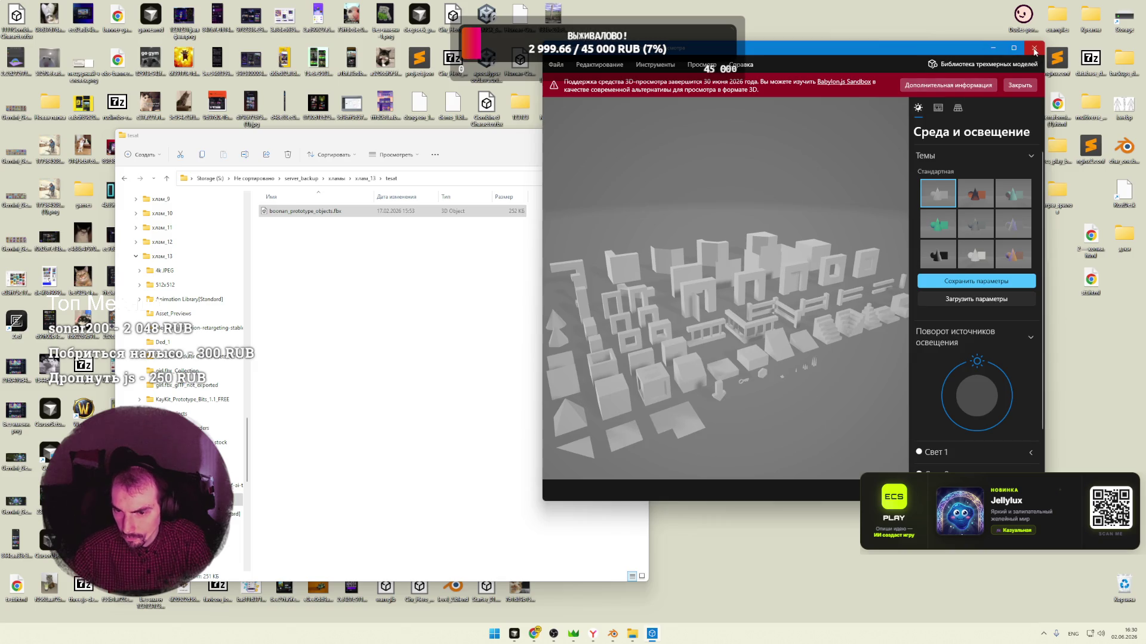
pyautogui.click(1034, 51)
pyautogui.press('BackSpace')
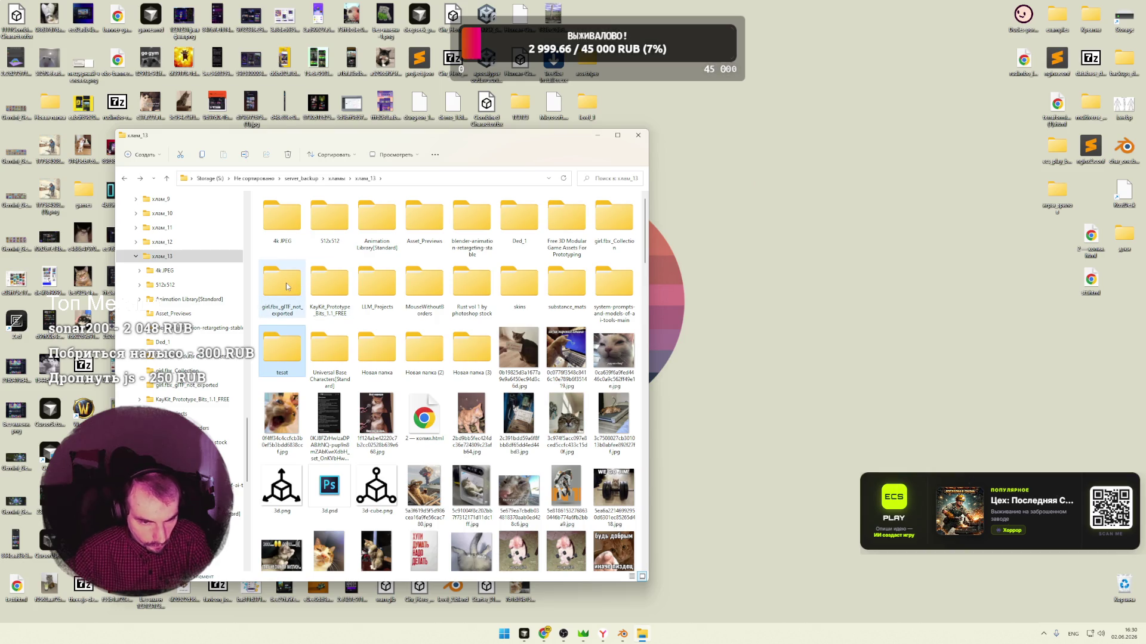
# - Look inside the girl.fbx_glTF_not_exported and Animation Library[Standard] folders
pyautogui.doubleClick(285, 283)
pyautogui.press('BackSpace')
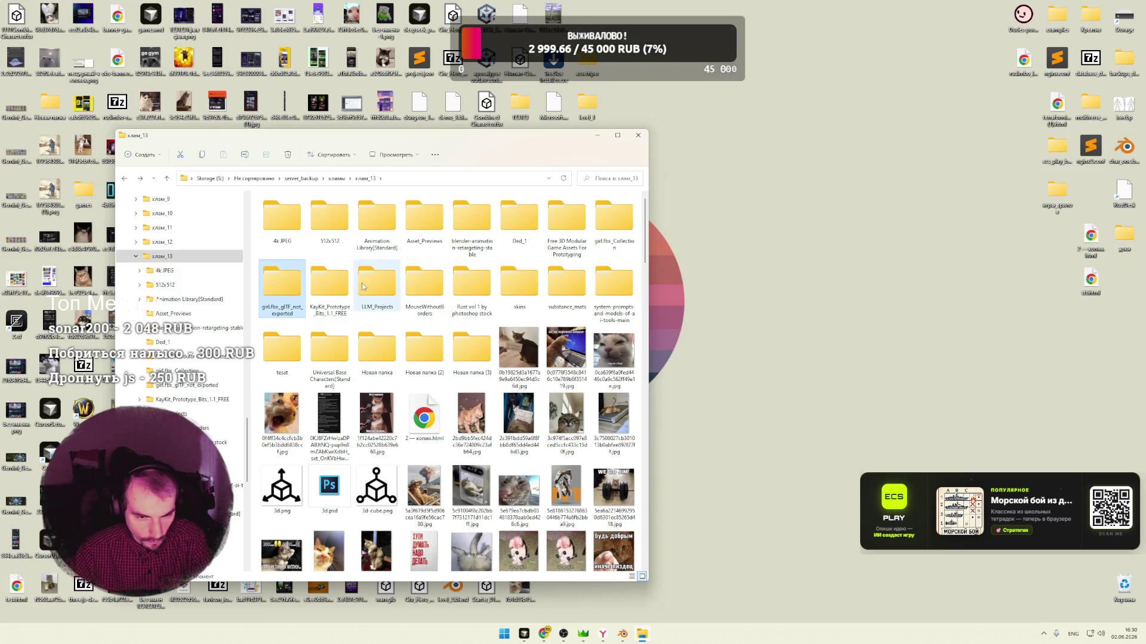
pyautogui.doubleClick(378, 225)
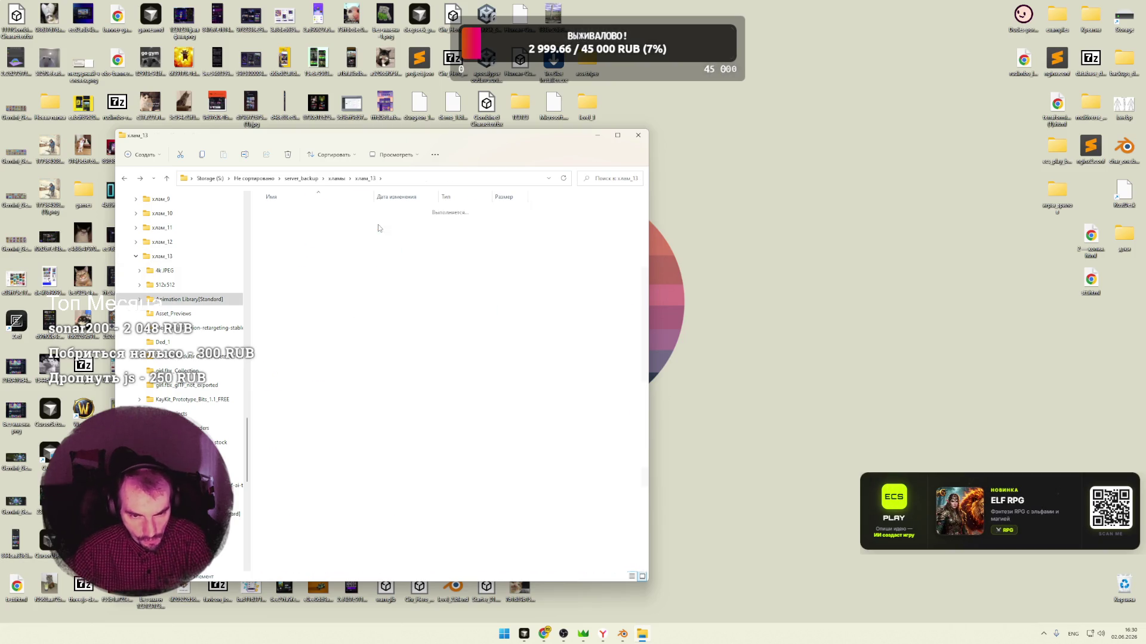
pyautogui.hotkey('alt', 'Left')
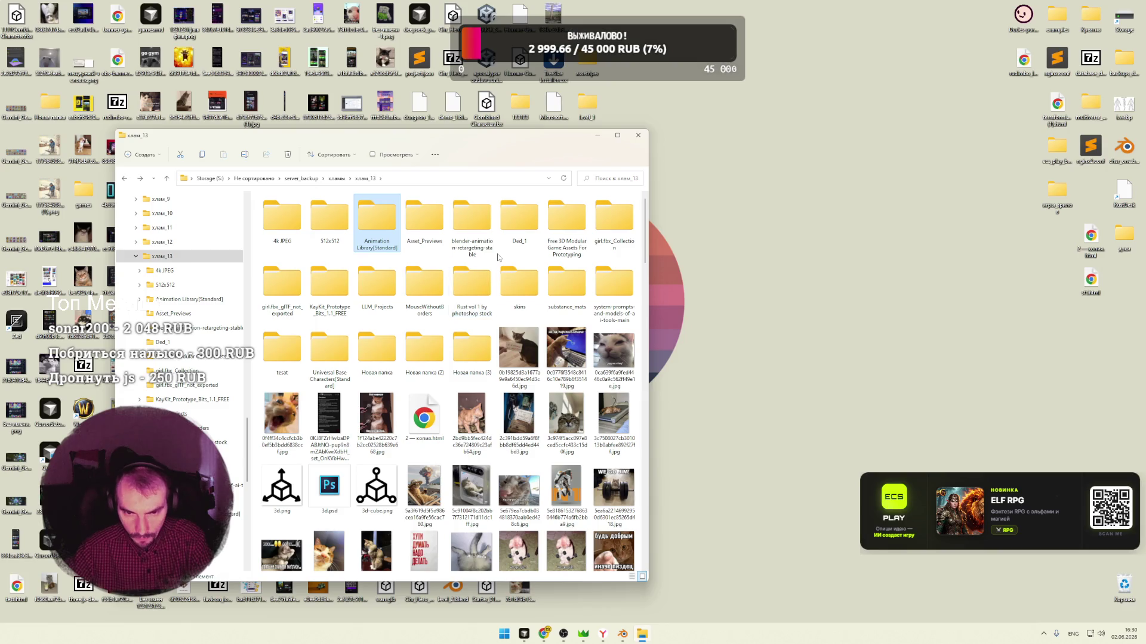
# - Open Ded_1 and preview Ded_1.fbx, turning the model to see its back
pyautogui.doubleClick(519, 222)
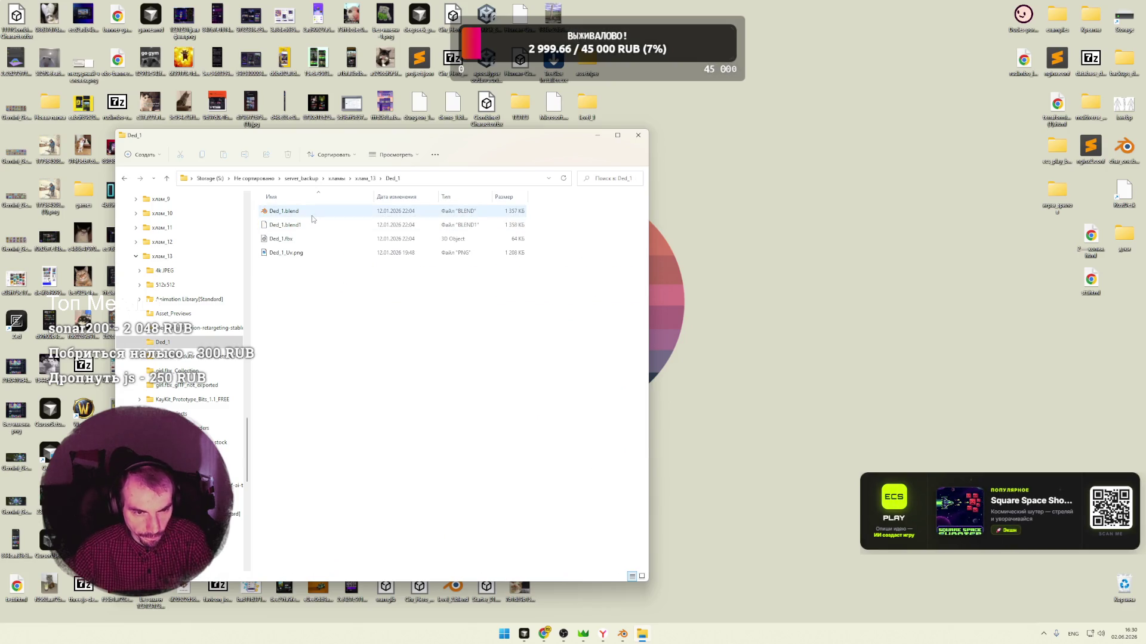
pyautogui.doubleClick(293, 240)
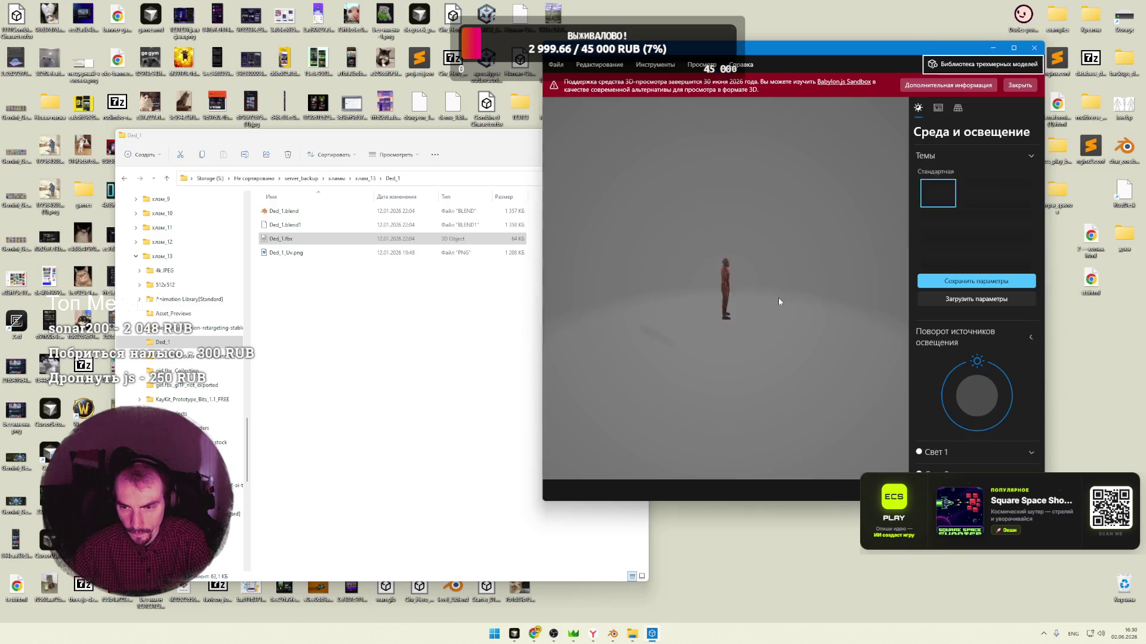
pyautogui.moveTo(757, 310)
pyautogui.mouseDown()
pyautogui.moveTo(663, 318)
pyautogui.moveTo(772, 314)
pyautogui.moveTo(660, 310)
pyautogui.moveTo(821, 316)
pyautogui.moveTo(698, 314)
pyautogui.mouseUp()
pyautogui.scroll(2, 735, 314)
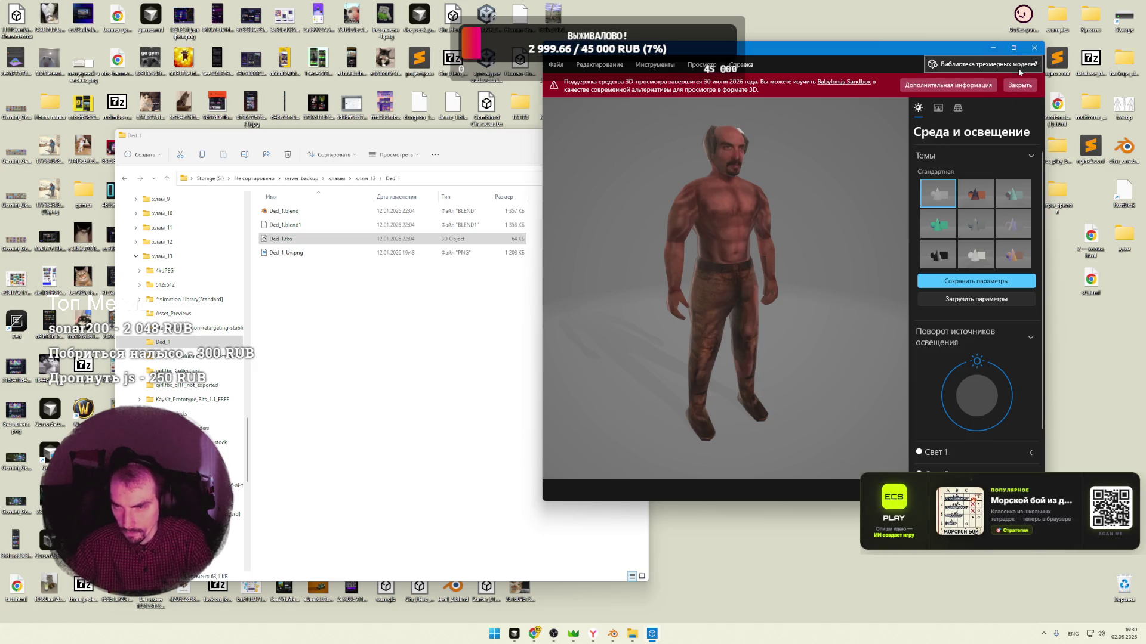
pyautogui.click(1036, 51)
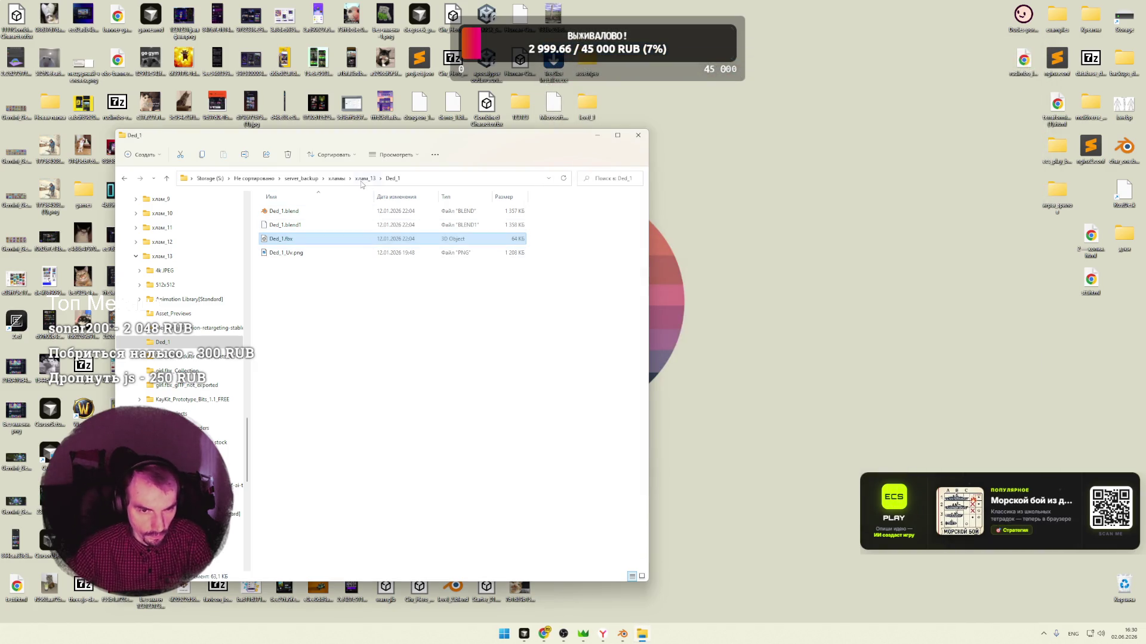
# - Open the Free 3D Modular Game Assets For Prototyping folder and view its texture.png
pyautogui.click(366, 178)
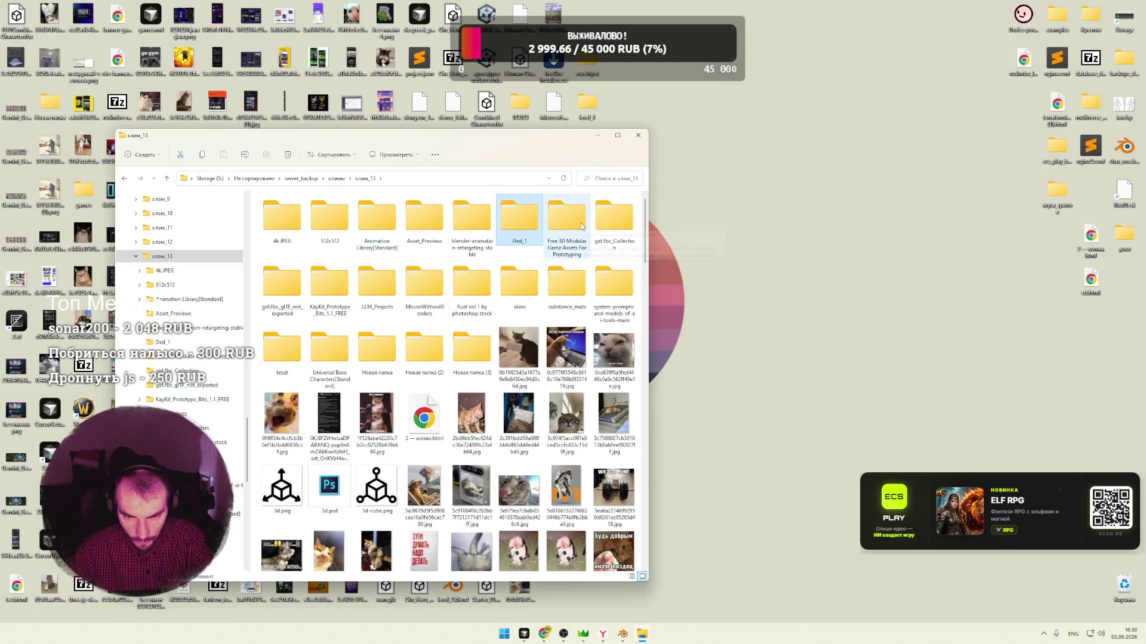
pyautogui.doubleClick(580, 224)
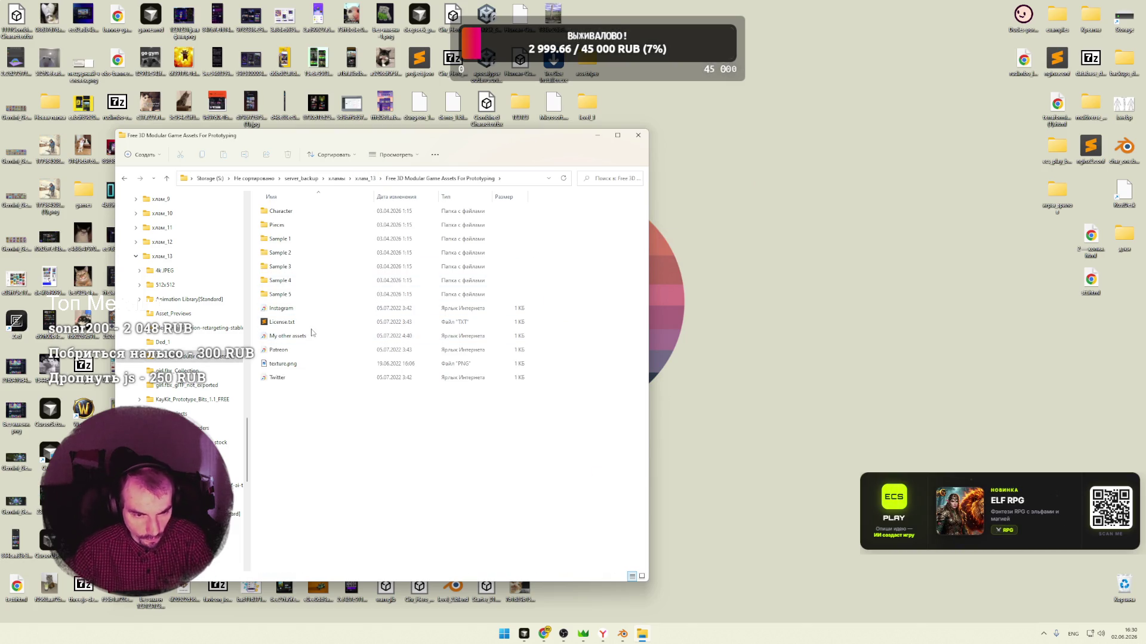
pyautogui.click(290, 365)
pyautogui.doubleClick(291, 369)
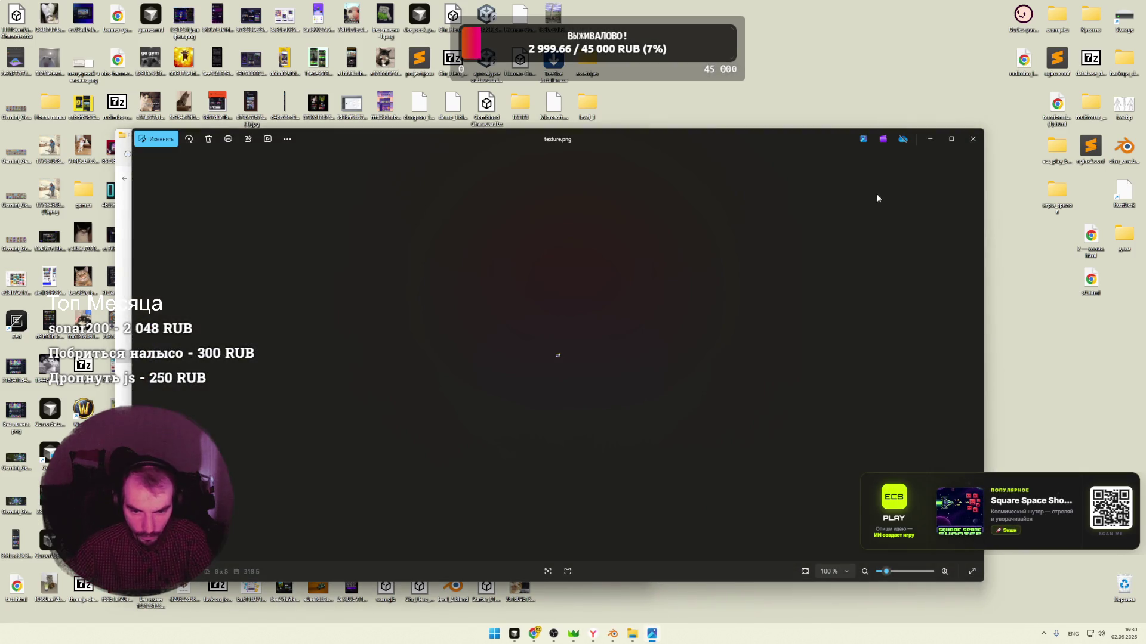
pyautogui.click(973, 138)
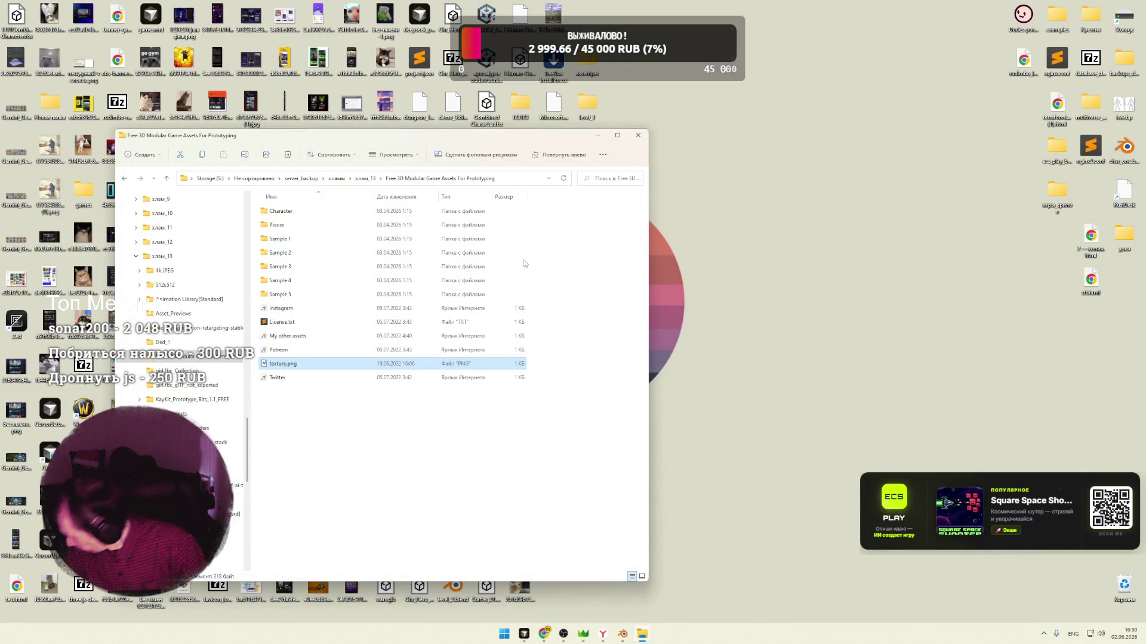
# - Preview Character.fbx from the Character folder in 3D Viewer, then close it
pyautogui.doubleClick(279, 212)
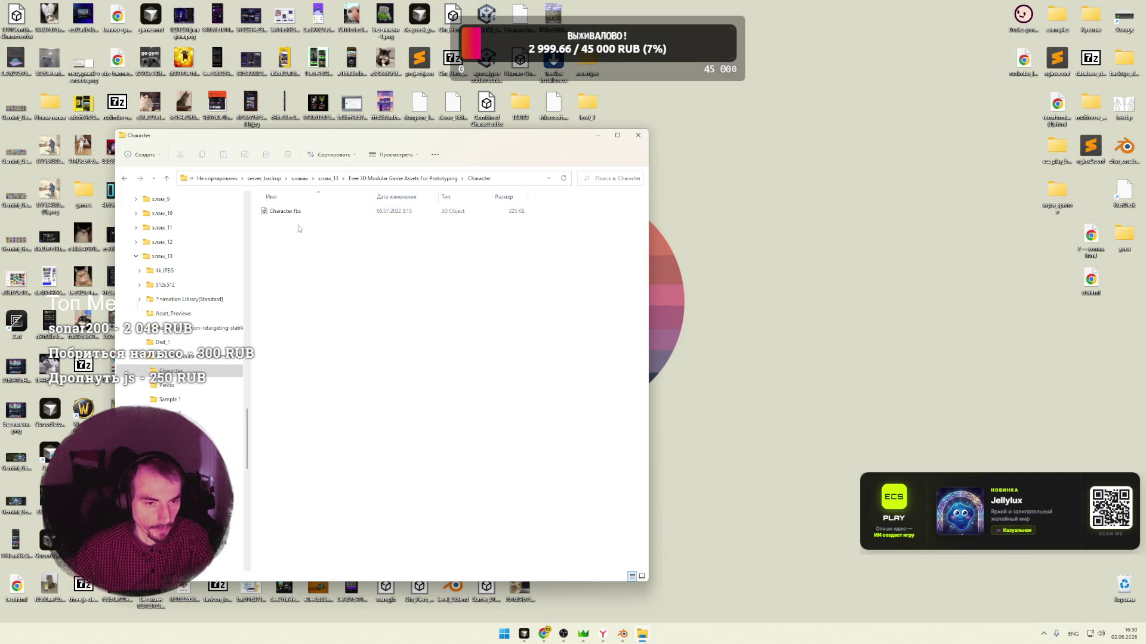
pyautogui.doubleClick(282, 212)
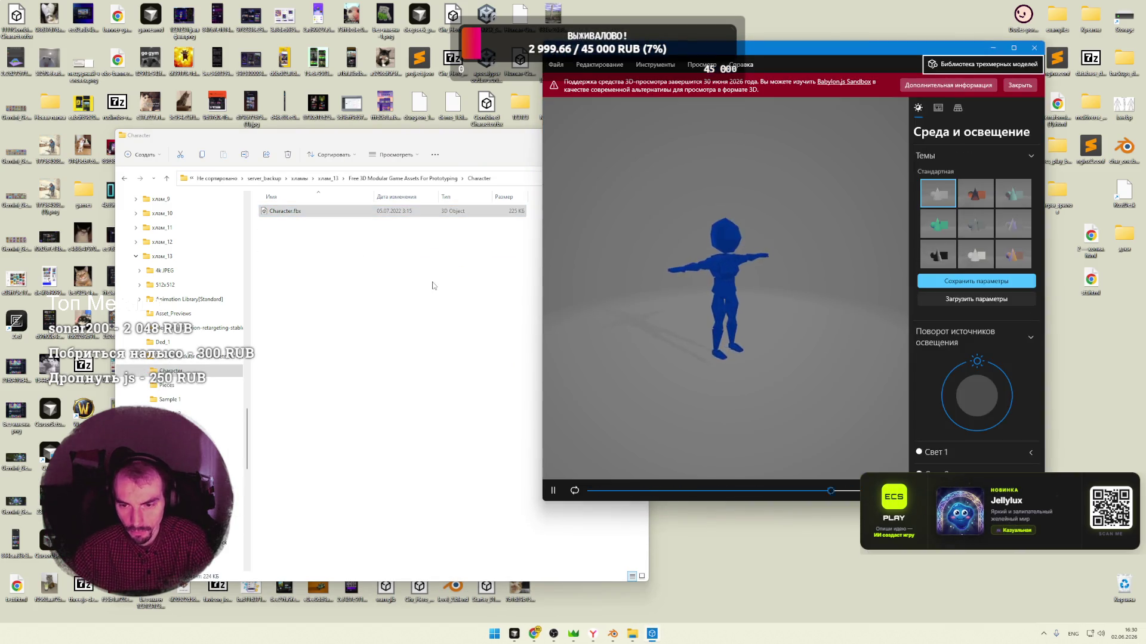
pyautogui.click(1034, 49)
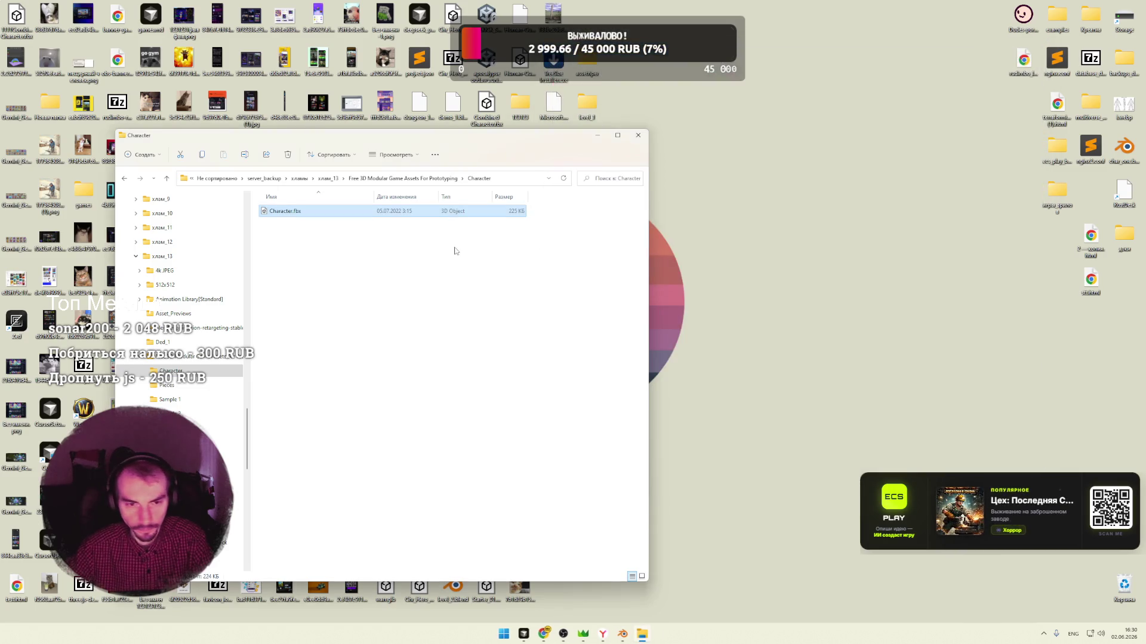
# - Preview girl.fbx_Collection.fbx in 3D Viewer, then open system-prompts-and-models-of-ai-tools-main
pyautogui.click(355, 181)
pyautogui.doubleClick(567, 224)
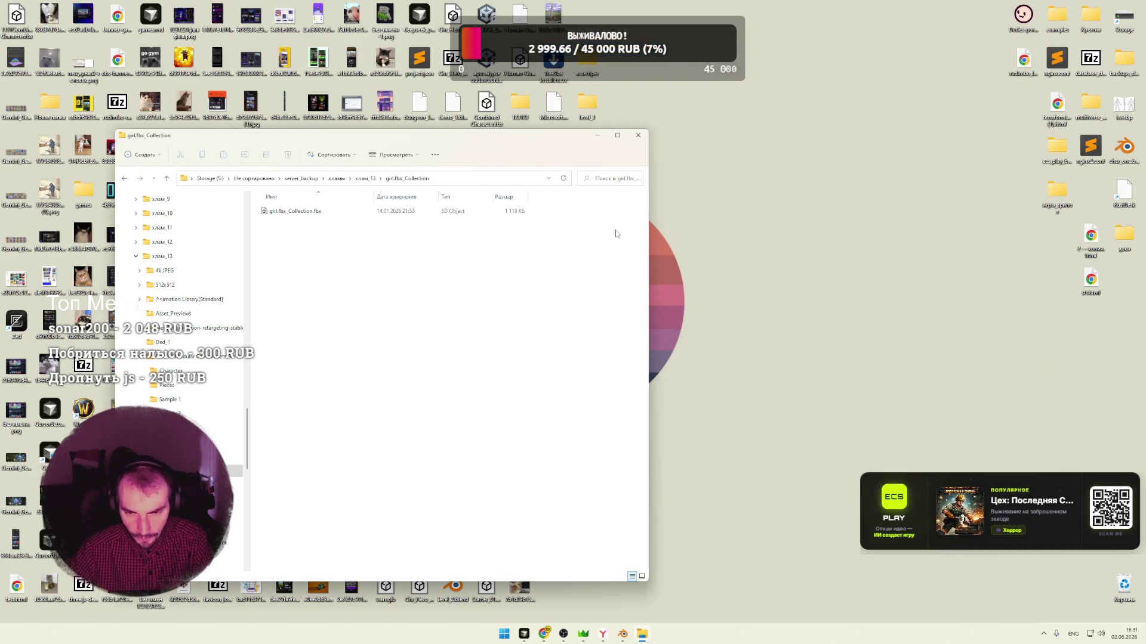
pyautogui.doubleClick(296, 211)
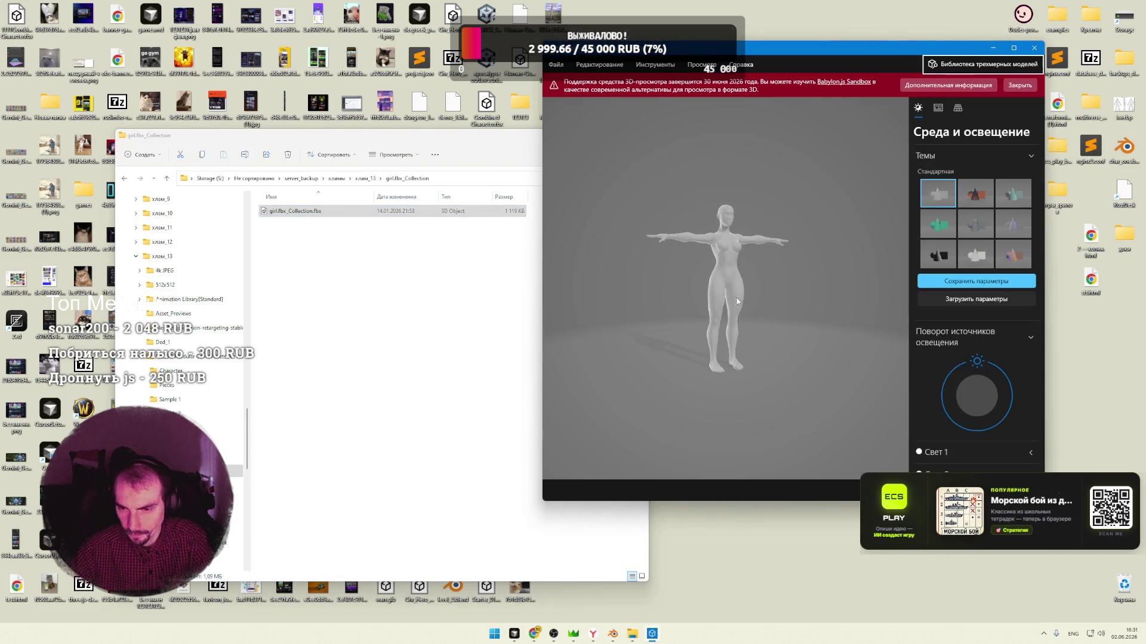
pyautogui.click(1034, 48)
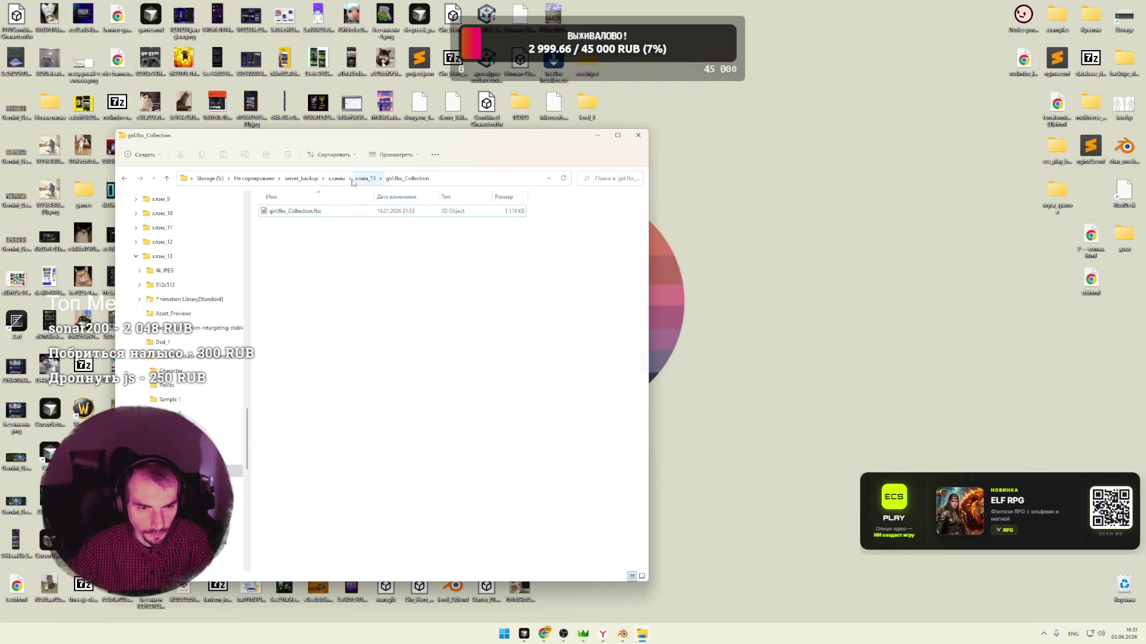
pyautogui.click(365, 178)
pyautogui.doubleClick(614, 293)
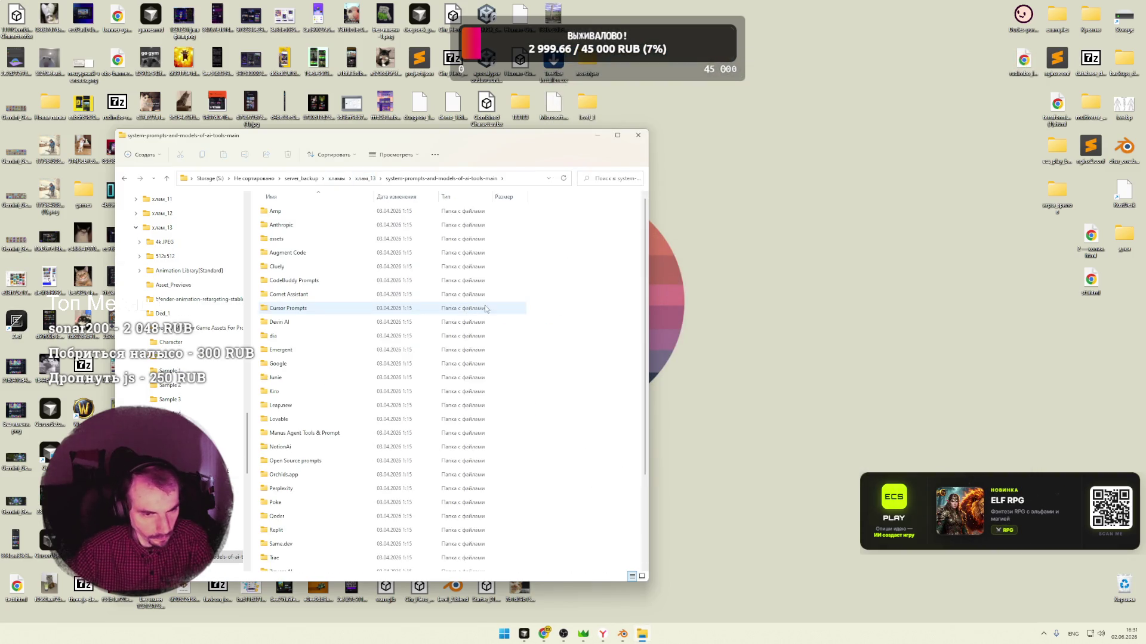
# - Check the .py files in blender-animation-retargeting-stable, then return to the хлам_13 folder
pyautogui.hotkey('alt', 'Left')
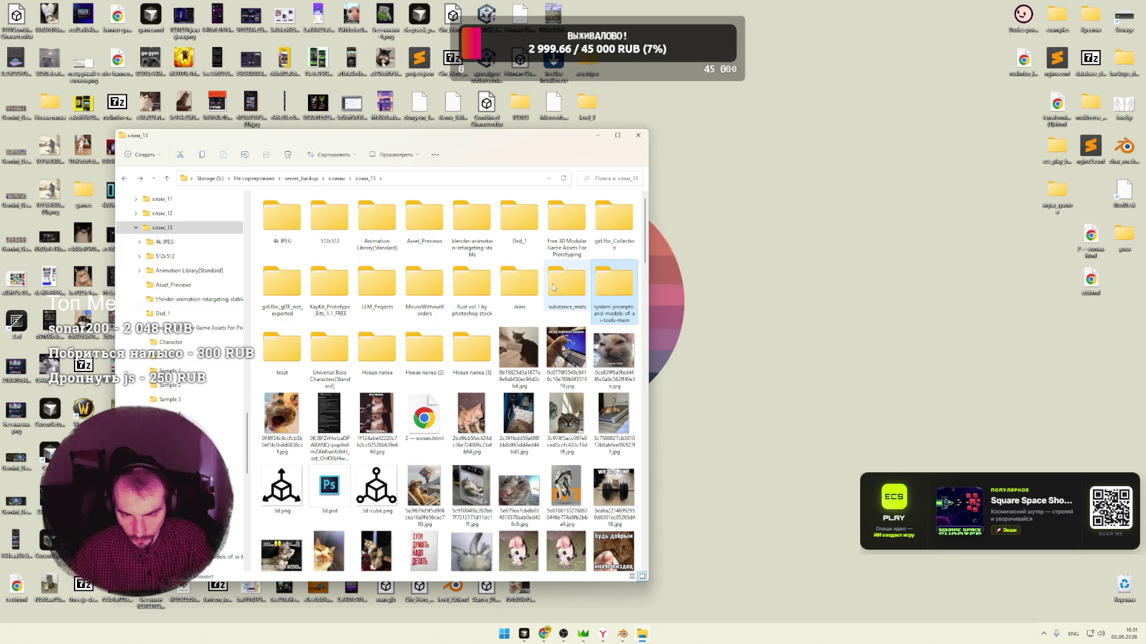
pyautogui.click(472, 228)
pyautogui.doubleClick(474, 223)
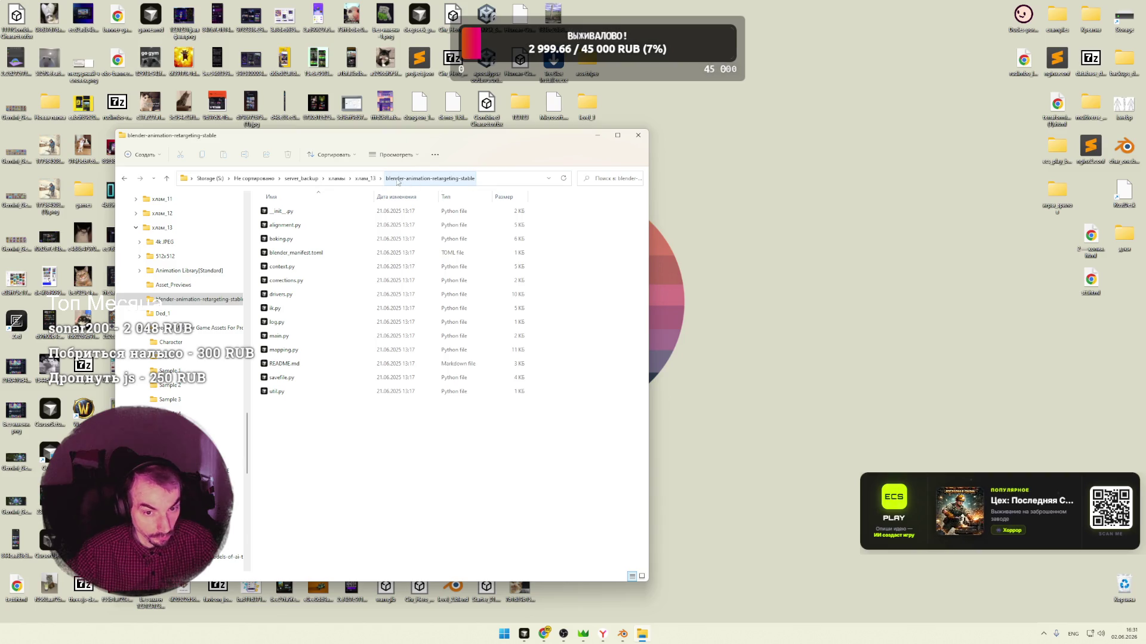
pyautogui.hotkey('alt', 'Left')
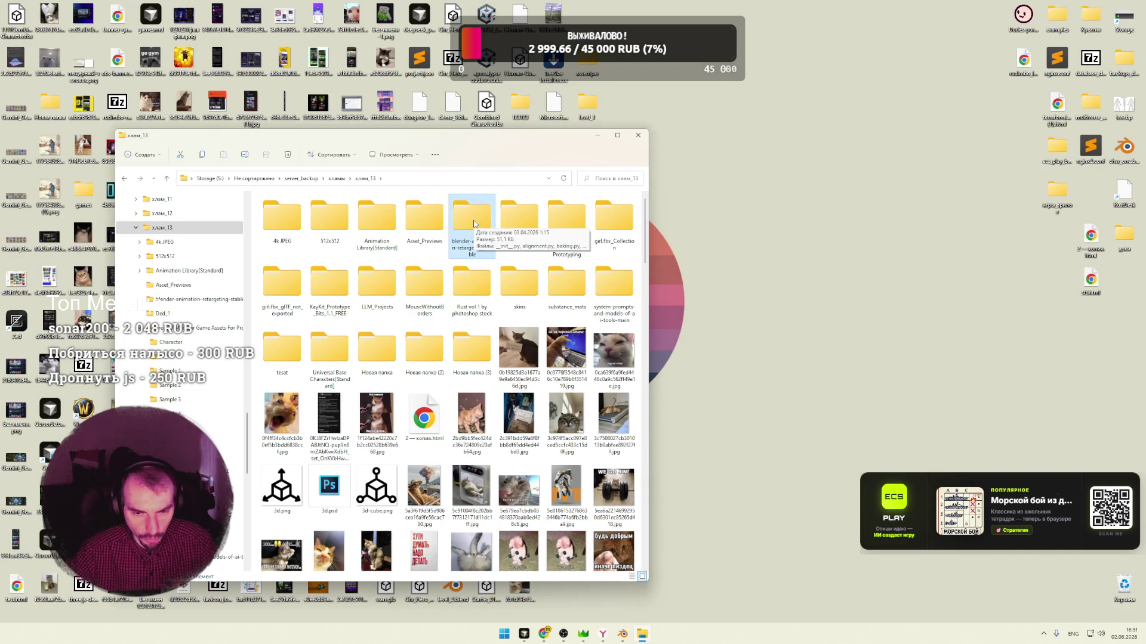
pyautogui.doubleClick(475, 224)
pyautogui.moveTo(321, 413); pyautogui.dragTo(511, 427)
pyautogui.click(365, 178)
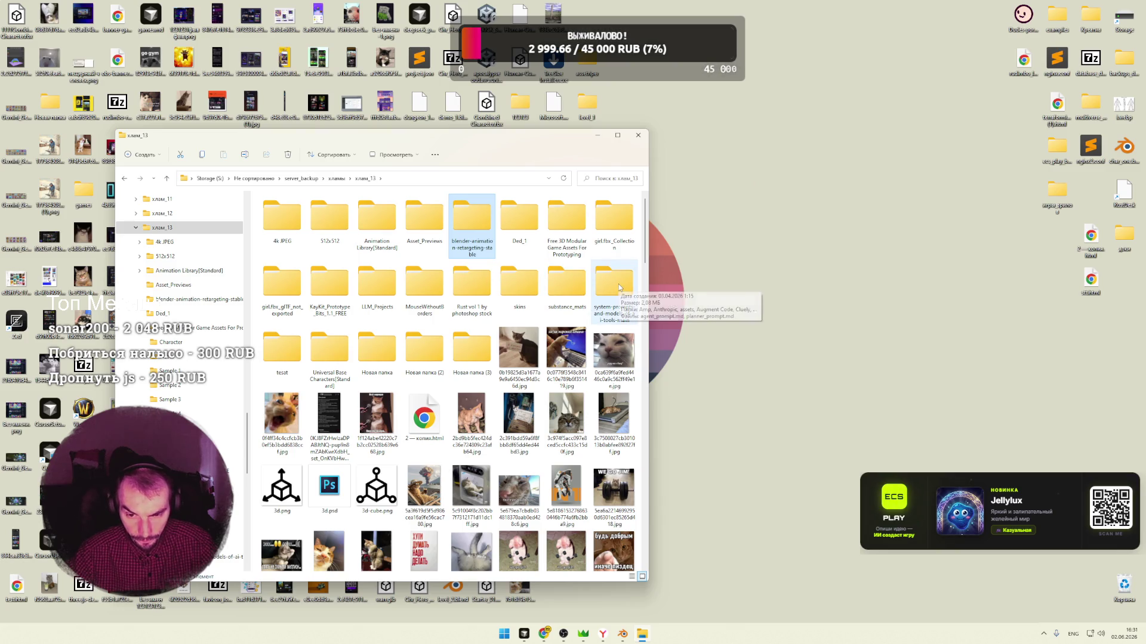
pyautogui.scroll(-5, 564, 336)
pyautogui.scroll(5, 558, 332)
pyautogui.scroll(-3, 558, 332)
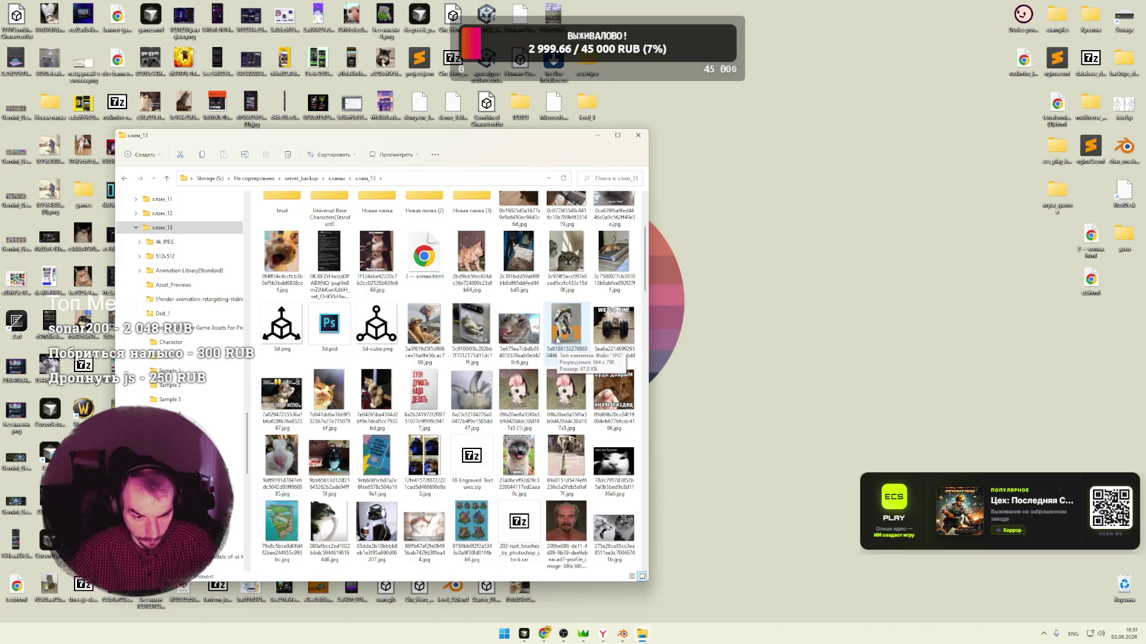
pyautogui.scroll(-4, 557, 342)
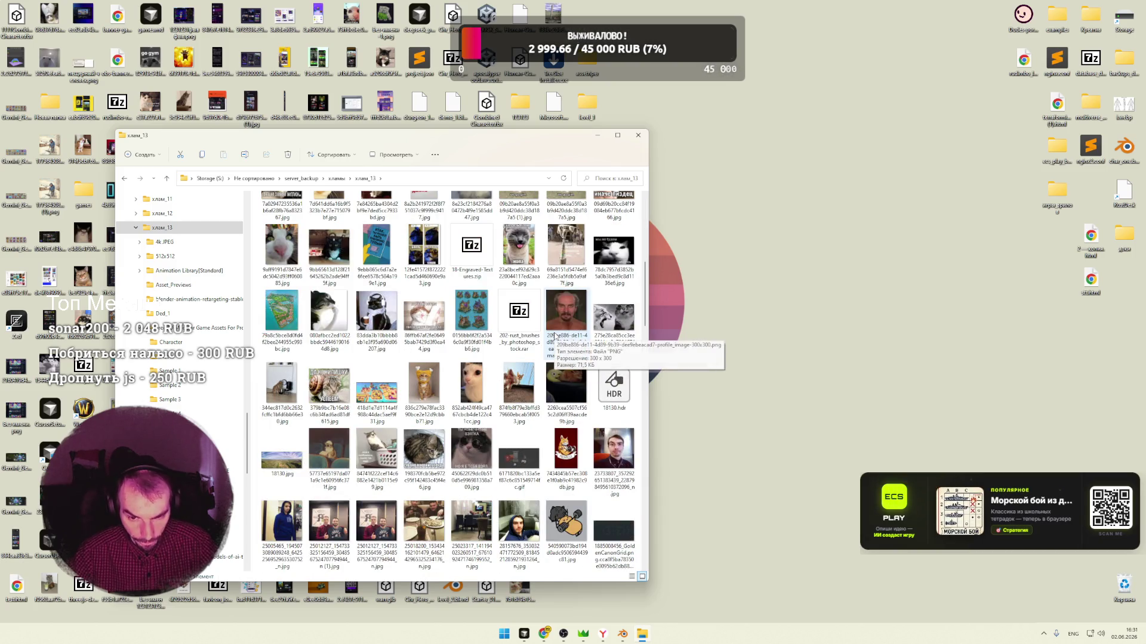
pyautogui.scroll(-3, 555, 337)
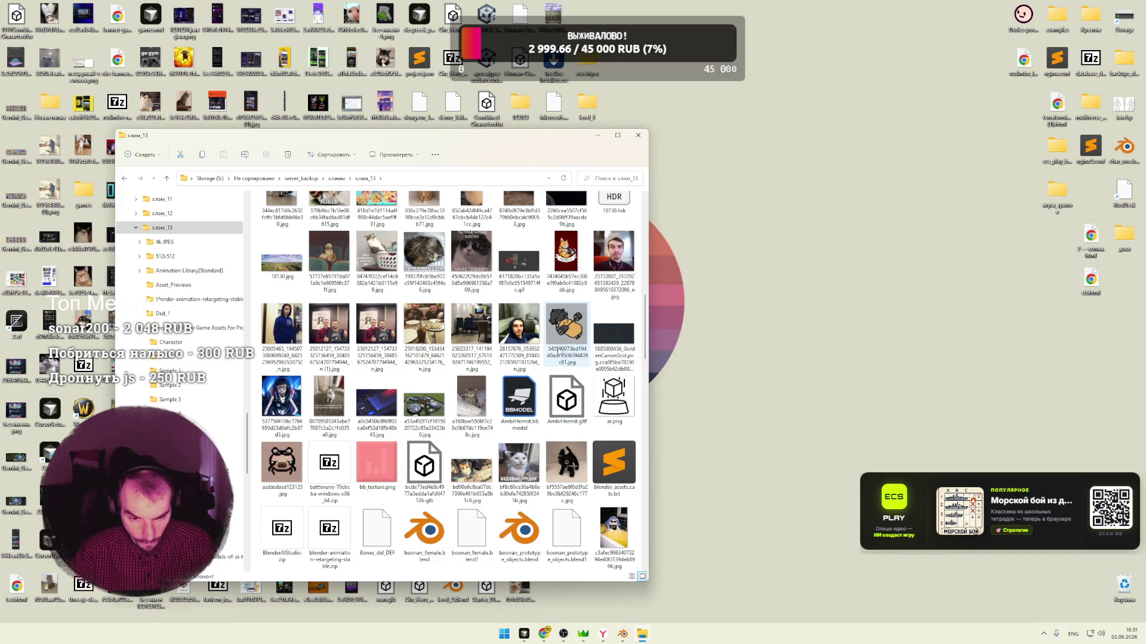
pyautogui.scroll(-3, 558, 349)
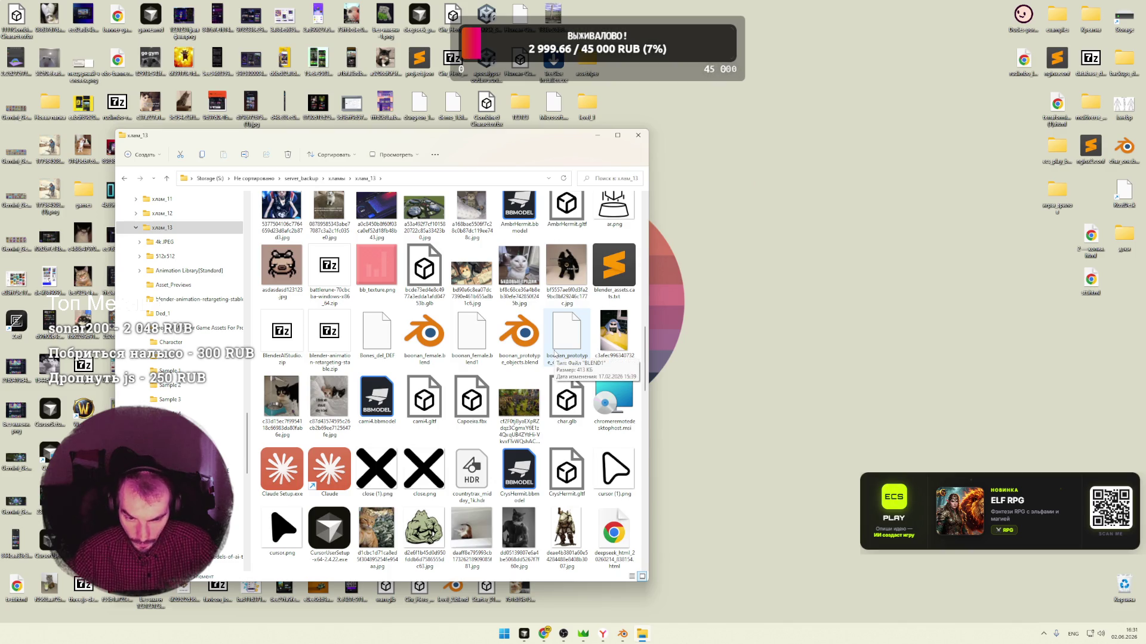
pyautogui.doubleClick(423, 399)
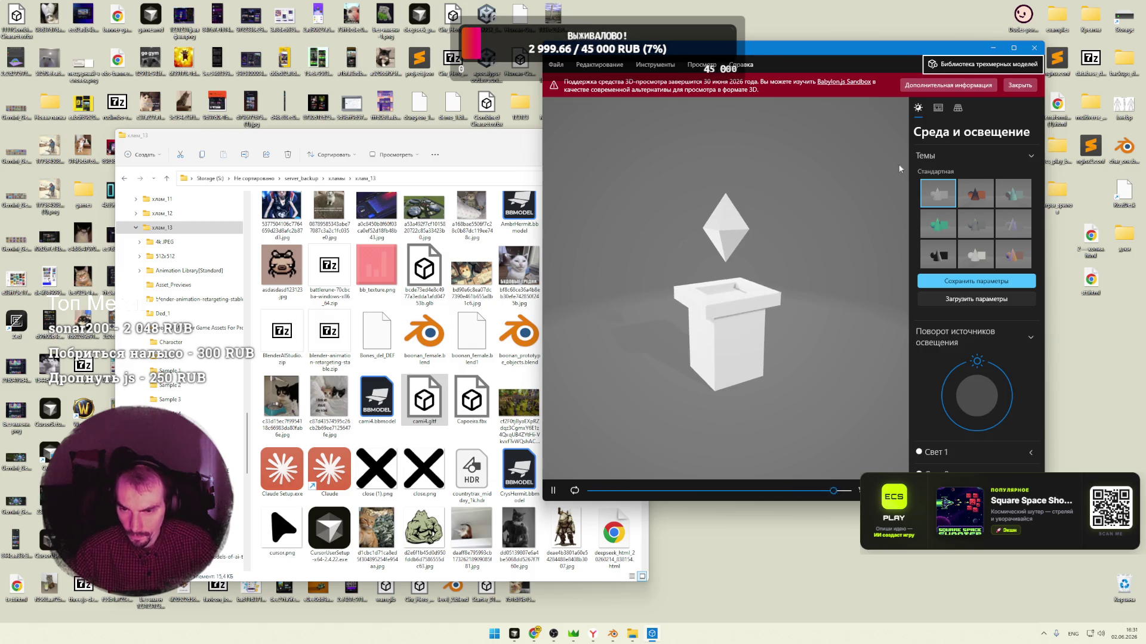
pyautogui.hotkey('alt', 'F4')
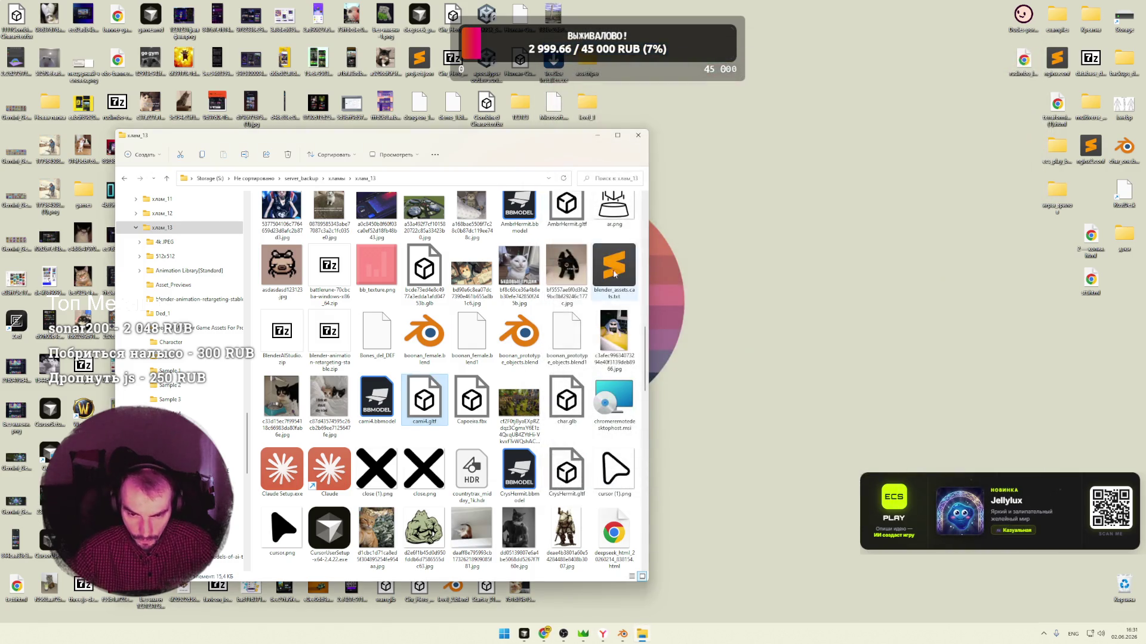
pyautogui.scroll(-3, 573, 285)
pyautogui.click(578, 278)
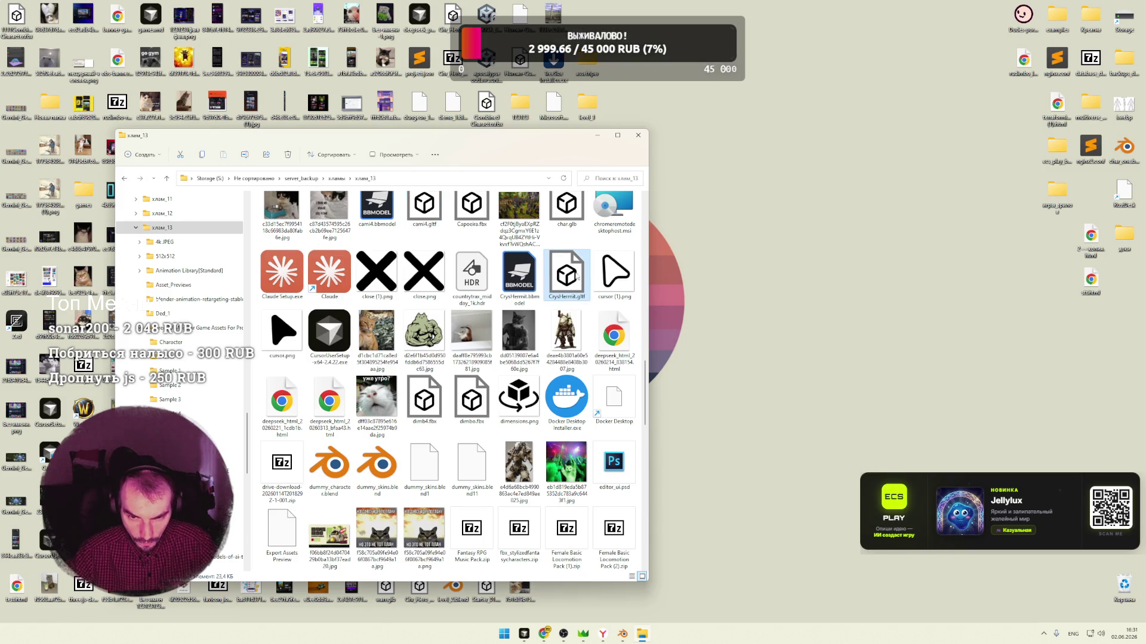
pyautogui.doubleClick(578, 278)
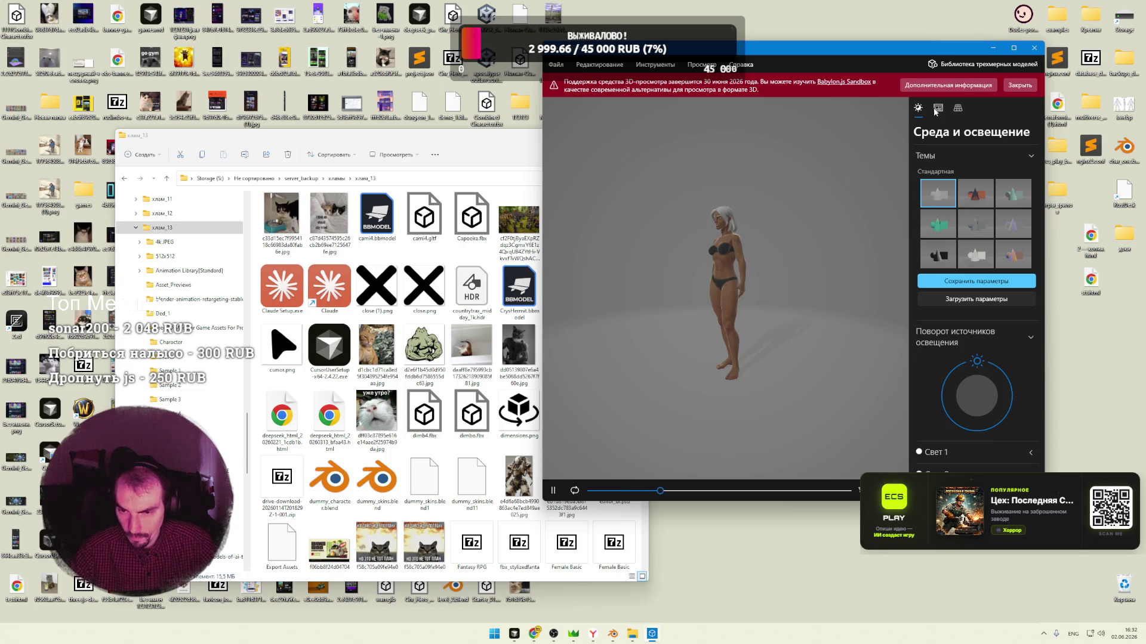
pyautogui.click(1034, 48)
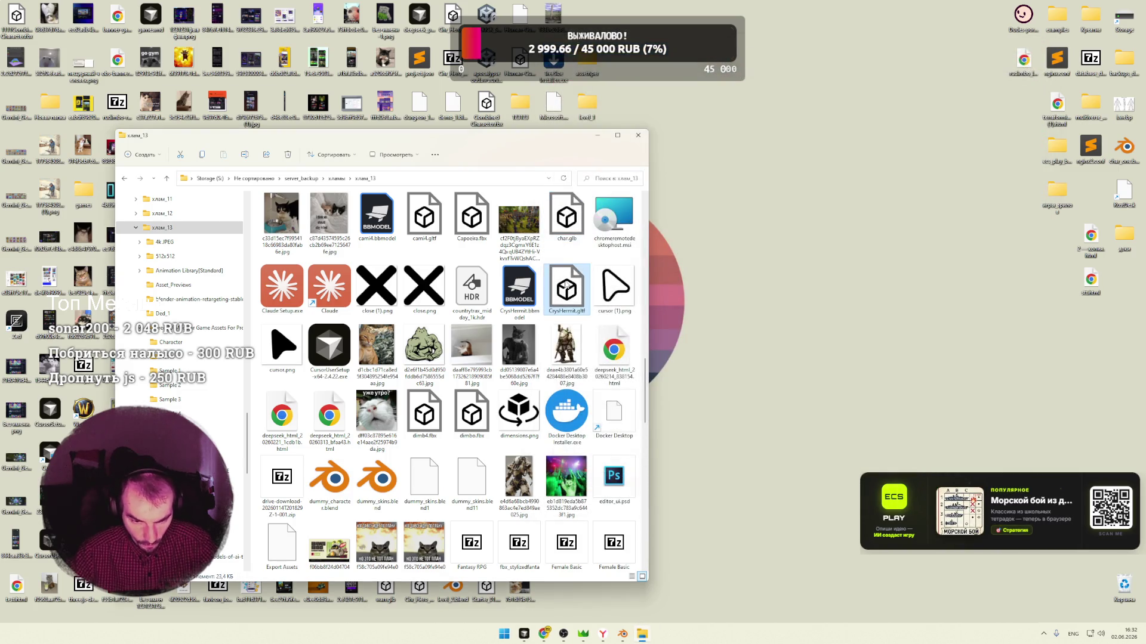
pyautogui.scroll(-2, 565, 286)
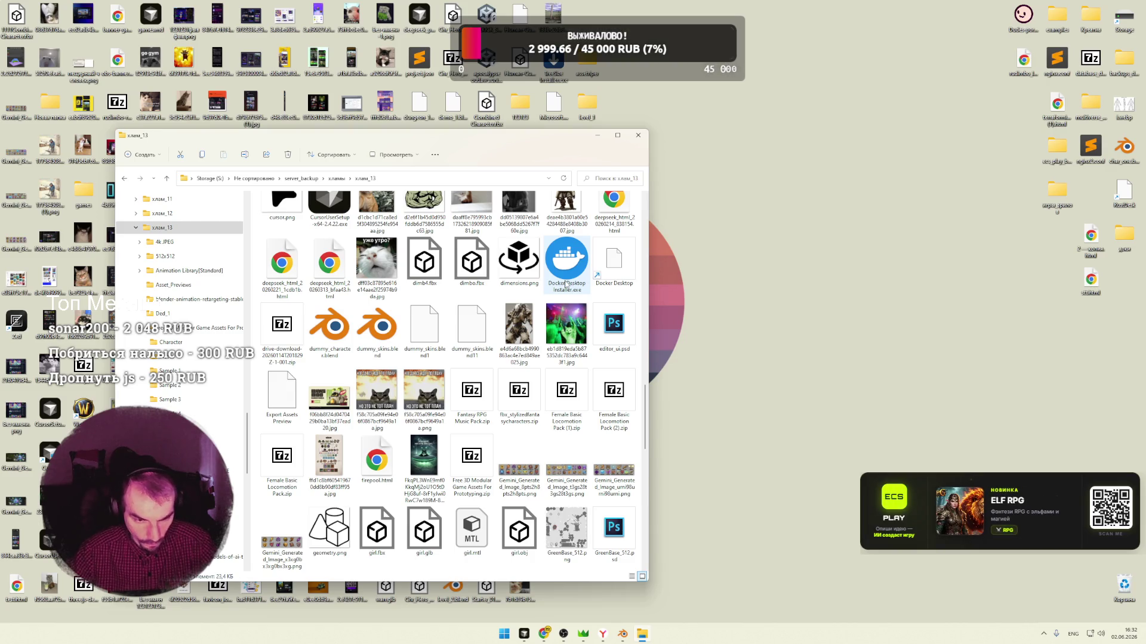
pyautogui.scroll(-3, 565, 286)
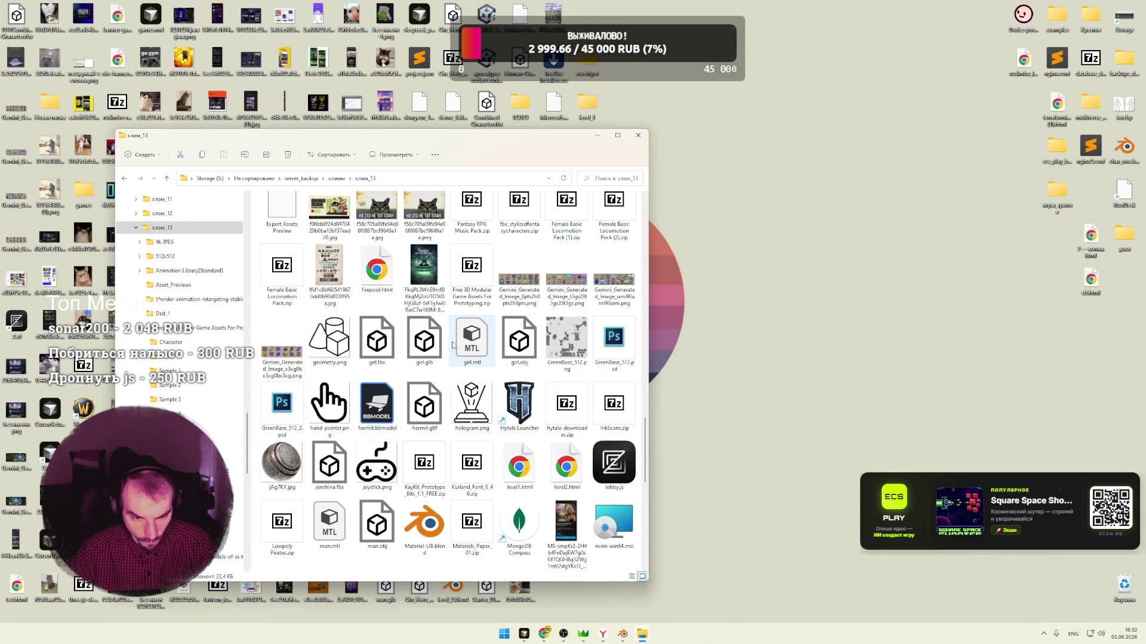
pyautogui.click(394, 341)
pyautogui.click(512, 338)
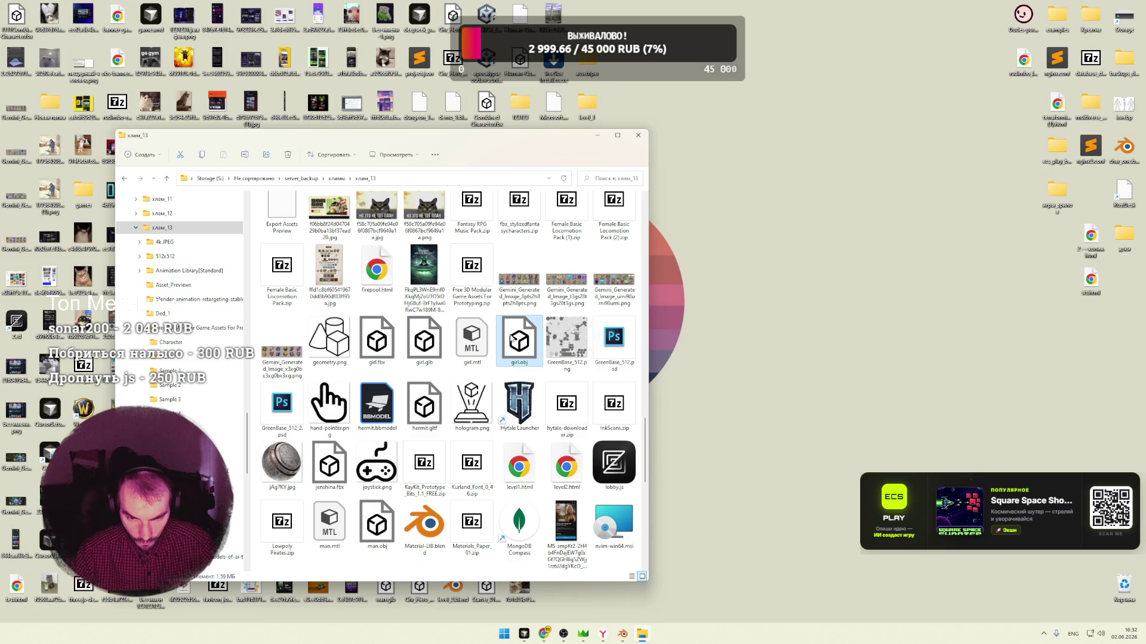
pyautogui.click(566, 402)
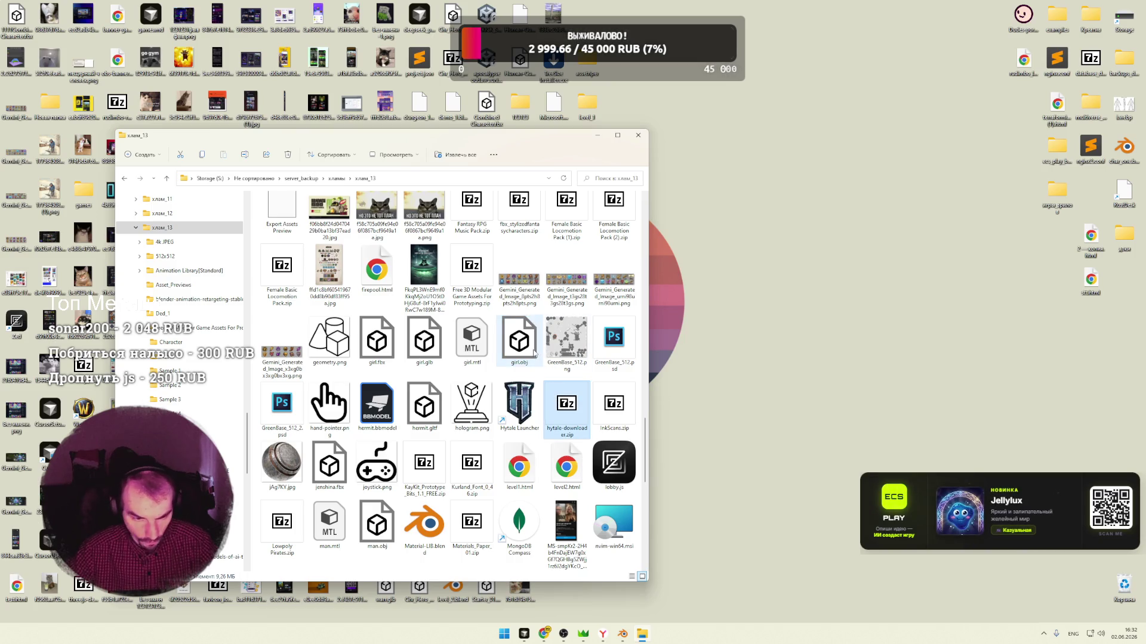
pyautogui.scroll(-3, 534, 353)
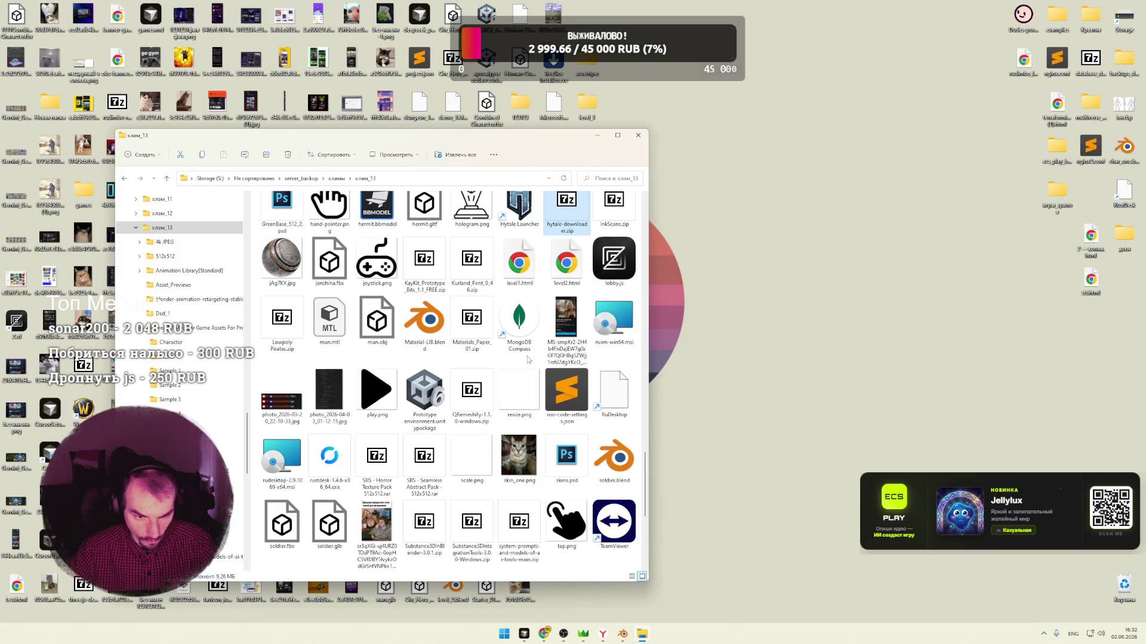
pyautogui.doubleClick(376, 322)
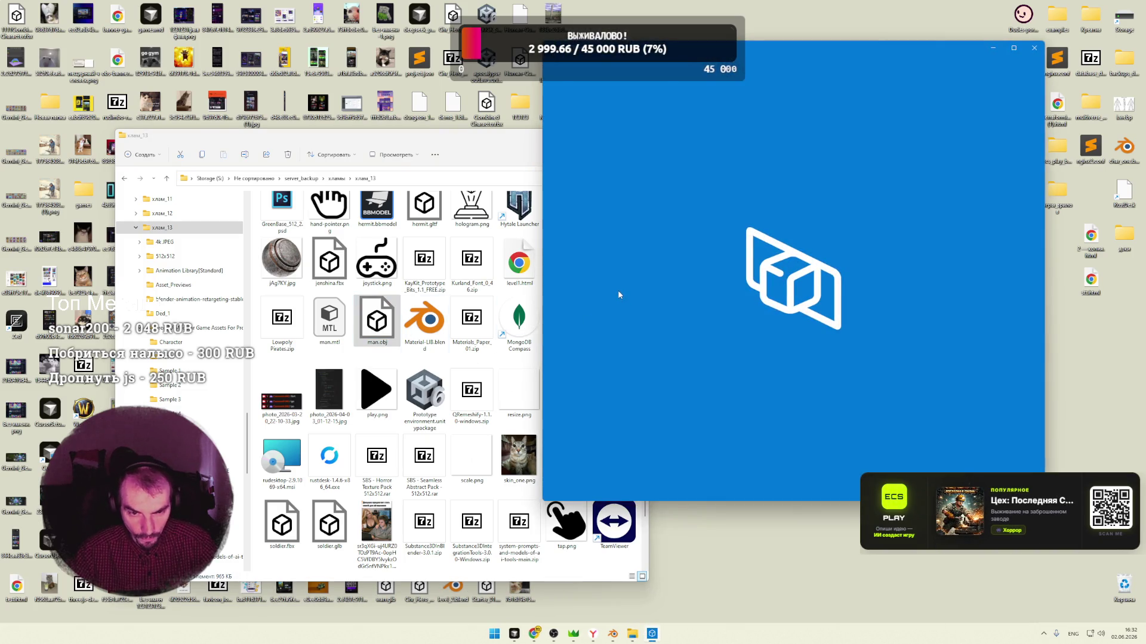
pyautogui.scroll(8, 796, 273)
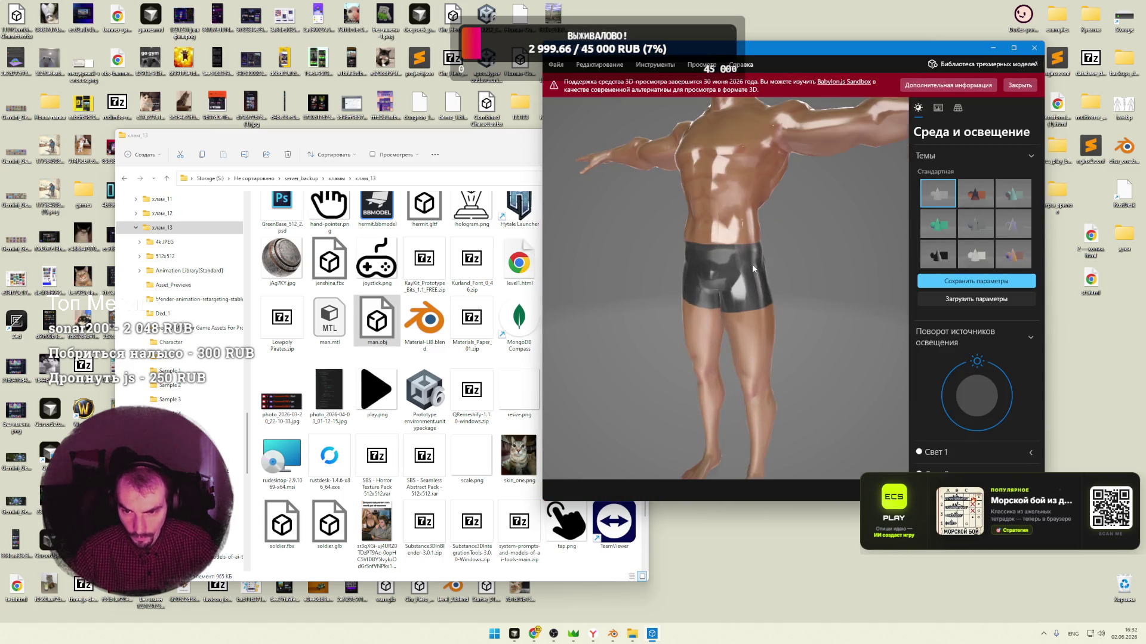
pyautogui.moveTo(738, 309); pyautogui.dragTo(812, 298)
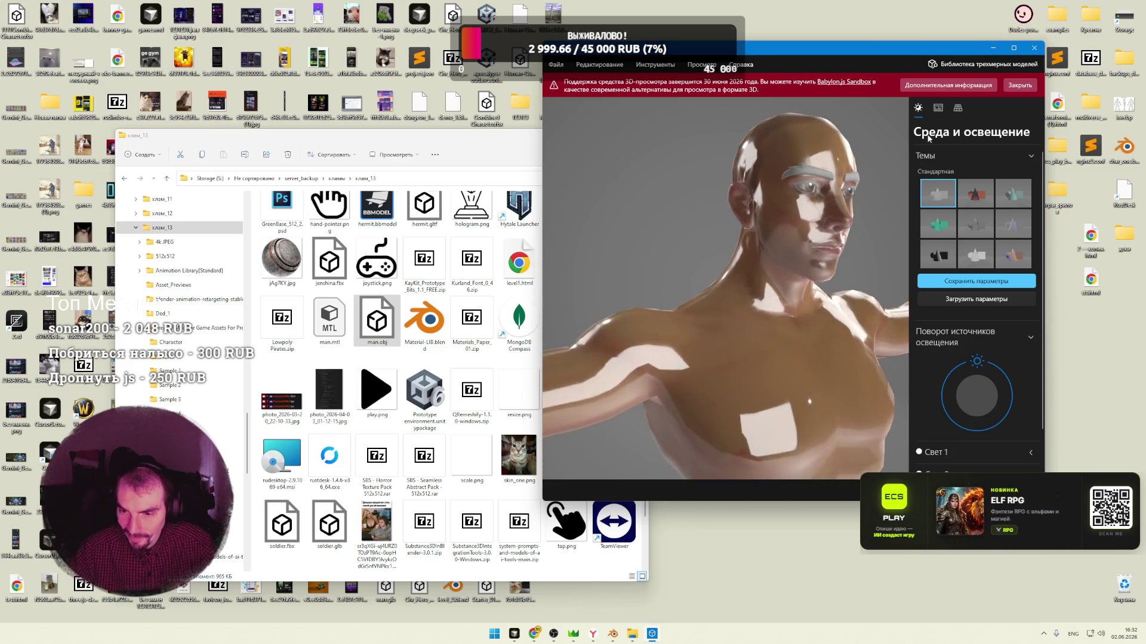
pyautogui.click(982, 64)
pyautogui.click(1034, 47)
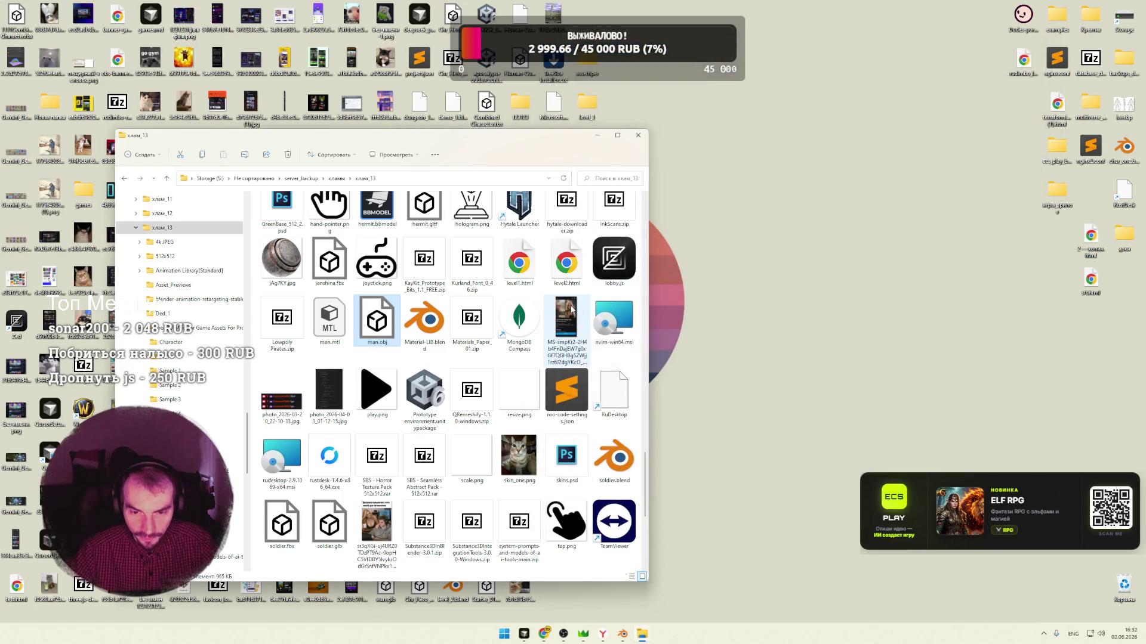
pyautogui.click(575, 274)
pyautogui.scroll(-3, 582, 289)
pyautogui.click(535, 357)
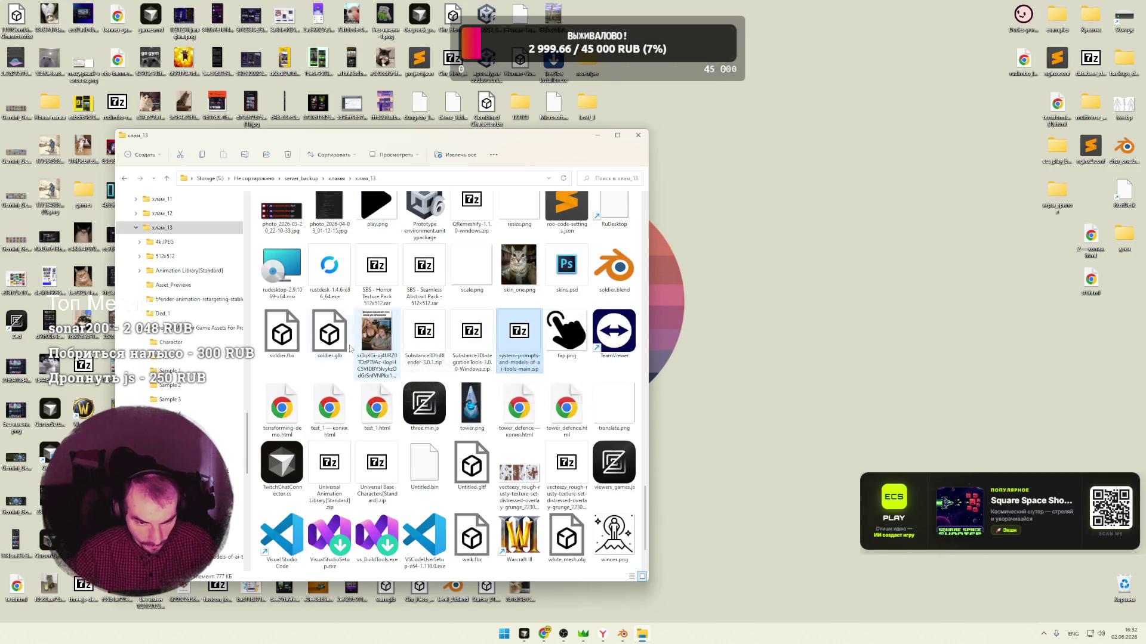
pyautogui.doubleClick(281, 334)
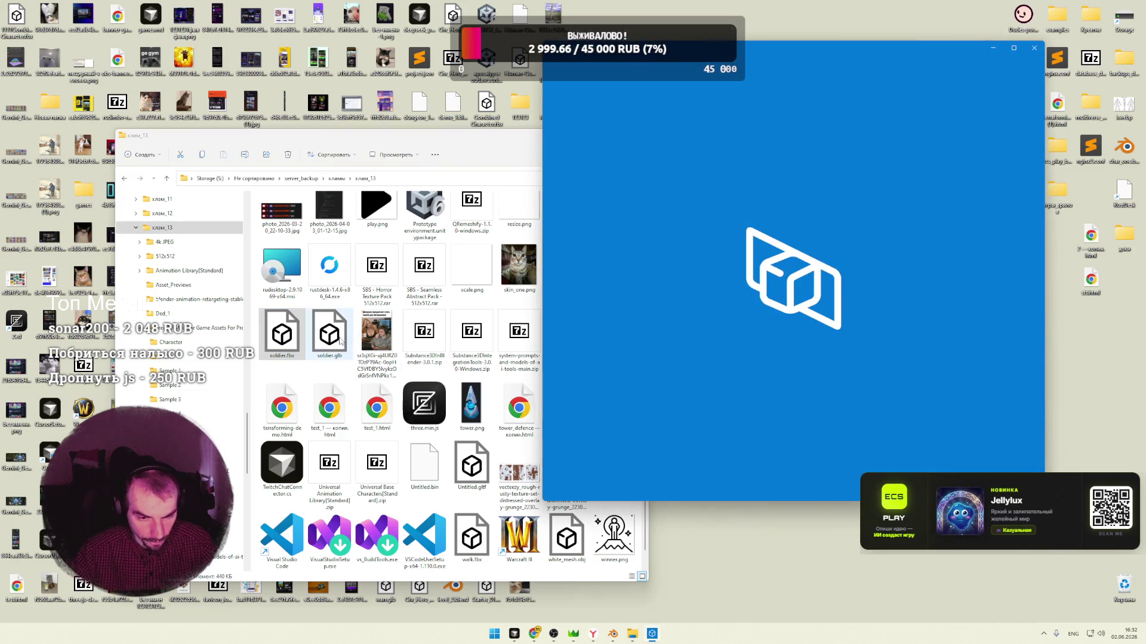
pyautogui.doubleClick(340, 341)
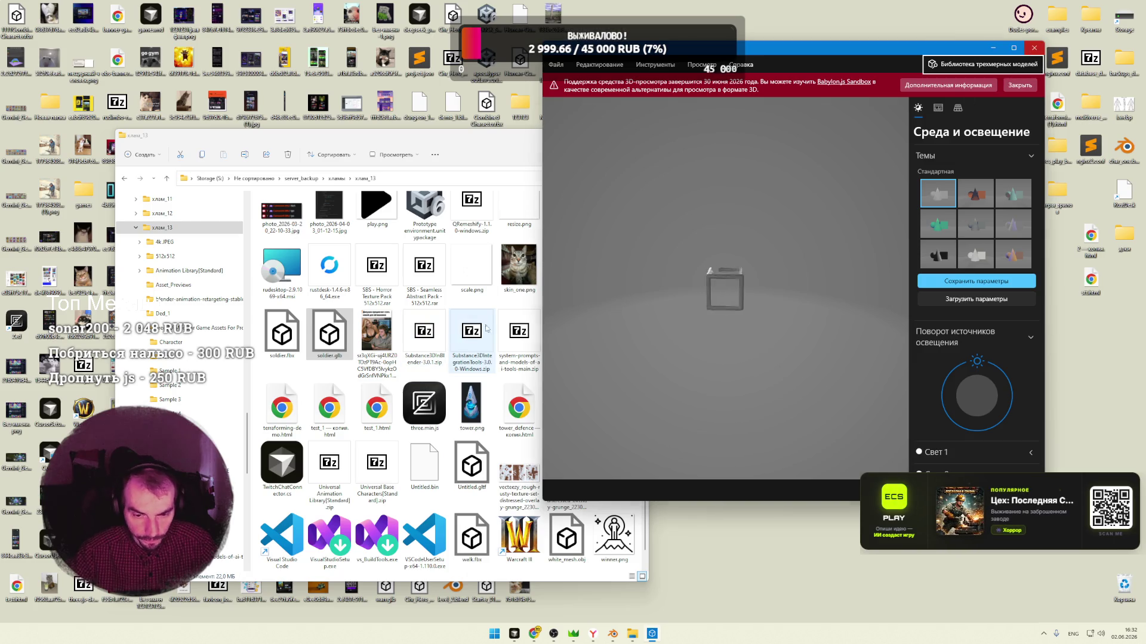
pyautogui.click(1031, 52)
pyautogui.doubleClick(524, 341)
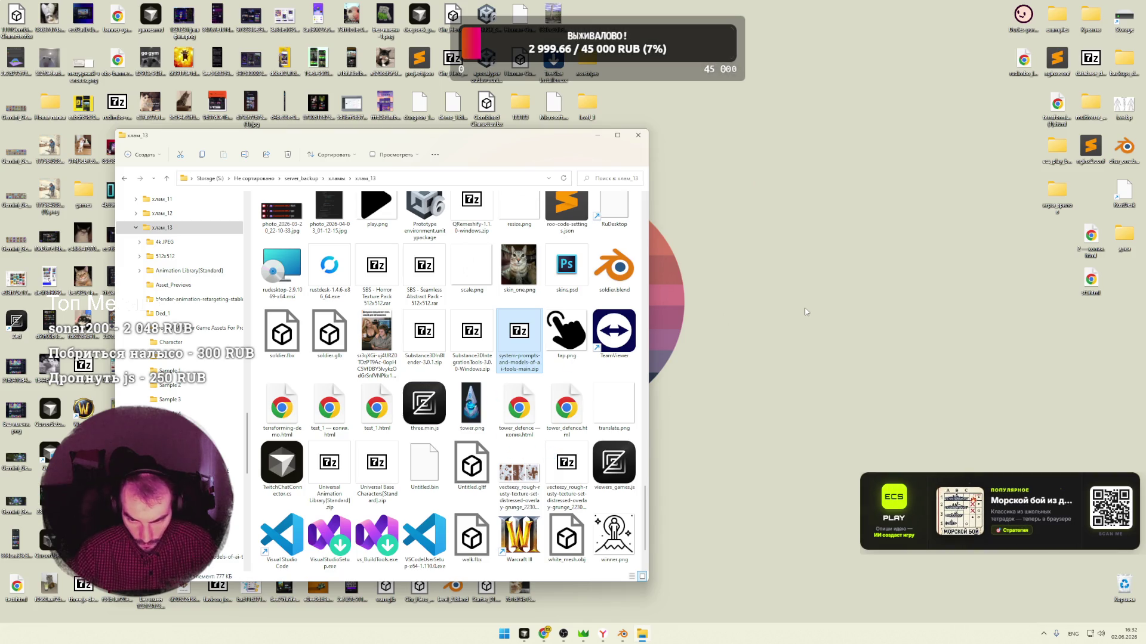
pyautogui.scroll(-1, 525, 358)
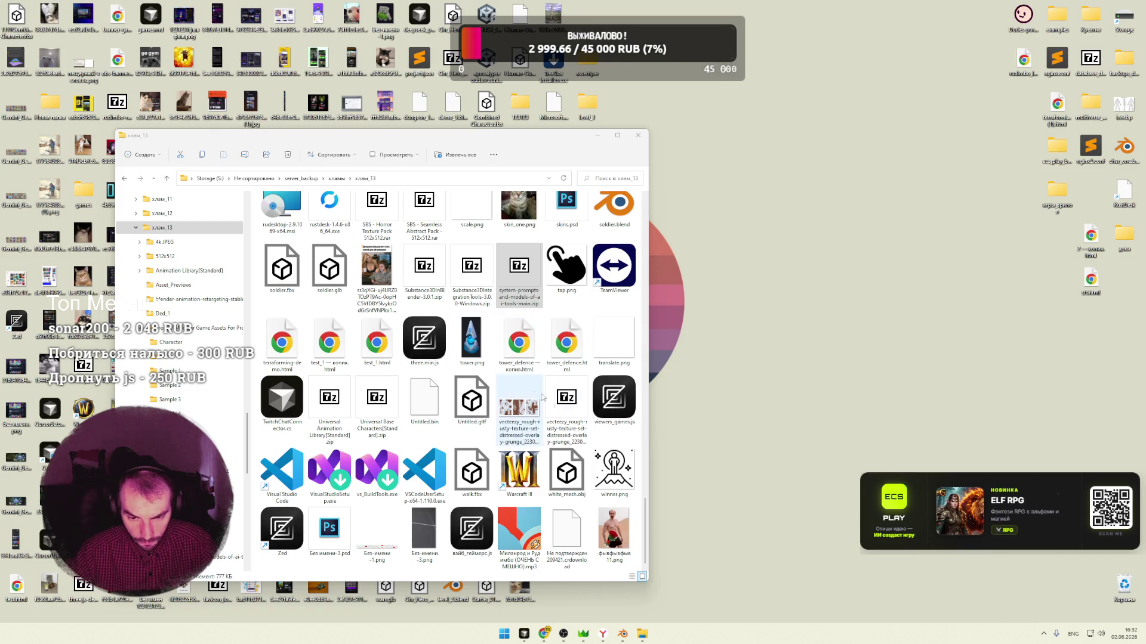
pyautogui.click(479, 473)
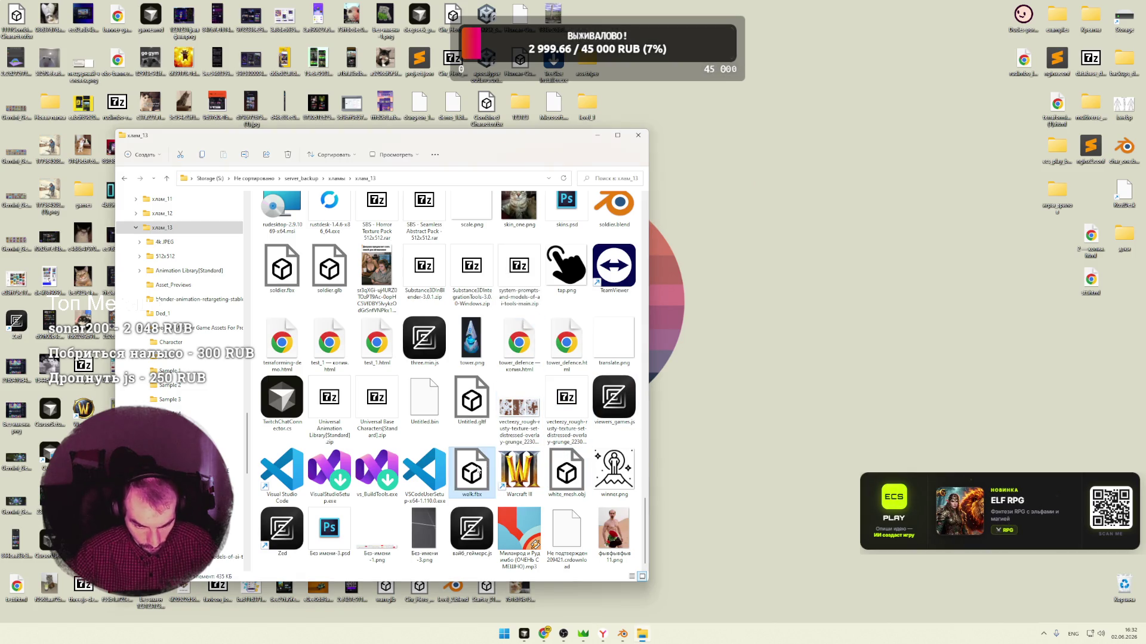
pyautogui.doubleClick(479, 466)
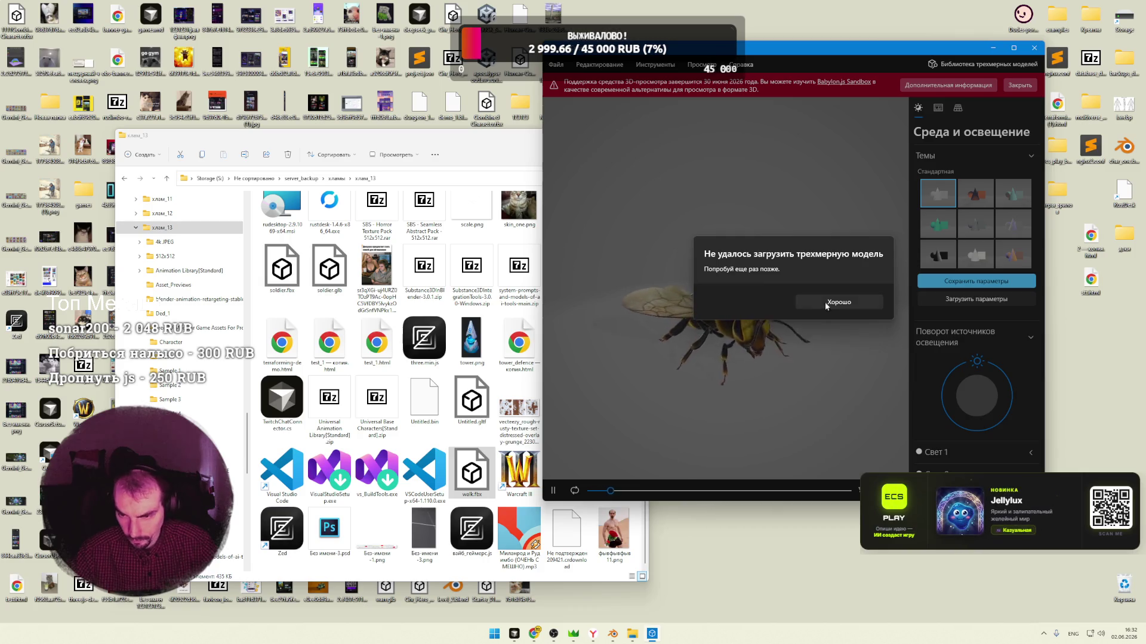
pyautogui.click(835, 302)
pyautogui.click(1034, 47)
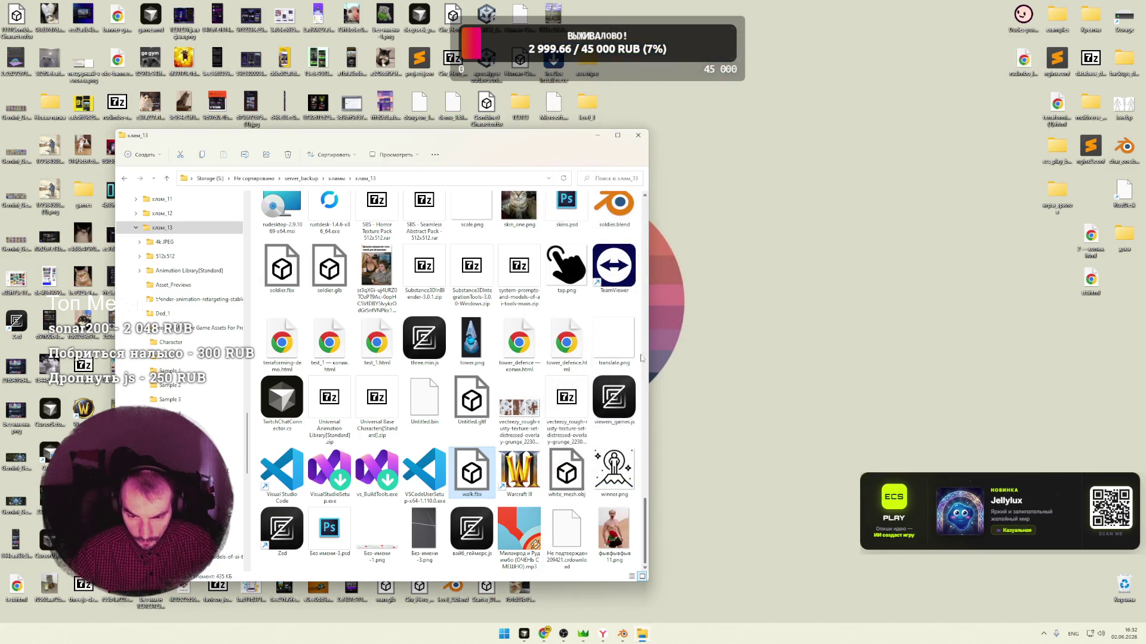
pyautogui.doubleClick(571, 458)
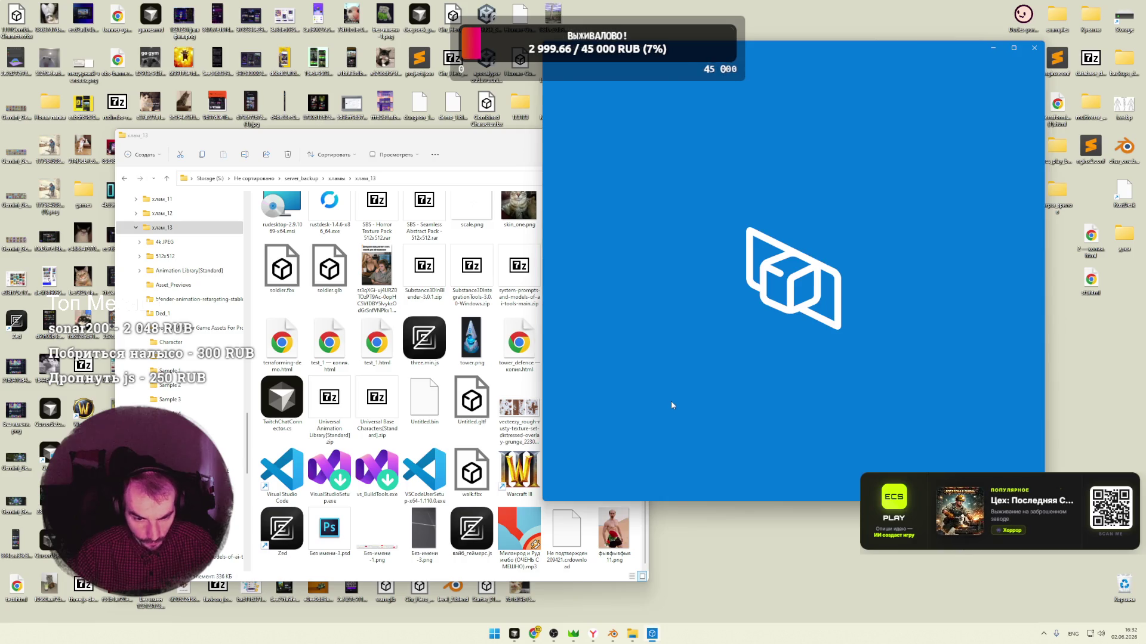
pyautogui.click(1034, 48)
pyautogui.click(578, 475)
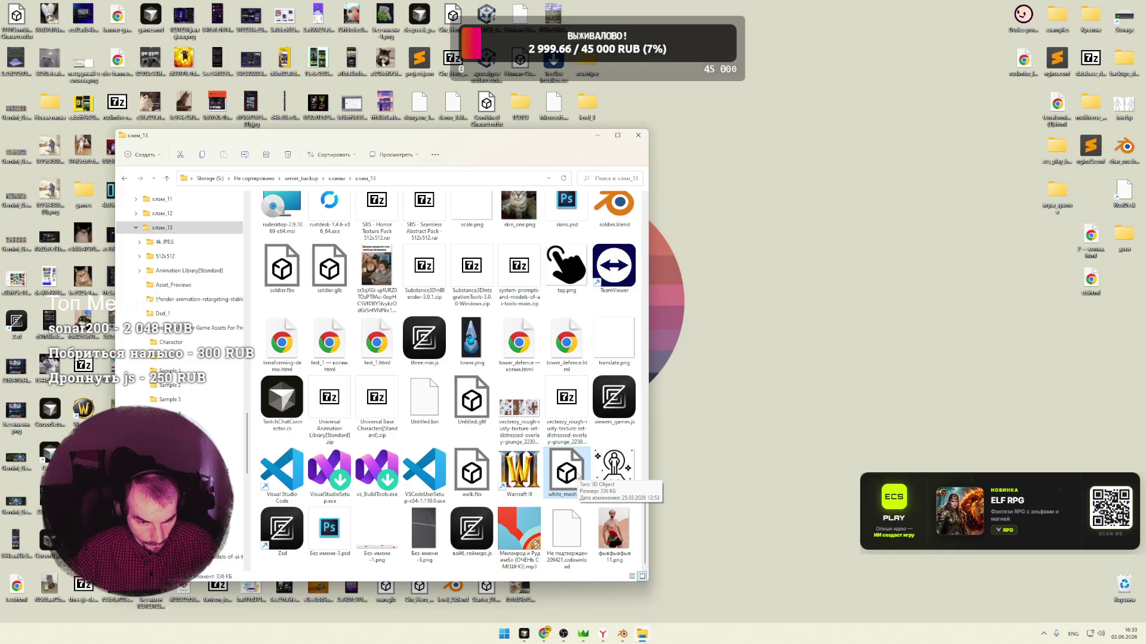
pyautogui.scroll(2, 577, 475)
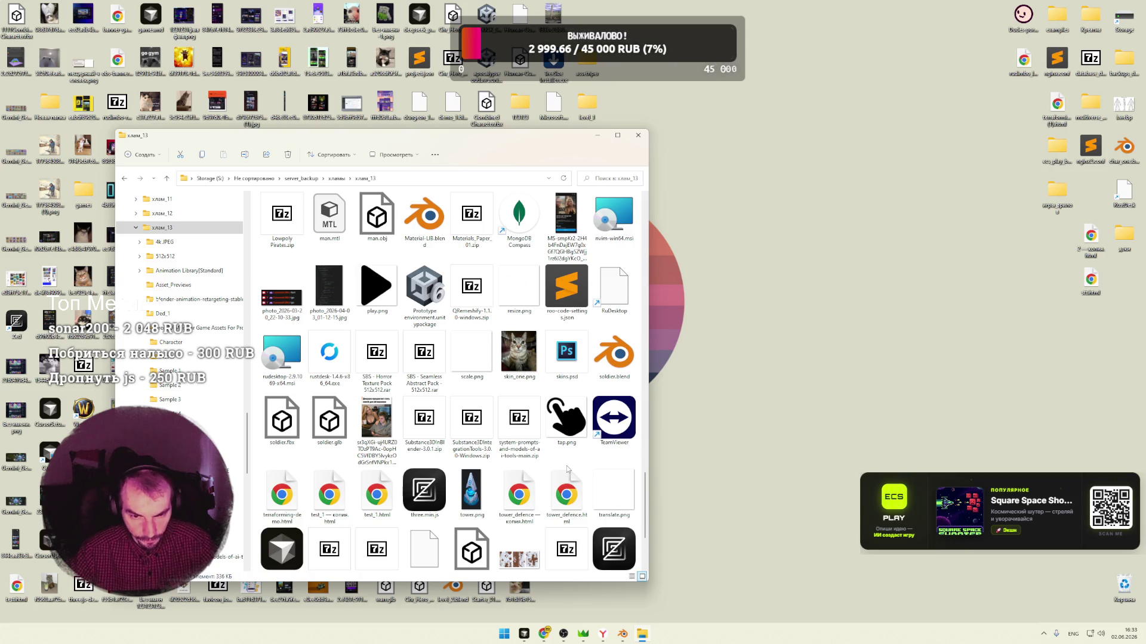
pyautogui.click(473, 297)
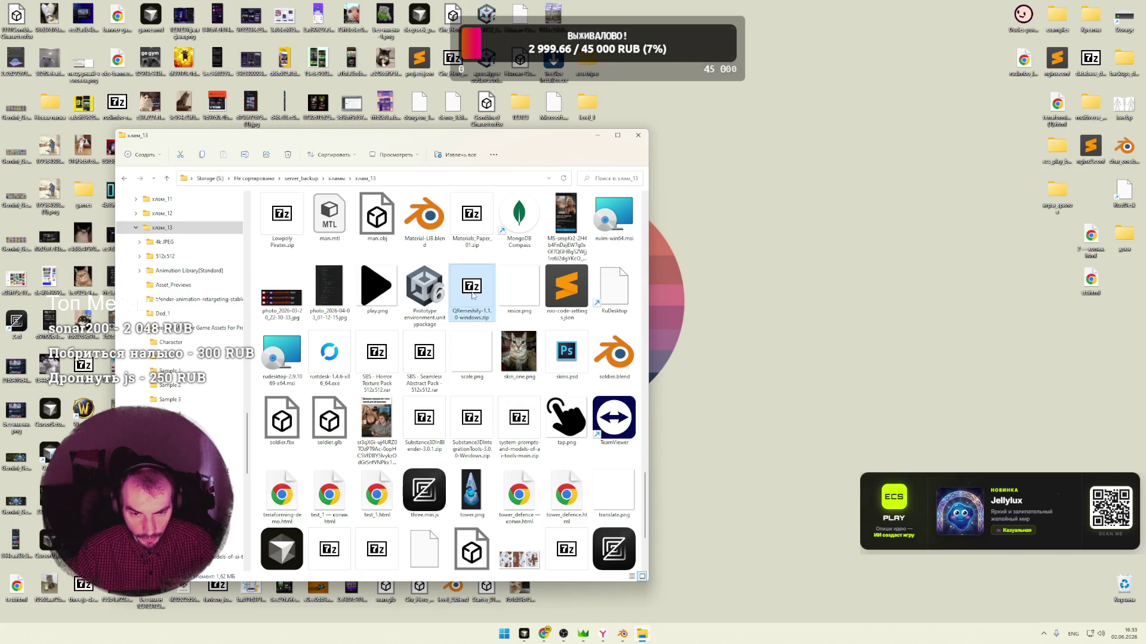
pyautogui.doubleClick(473, 298)
pyautogui.press('Return')
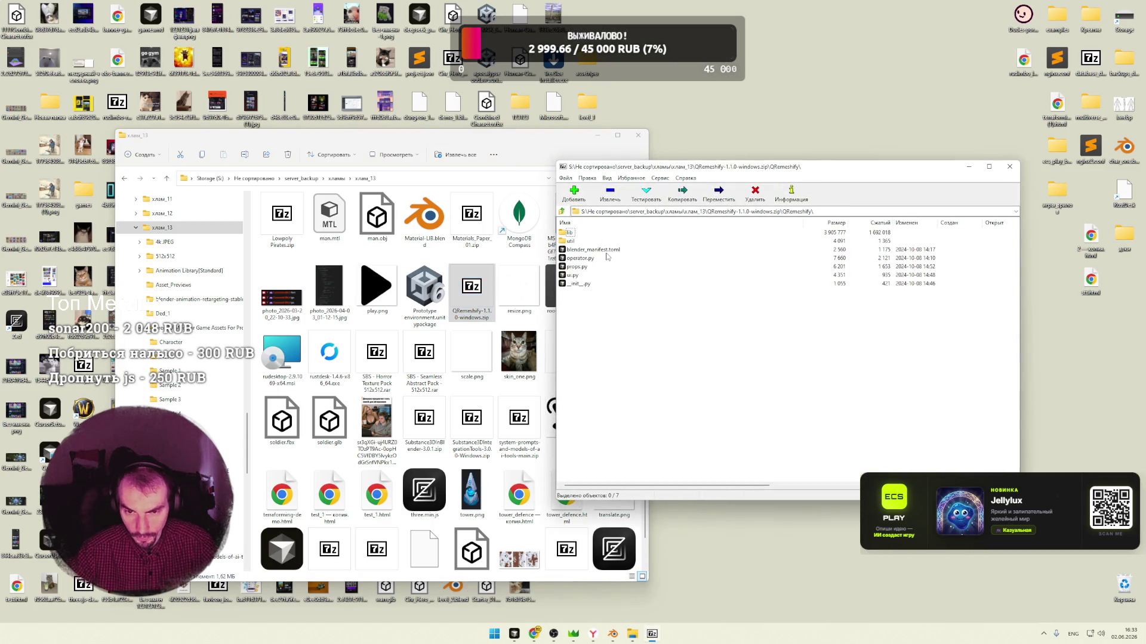
pyautogui.click(562, 212)
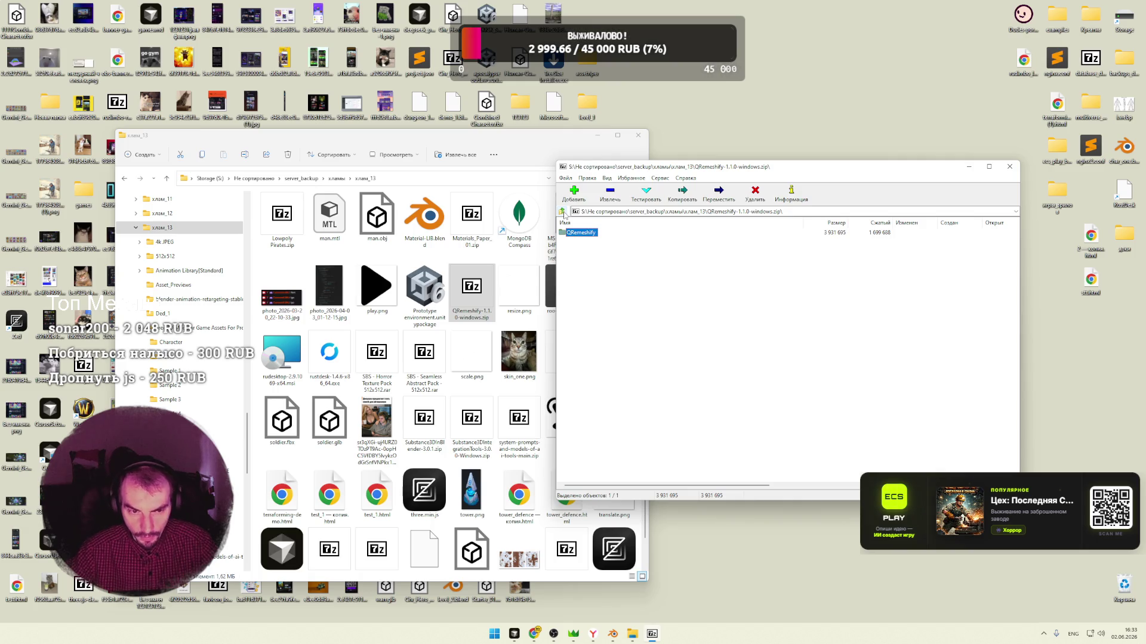
pyautogui.hotkey('alt', 'F4')
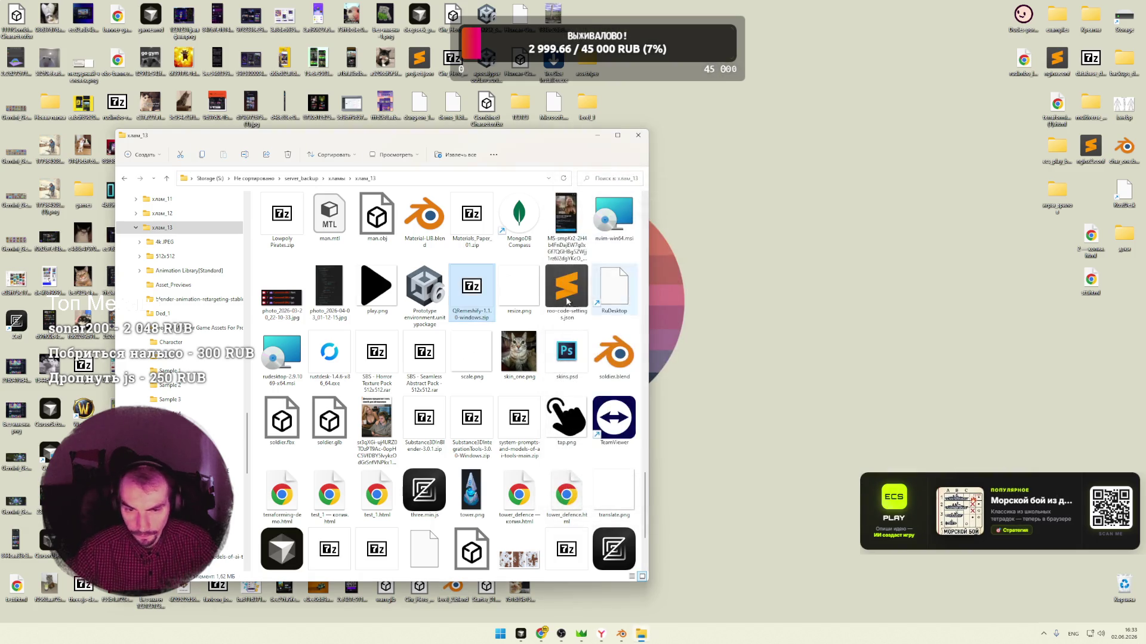
pyautogui.scroll(3, 482, 316)
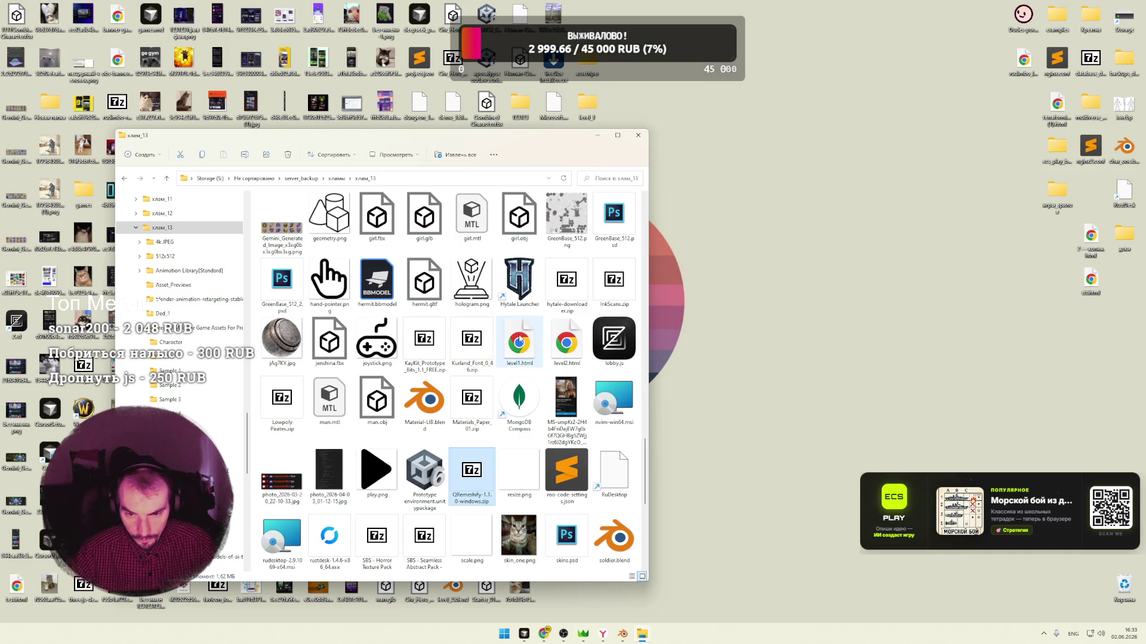
pyautogui.press('i')
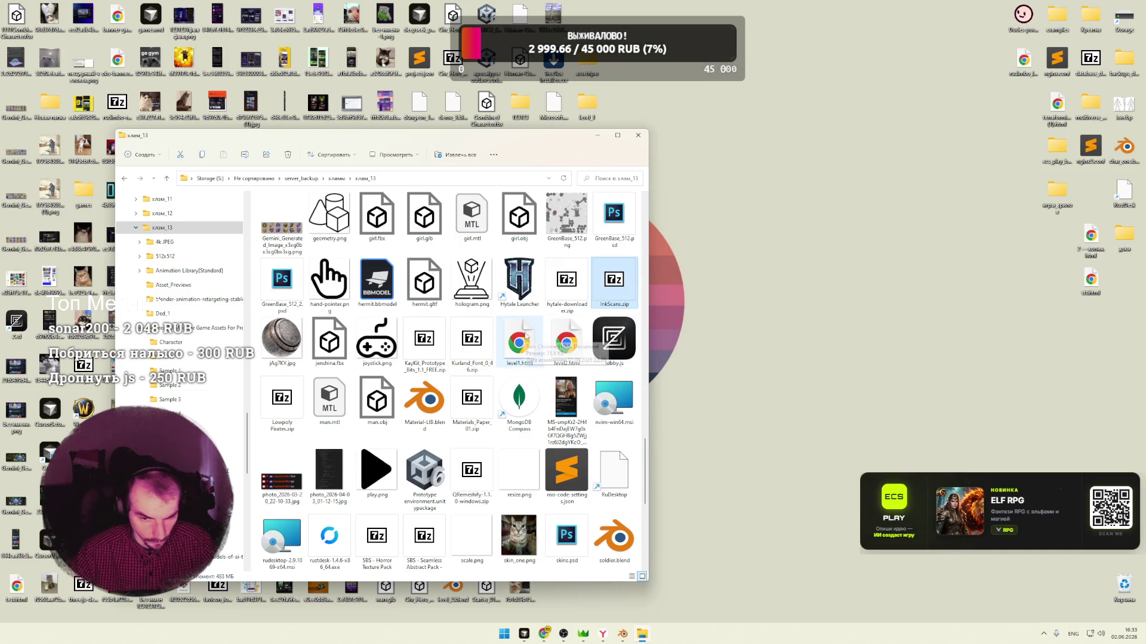
pyautogui.write('je')
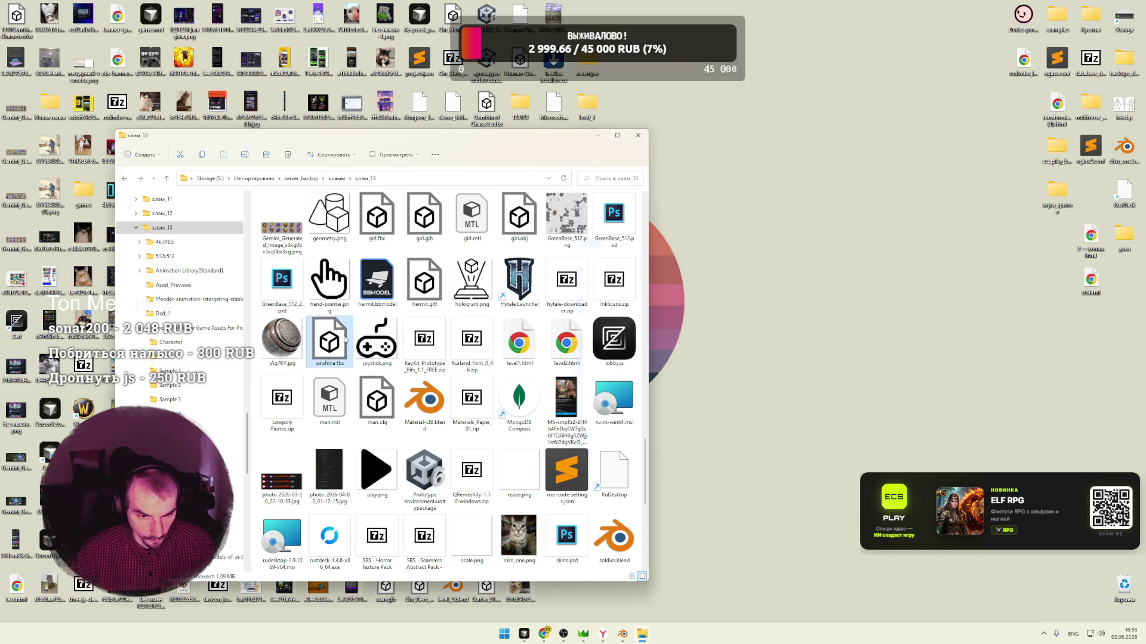
pyautogui.press('Return')
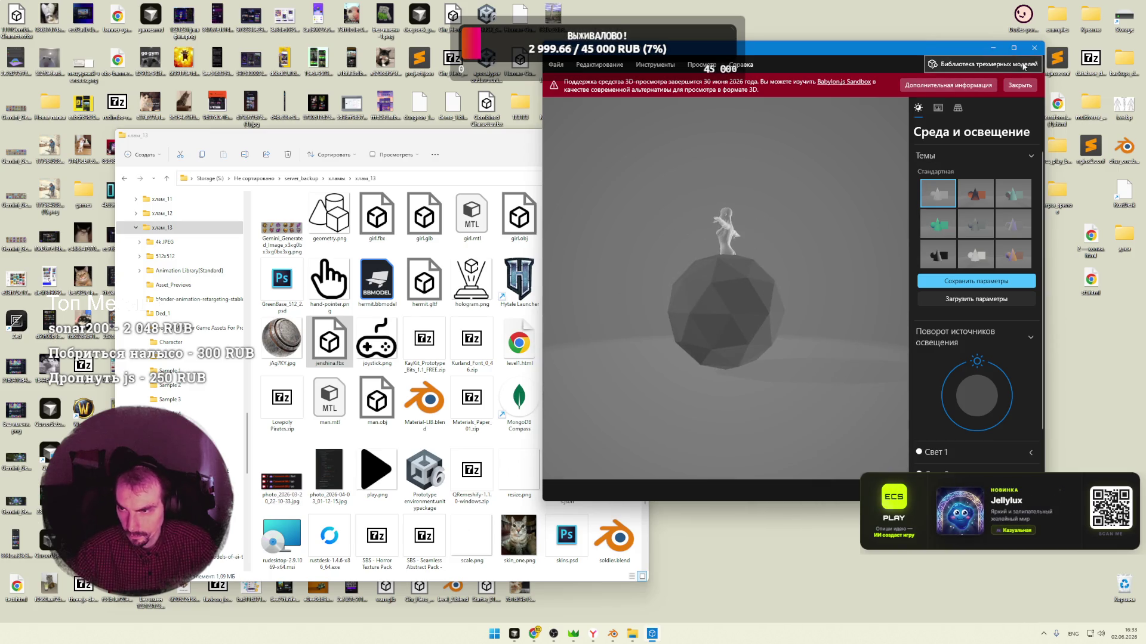
pyautogui.click(1034, 48)
pyautogui.scroll(3, 560, 288)
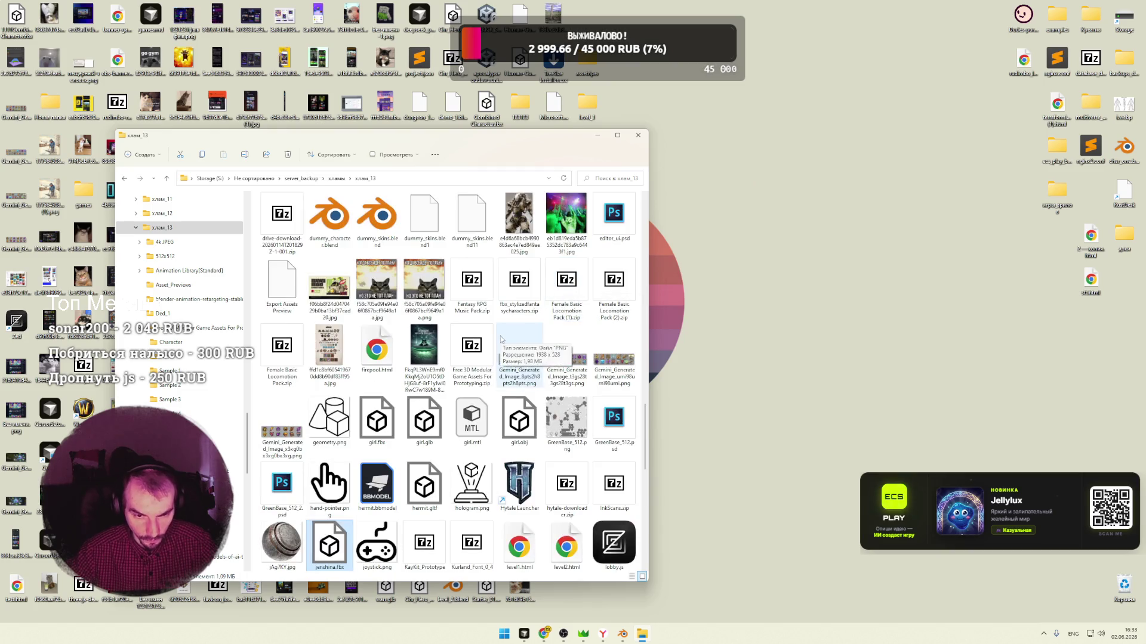
pyautogui.doubleClick(425, 484)
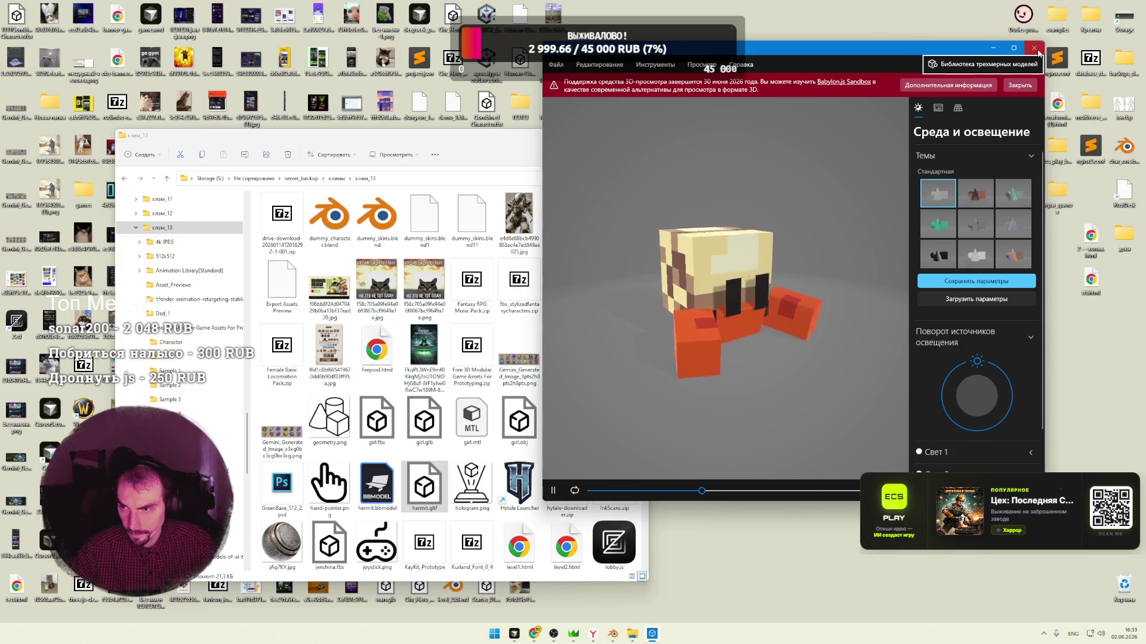
pyautogui.click(1034, 48)
pyautogui.click(614, 287)
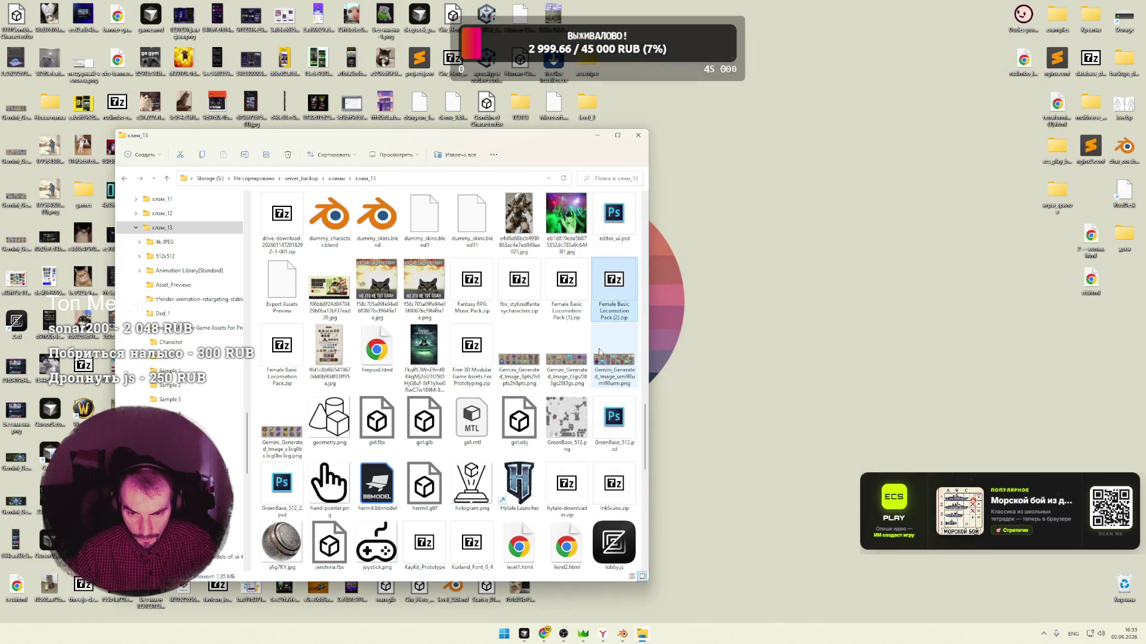
pyautogui.scroll(3, 603, 352)
pyautogui.scroll(10, 566, 333)
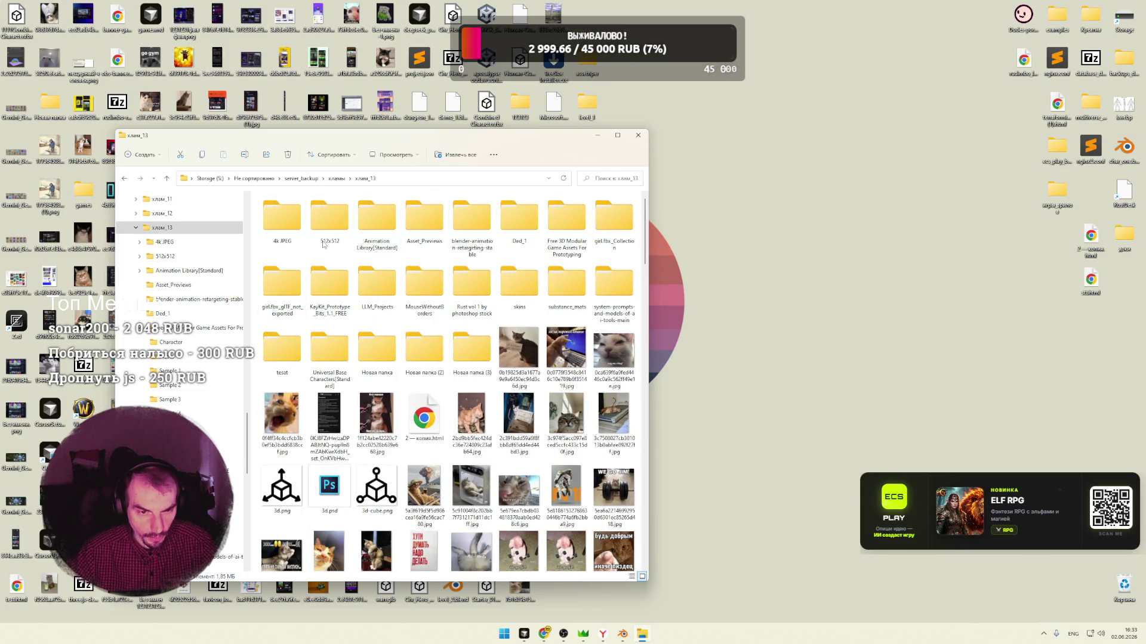
# - View Preview.png in хлам_12 > char > Animation Library[Standard], then return to хлам_12
pyautogui.click(336, 178)
pyautogui.click(288, 366)
pyautogui.doubleClick(288, 366)
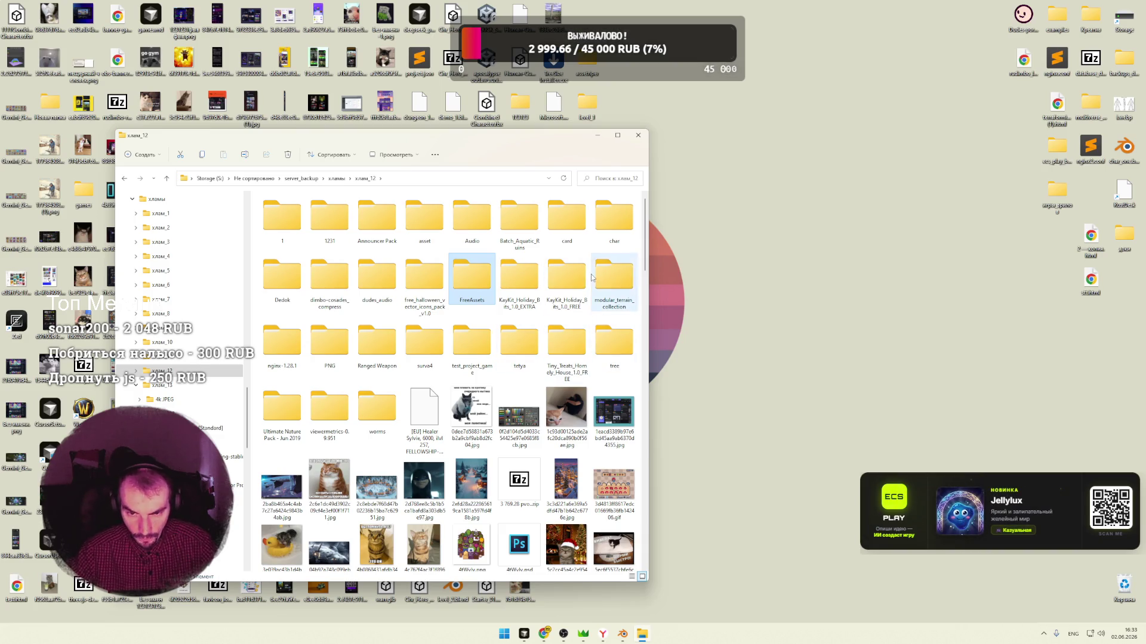
pyautogui.doubleClick(609, 224)
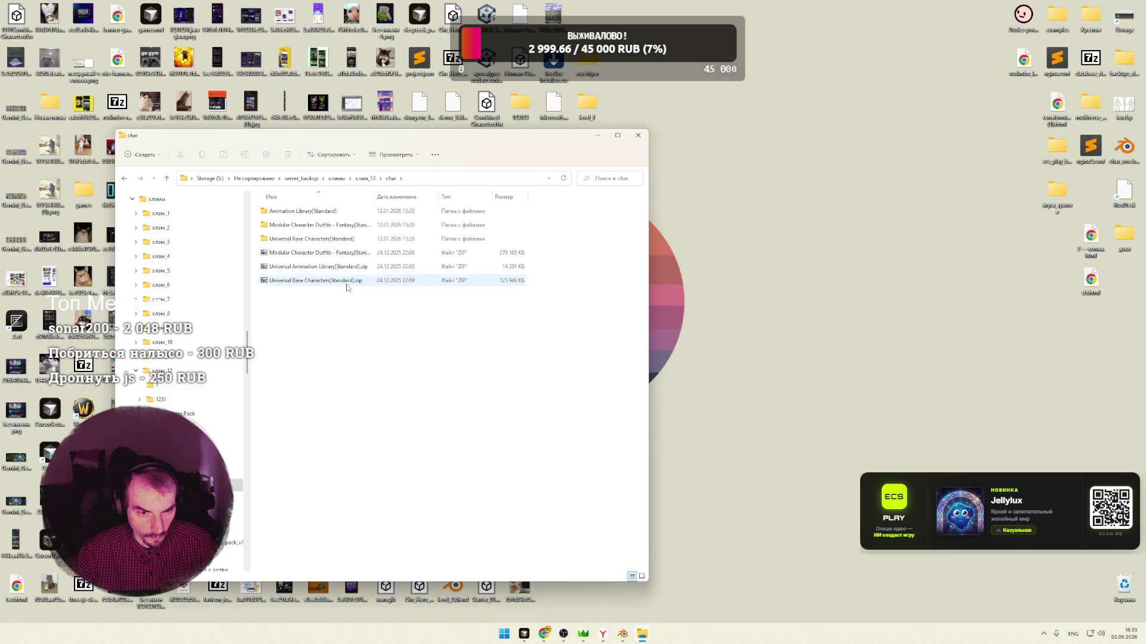
pyautogui.doubleClick(316, 213)
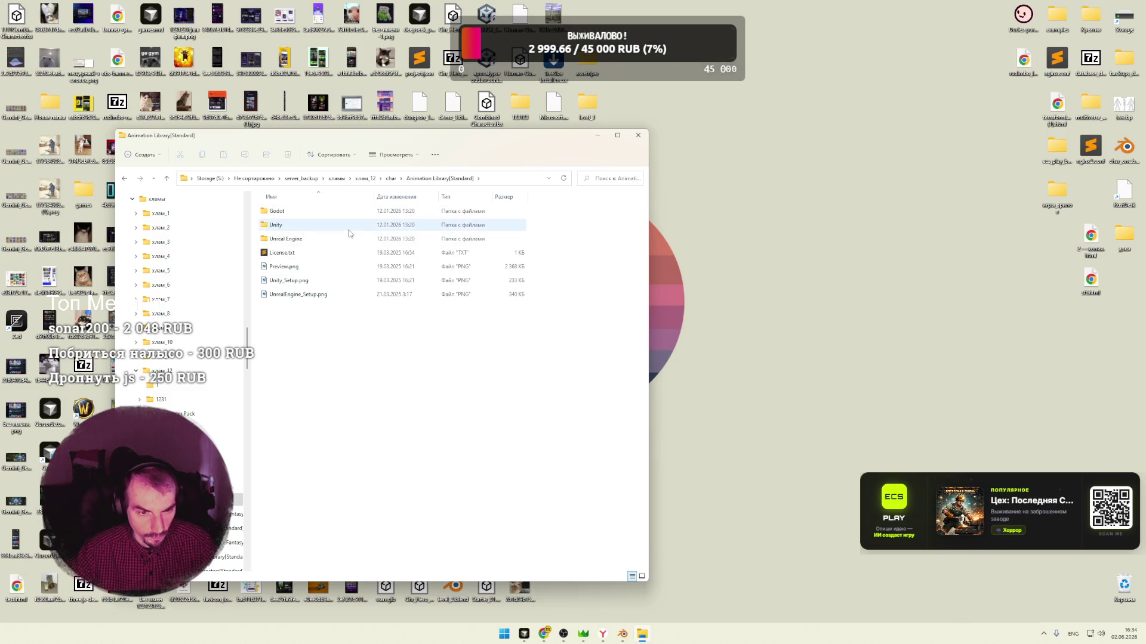
pyautogui.doubleClick(425, 267)
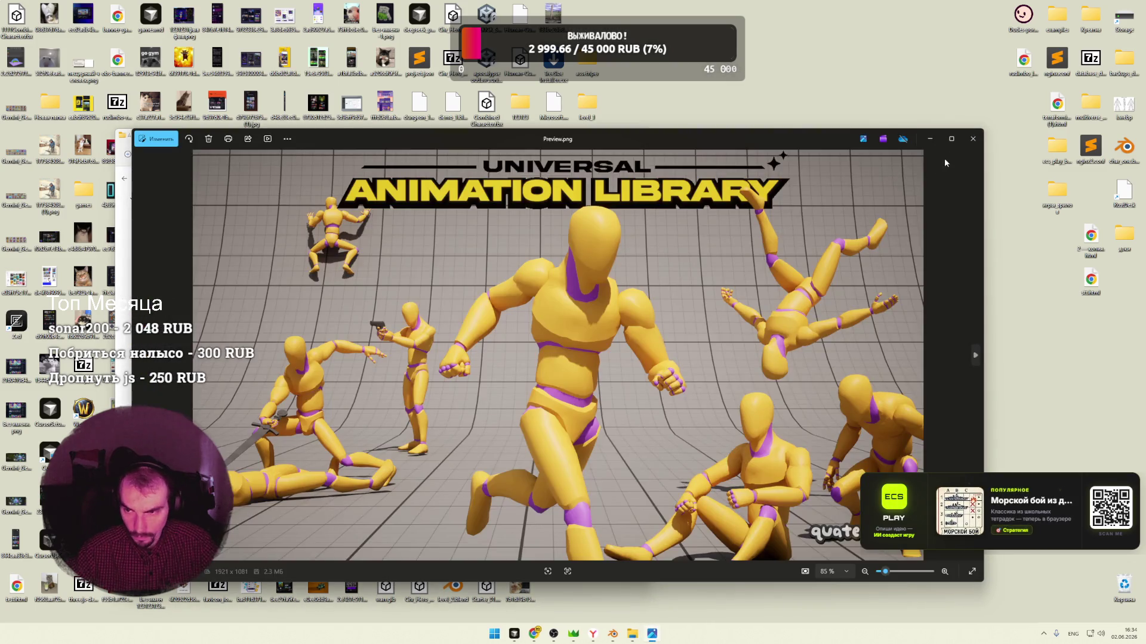
pyautogui.click(973, 139)
pyautogui.click(391, 179)
pyautogui.click(366, 178)
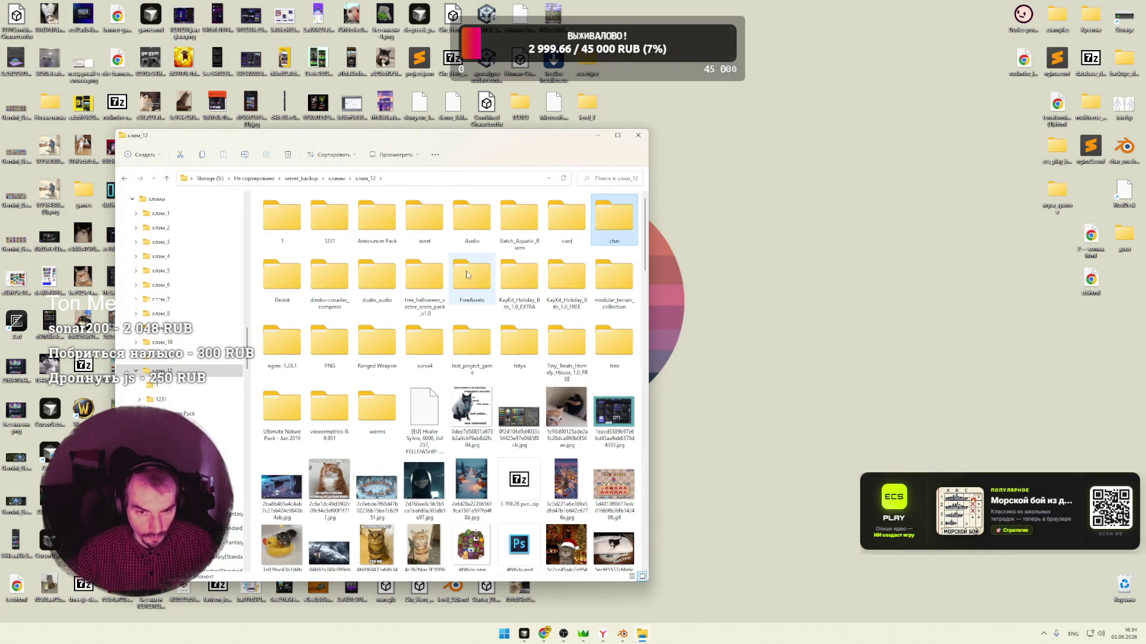
# - Look through the asset and 1 folders in хлам_12, then enter the 1231 folder
pyautogui.doubleClick(424, 222)
pyautogui.moveTo(302, 260); pyautogui.dragTo(462, 287)
pyautogui.click(365, 178)
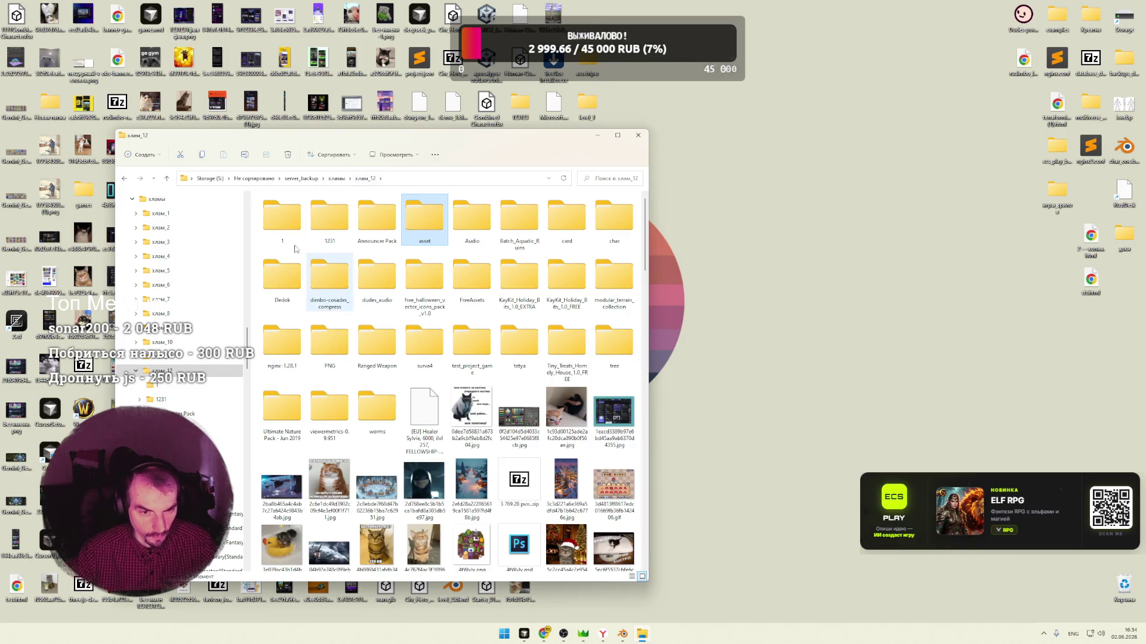
pyautogui.doubleClick(279, 220)
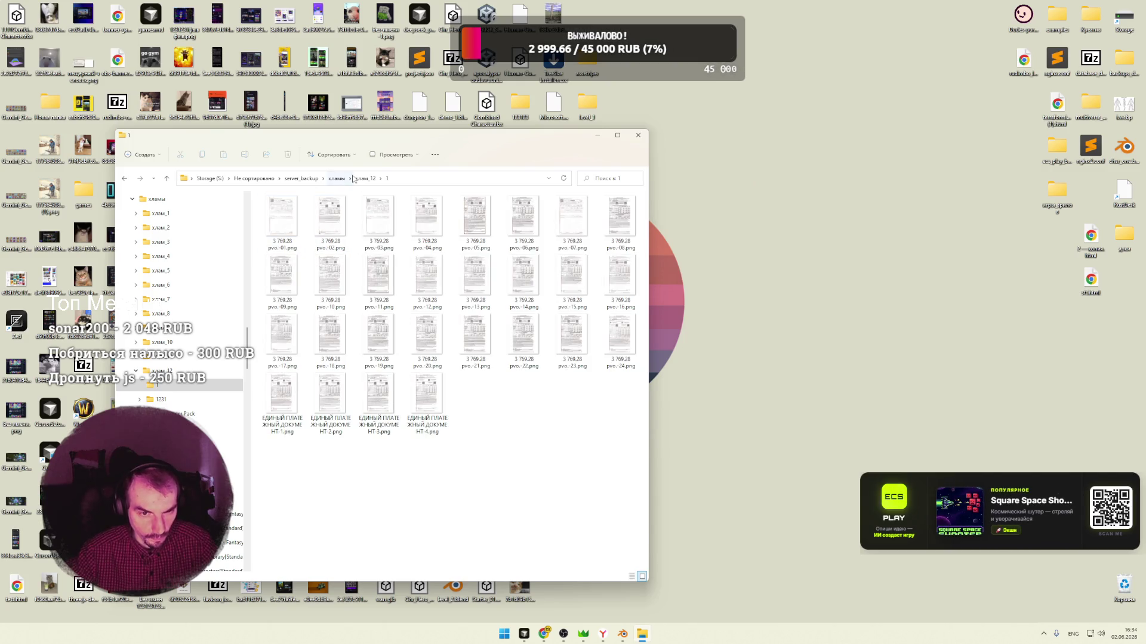
pyautogui.click(355, 183)
pyautogui.doubleClick(329, 216)
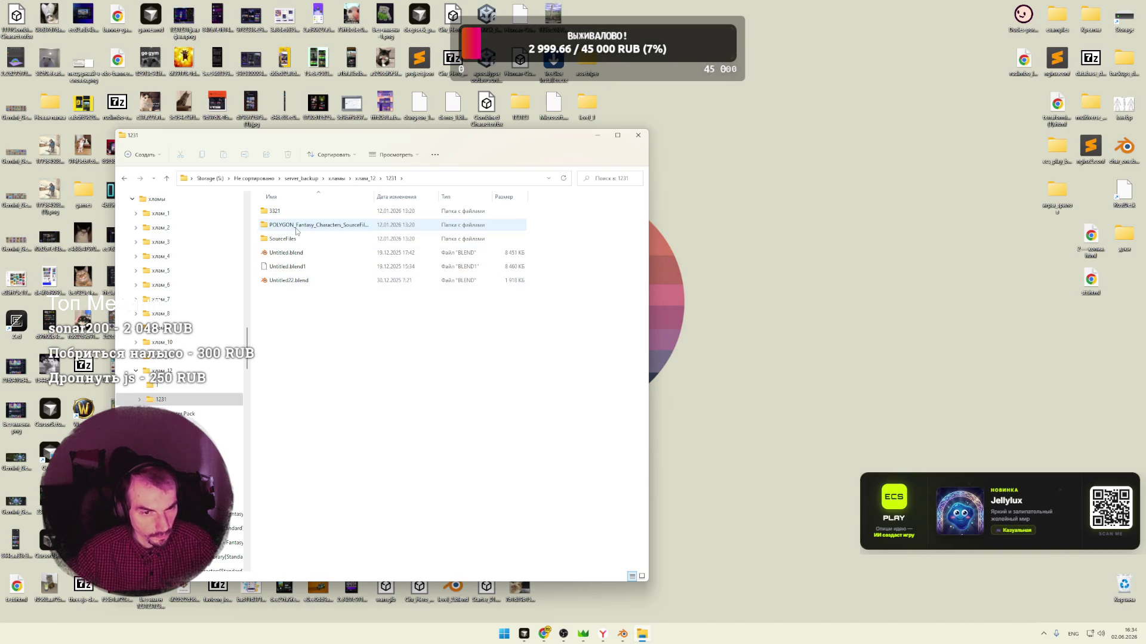
# - Inspect POLYGON_Fantasy_Characters_SourceFiles_v3, then open Untitled.blend from 1231 in Blender
pyautogui.click(296, 229)
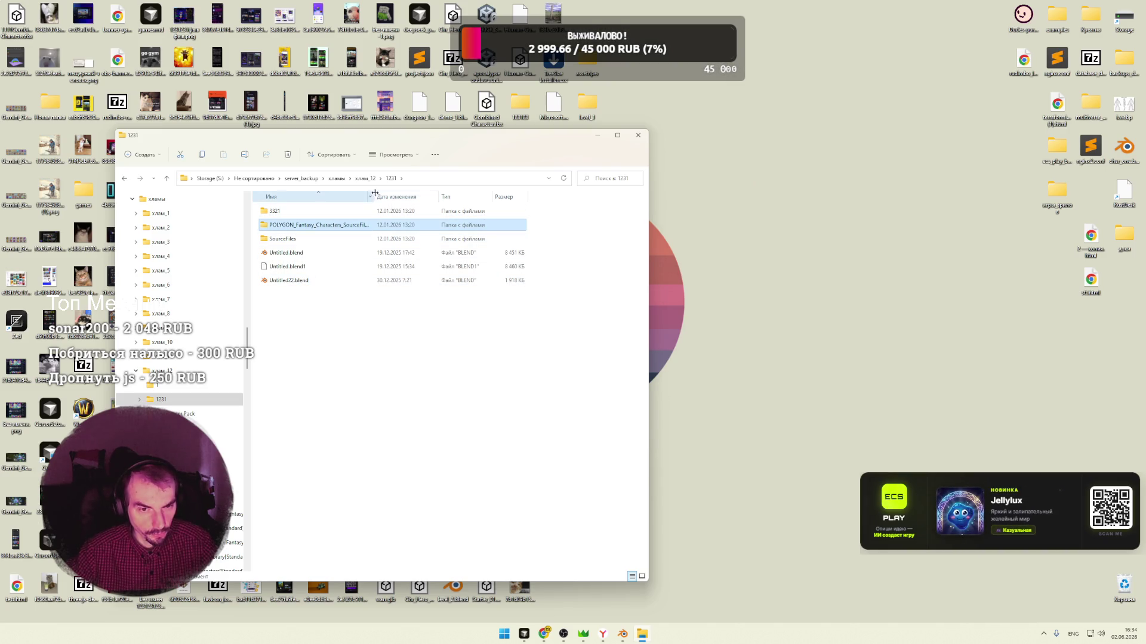
pyautogui.doubleClick(318, 225)
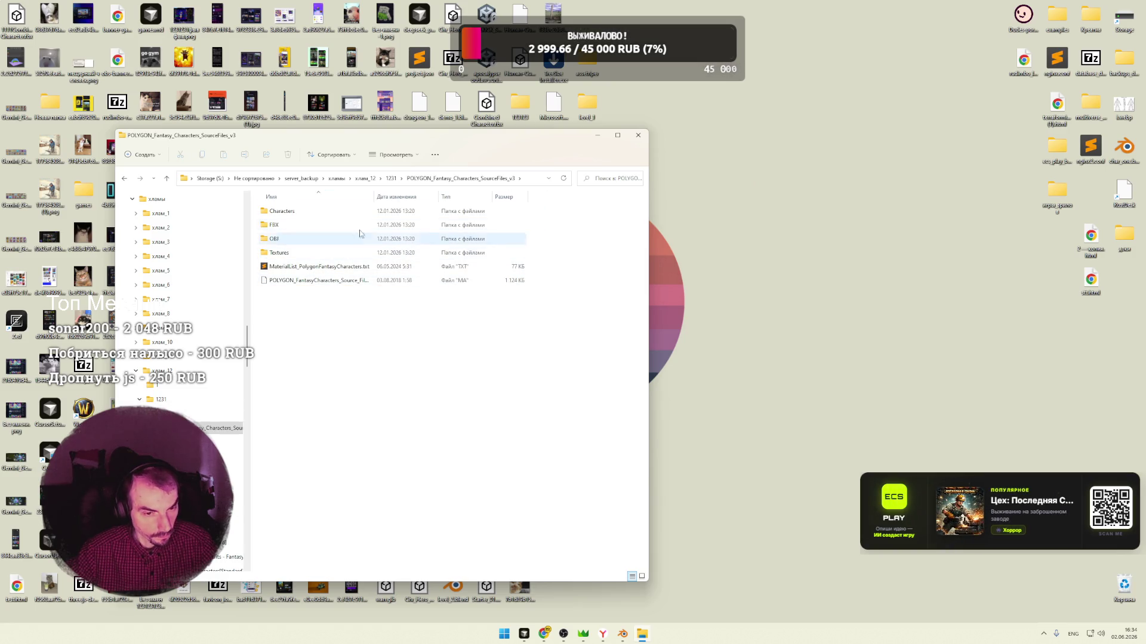
pyautogui.click(391, 178)
pyautogui.doubleClick(296, 255)
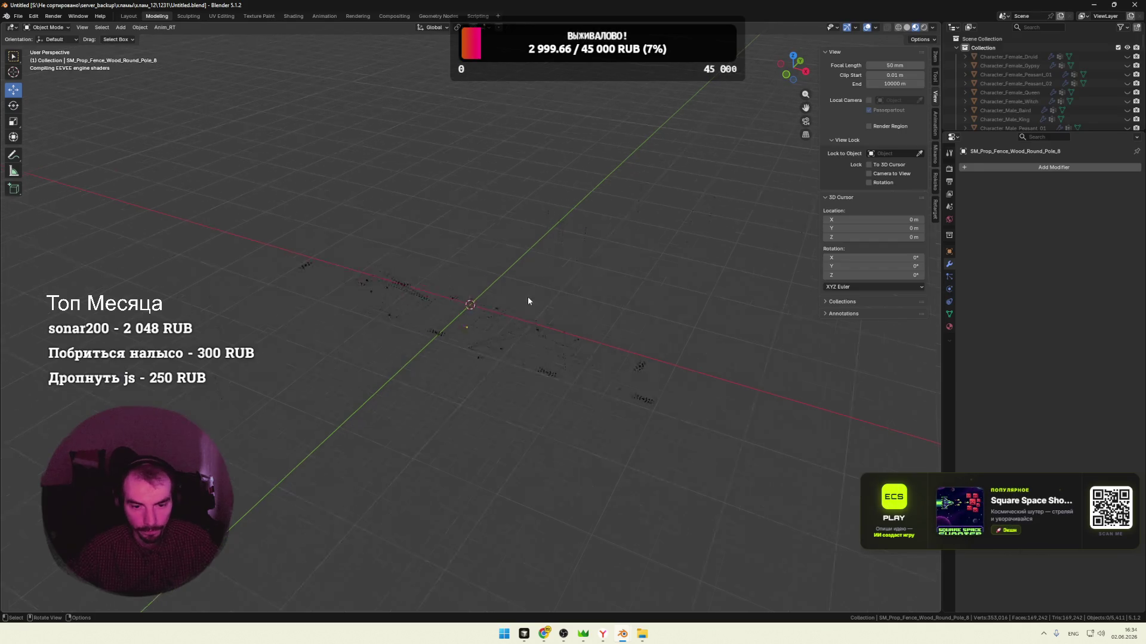
# - Orbit the loaded farm scene and switch the viewport to Material Preview shading
pyautogui.moveTo(519, 319)
pyautogui.mouseDown(button='middle')
pyautogui.moveTo(544, 297)
pyautogui.moveTo(529, 296)
pyautogui.mouseUp(button='middle')
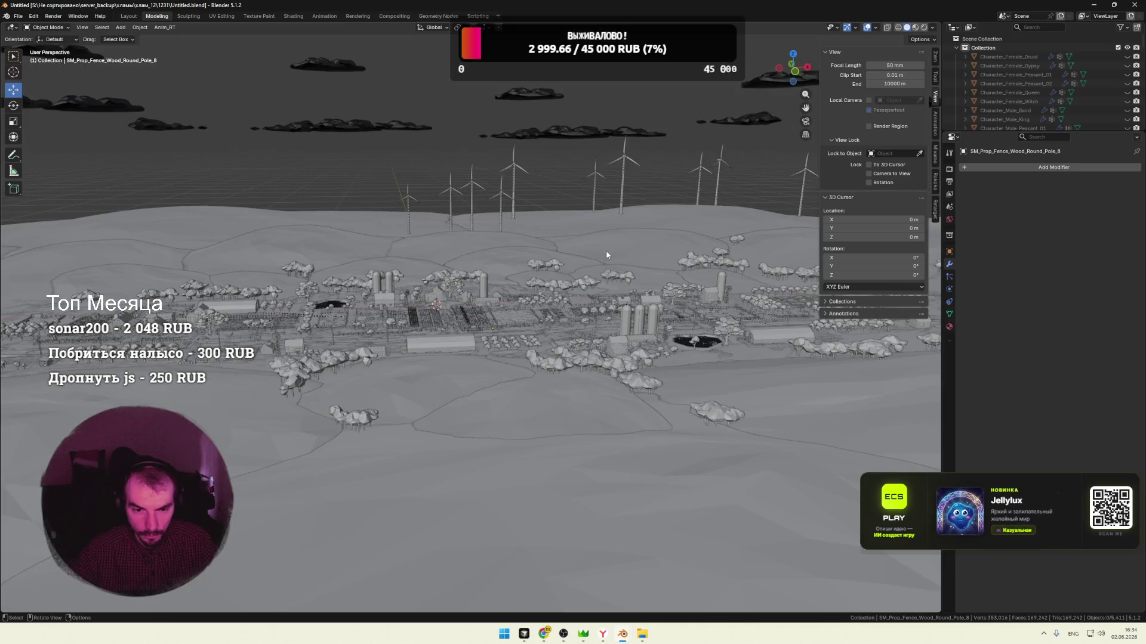
pyautogui.moveTo(606, 250); pyautogui.dragTo(533, 186, button='middle')
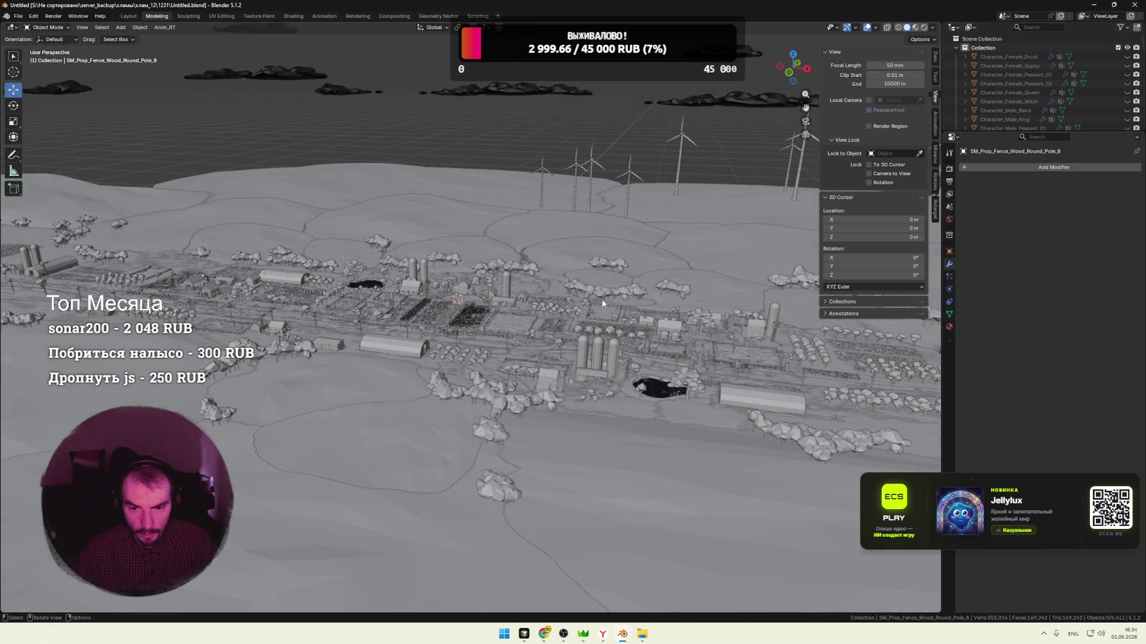
pyautogui.moveTo(583, 295)
pyautogui.mouseDown(button='middle')
pyautogui.moveTo(549, 326)
pyautogui.moveTo(574, 342)
pyautogui.moveTo(490, 359)
pyautogui.mouseUp(button='middle')
pyautogui.scroll(2, 490, 360)
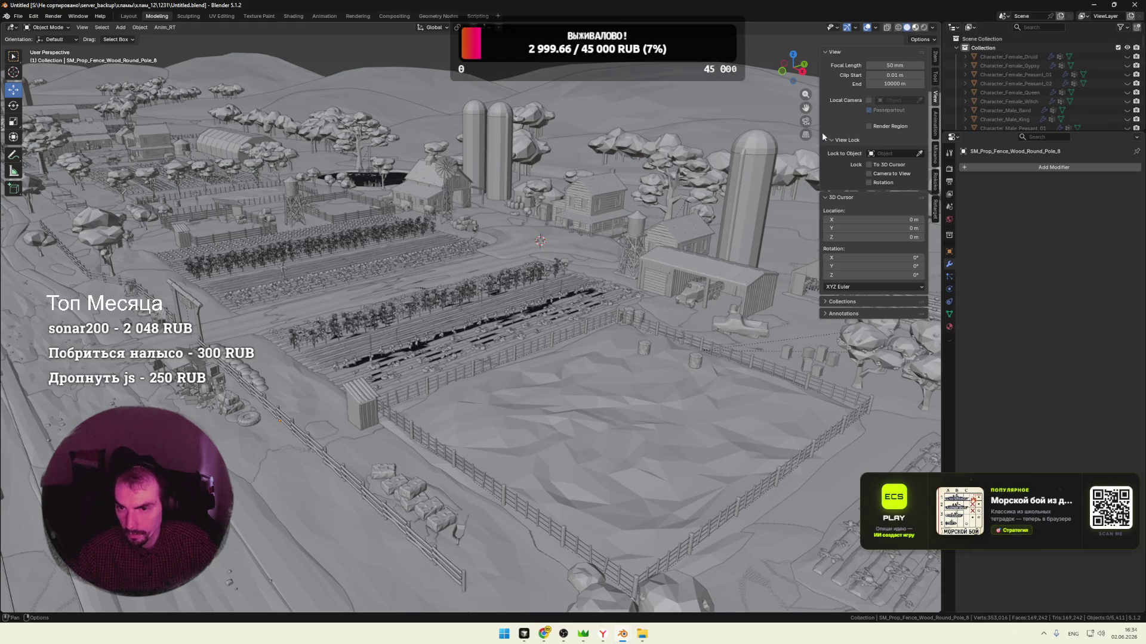
pyautogui.press('z')
# - Orbit and zoom around the farm to inspect the greenhouse and trees
pyautogui.moveTo(574, 307)
pyautogui.mouseDown(button='middle')
pyautogui.moveTo(679, 317)
pyautogui.moveTo(625, 303)
pyautogui.moveTo(471, 298)
pyautogui.moveTo(445, 314)
pyautogui.mouseUp(button='middle')
pyautogui.scroll(-15, 445, 314)
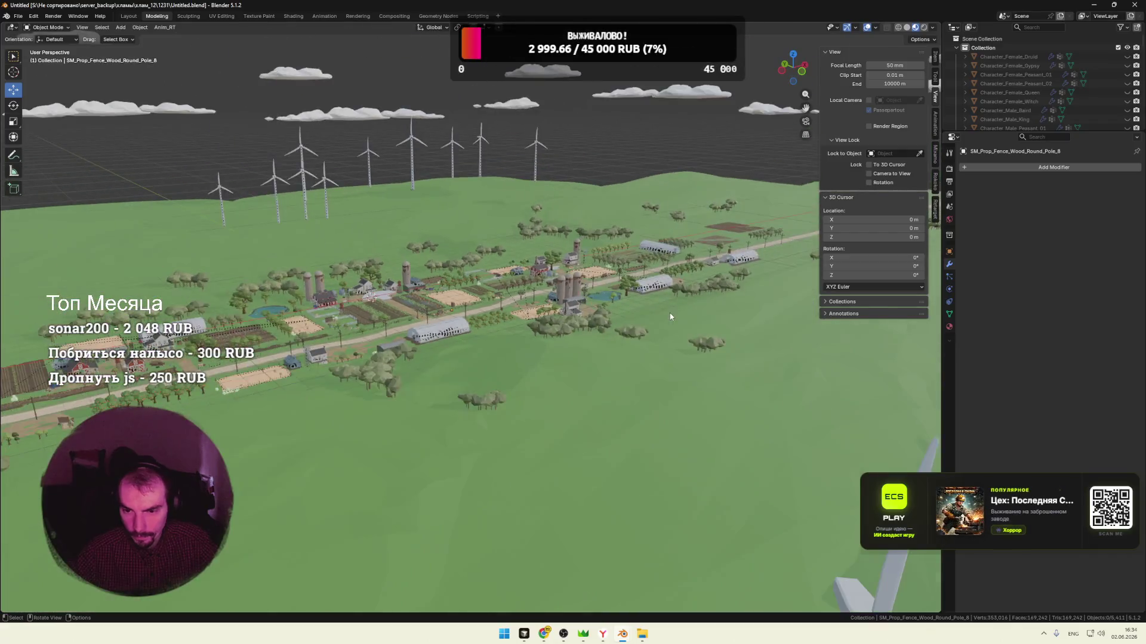
pyautogui.scroll(-5, 655, 335)
pyautogui.moveTo(620, 334); pyautogui.dragTo(485, 346, button='middle')
pyautogui.scroll(10, 485, 346)
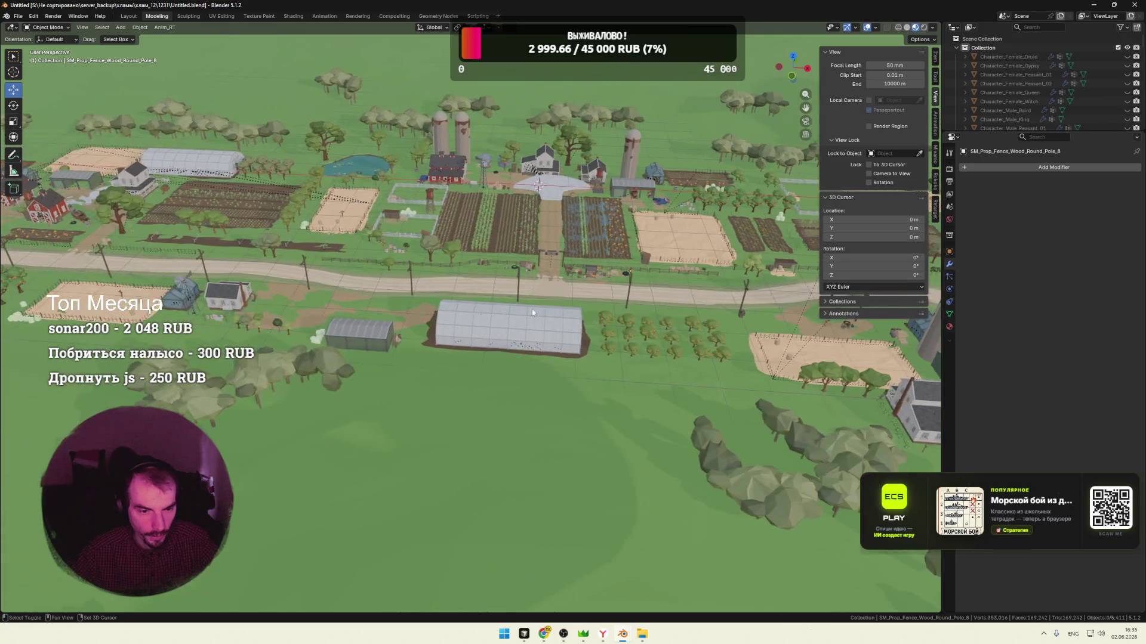
pyautogui.scroll(5, 353, 310)
pyautogui.moveTo(353, 311)
pyautogui.mouseDown(button='middle')
pyautogui.moveTo(405, 308)
pyautogui.moveTo(465, 285)
pyautogui.moveTo(466, 270)
pyautogui.moveTo(445, 308)
pyautogui.mouseUp(button='middle')
pyautogui.scroll(-5, 501, 329)
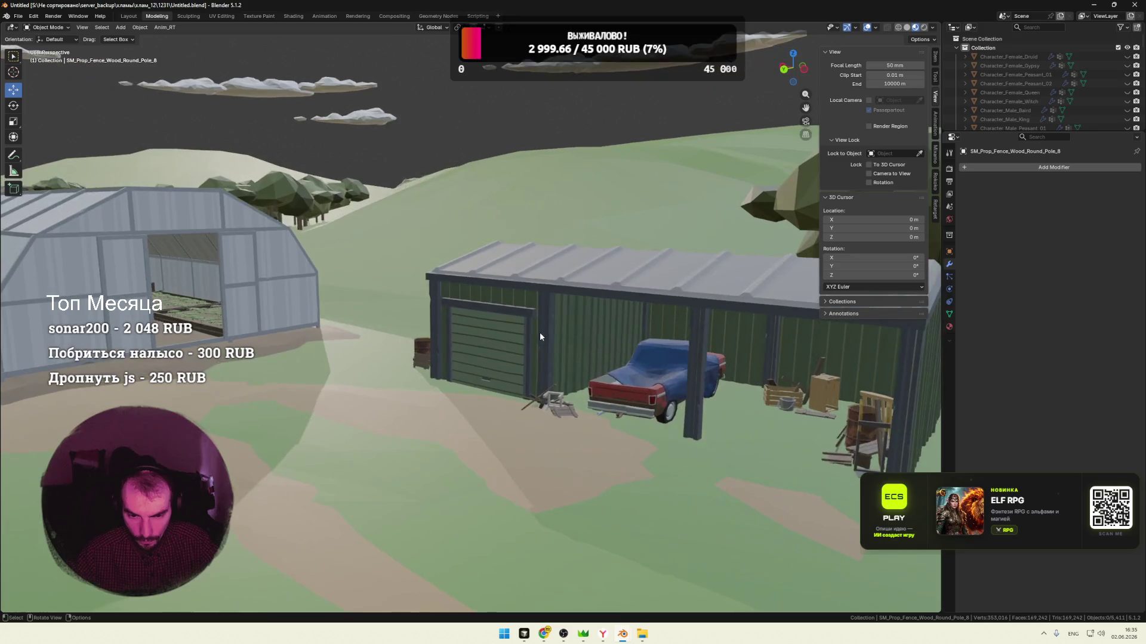
pyautogui.scroll(3, 465, 339)
pyautogui.scroll(4, 465, 340)
pyautogui.moveTo(465, 340)
pyautogui.mouseDown(button='middle')
pyautogui.moveTo(449, 356)
pyautogui.moveTo(299, 320)
pyautogui.moveTo(421, 334)
pyautogui.moveTo(463, 319)
pyautogui.moveTo(360, 322)
pyautogui.moveTo(256, 303)
pyautogui.mouseUp(button='middle')
pyautogui.scroll(5, 256, 303)
# - Orbit and pan over the greenhouse, crop field, fenced paddock and water tower
pyautogui.moveTo(344, 309)
pyautogui.mouseDown(button='middle')
pyautogui.moveTo(432, 315)
pyautogui.moveTo(485, 244)
pyautogui.moveTo(464, 269)
pyautogui.moveTo(504, 271)
pyautogui.moveTo(462, 259)
pyautogui.moveTo(517, 245)
pyautogui.moveTo(501, 279)
pyautogui.moveTo(344, 271)
pyautogui.moveTo(581, 257)
pyautogui.mouseUp(button='middle')
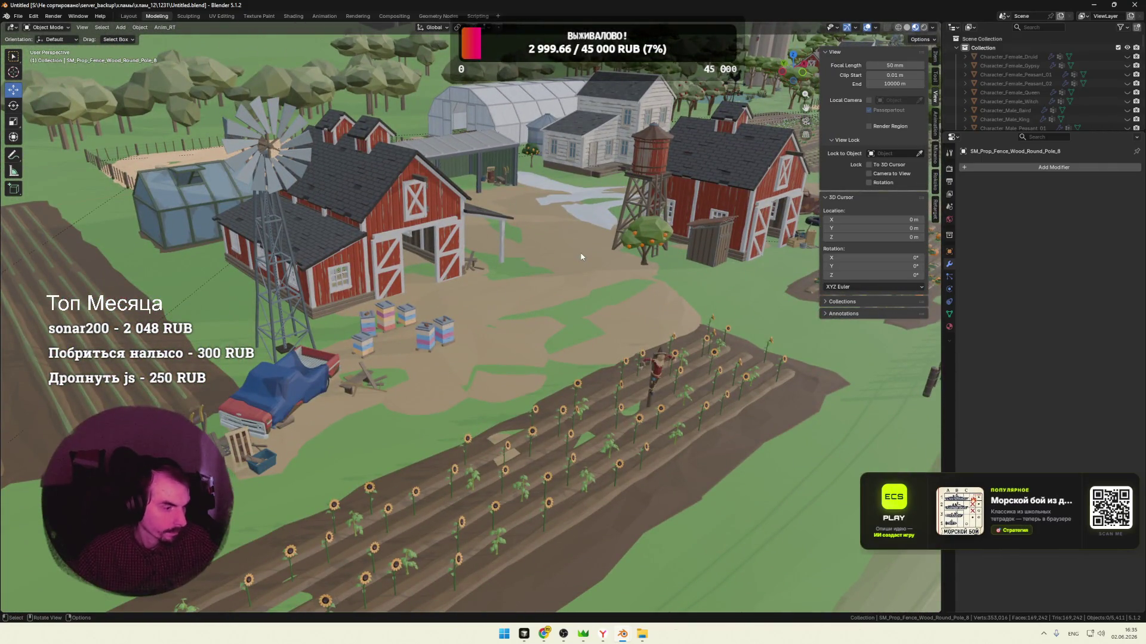
pyautogui.moveTo(590, 250); pyautogui.dragTo(545, 293, button='middle')
pyautogui.keyDown('shift'); pyautogui.moveTo(637, 336); pyautogui.dragTo(501, 266, button='middle'); pyautogui.keyUp('shift')
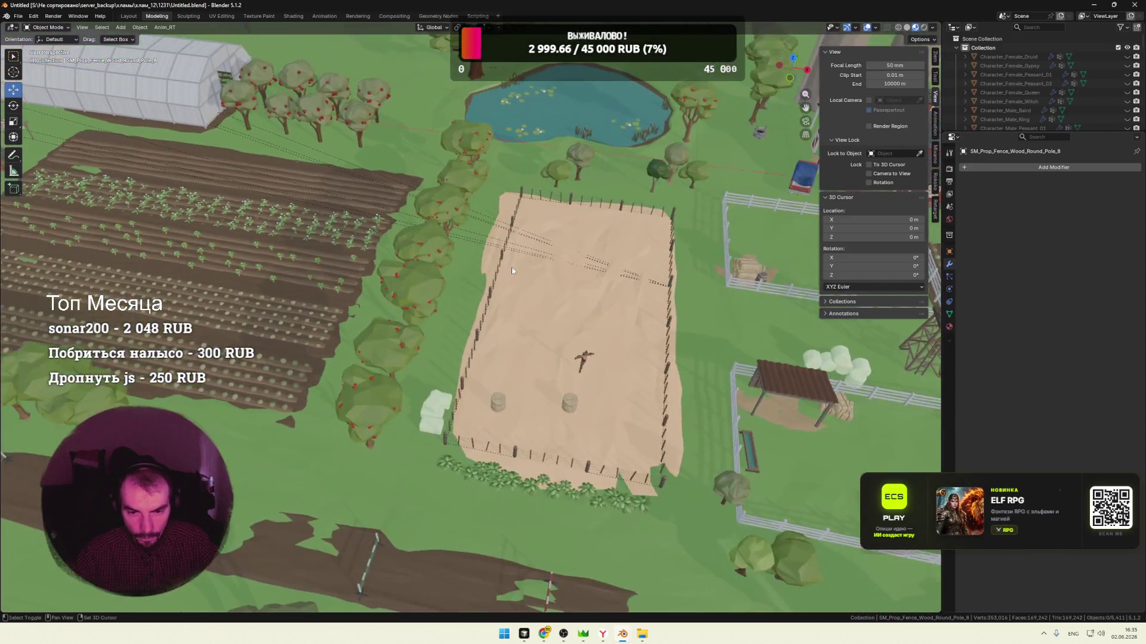
pyautogui.moveTo(577, 276)
pyautogui.keyDown('ctrl'); pyautogui.mouseDown(button='middle')
pyautogui.moveTo(537, 325)
pyautogui.moveTo(512, 297)
pyautogui.moveTo(597, 276)
pyautogui.moveTo(520, 238)
pyautogui.moveTo(338, 238)
pyautogui.moveTo(280, 251)
pyautogui.moveTo(512, 296)
pyautogui.mouseUp(button='middle'); pyautogui.keyUp('ctrl')
pyautogui.scroll(-5, 511, 296)
pyautogui.scroll(4, 489, 320)
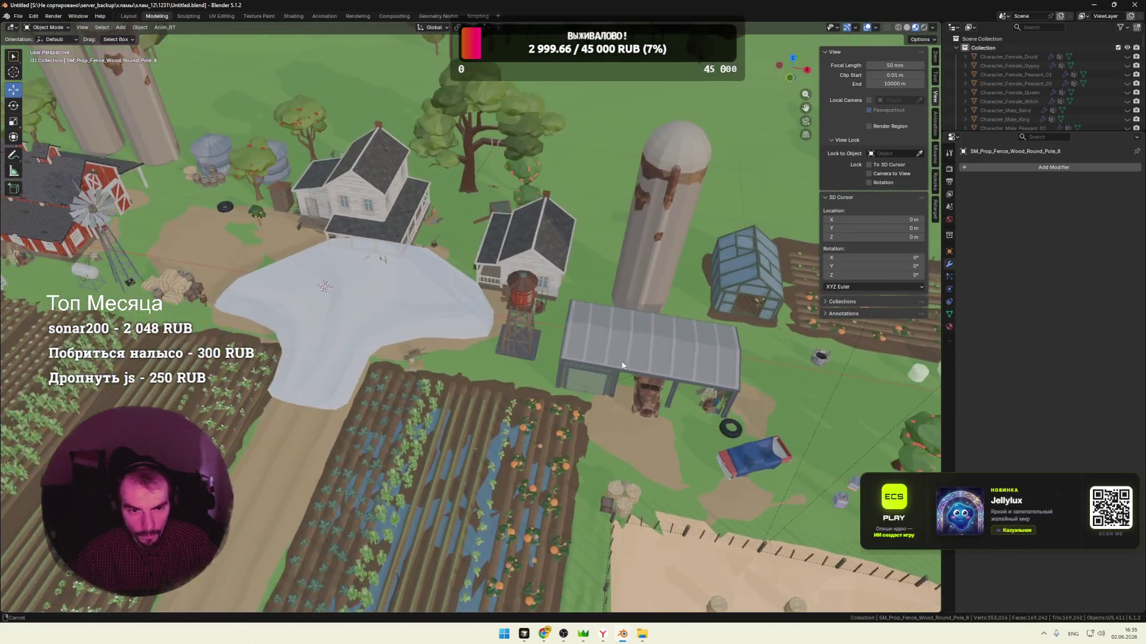
pyautogui.keyDown('shift'); pyautogui.moveTo(626, 351); pyautogui.dragTo(725, 352, button='middle'); pyautogui.keyUp('shift')
pyautogui.scroll(-1, 521, 309)
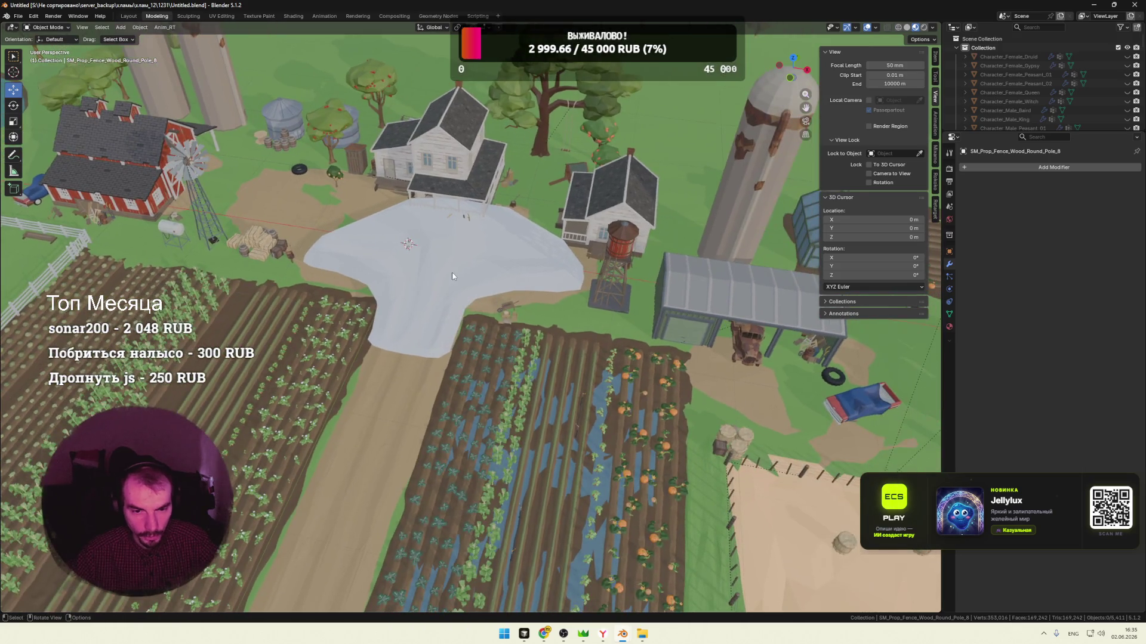
# - Frame the road piece SM_Env_Road_Dirt_End_02_29, pan to the orchard and barn, then quit Blender
pyautogui.click(472, 289)
pyautogui.press('KP_Divide')
pyautogui.press('KP_Divide')
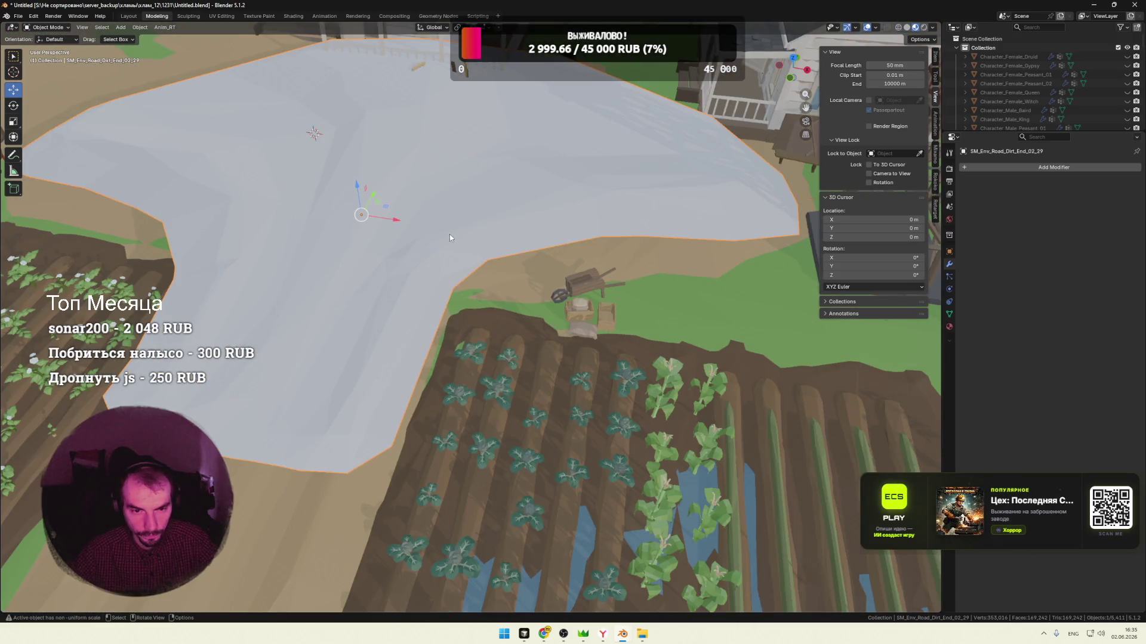
pyautogui.scroll(-3, 589, 278)
pyautogui.moveTo(596, 285)
pyautogui.keyDown('shift'); pyautogui.mouseDown(button='middle')
pyautogui.moveTo(514, 282)
pyautogui.moveTo(538, 295)
pyautogui.moveTo(471, 278)
pyautogui.moveTo(310, 179)
pyautogui.mouseUp(button='middle'); pyautogui.keyUp('shift')
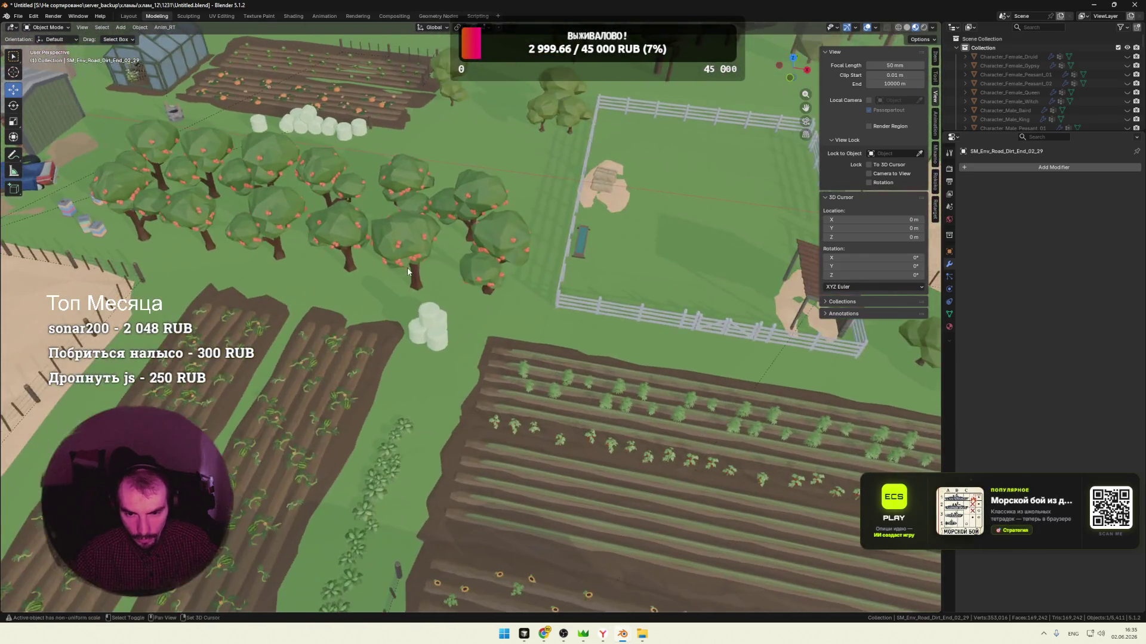
pyautogui.scroll(-3, 522, 302)
pyautogui.scroll(3, 521, 302)
pyautogui.moveTo(522, 306)
pyautogui.keyDown('shift'); pyautogui.mouseDown(button='middle')
pyautogui.moveTo(313, 262)
pyautogui.moveTo(423, 228)
pyautogui.moveTo(472, 279)
pyautogui.moveTo(472, 231)
pyautogui.moveTo(416, 228)
pyautogui.moveTo(432, 217)
pyautogui.mouseUp(button='middle'); pyautogui.keyUp('shift')
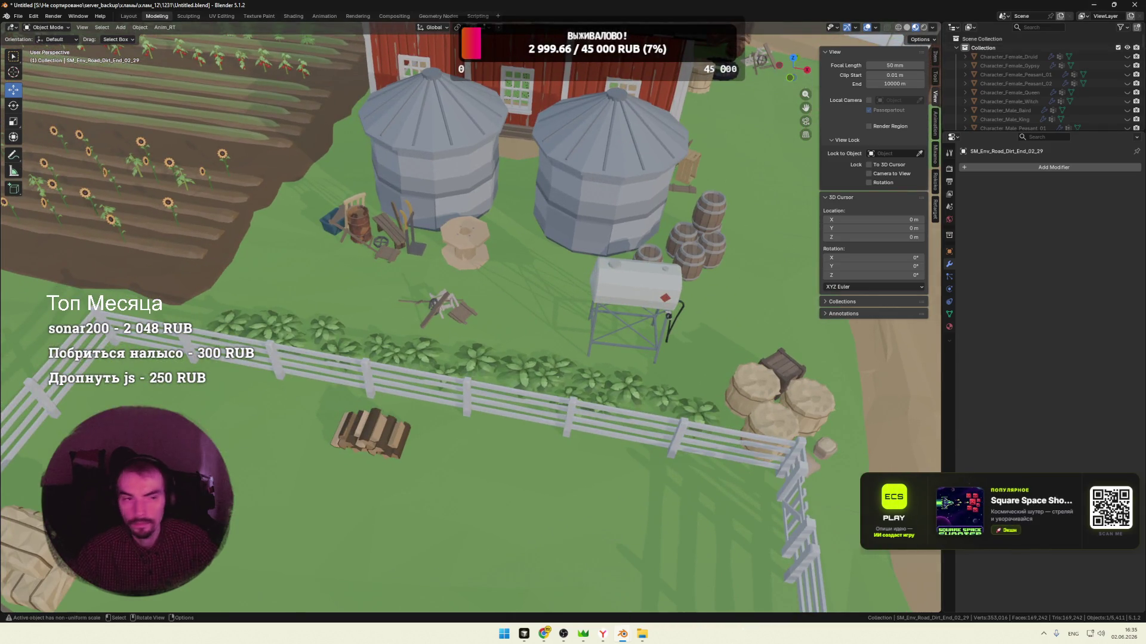
pyautogui.click(1134, 5)
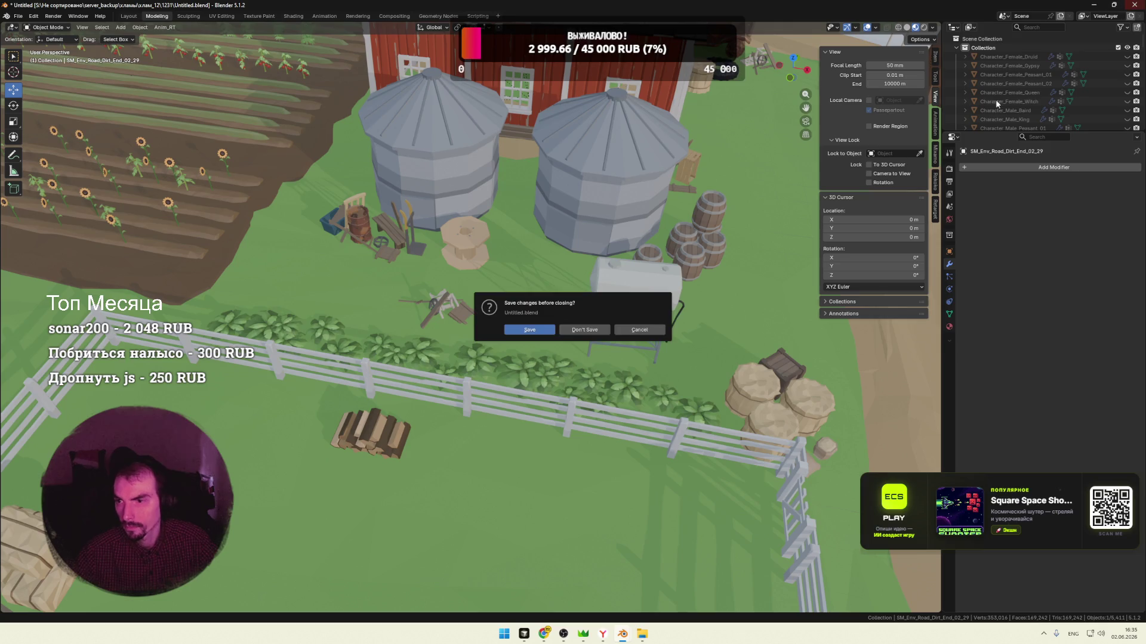
# - Close Blender without saving, then check the Announcer Pack, FreeAssets and card folders
pyautogui.click(584, 329)
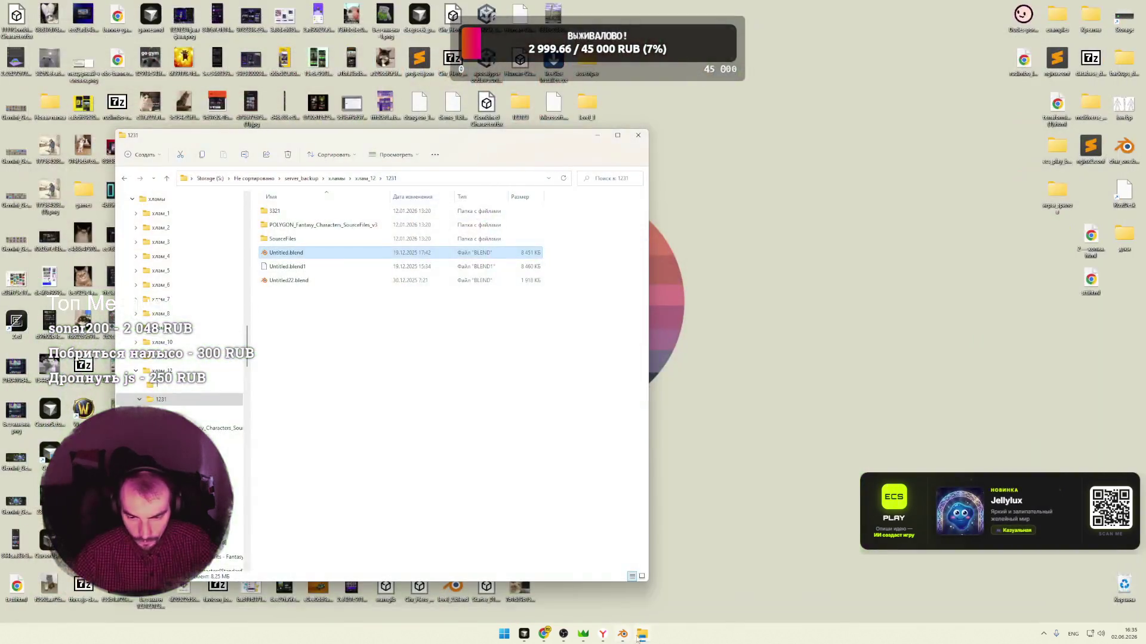
pyautogui.click(366, 179)
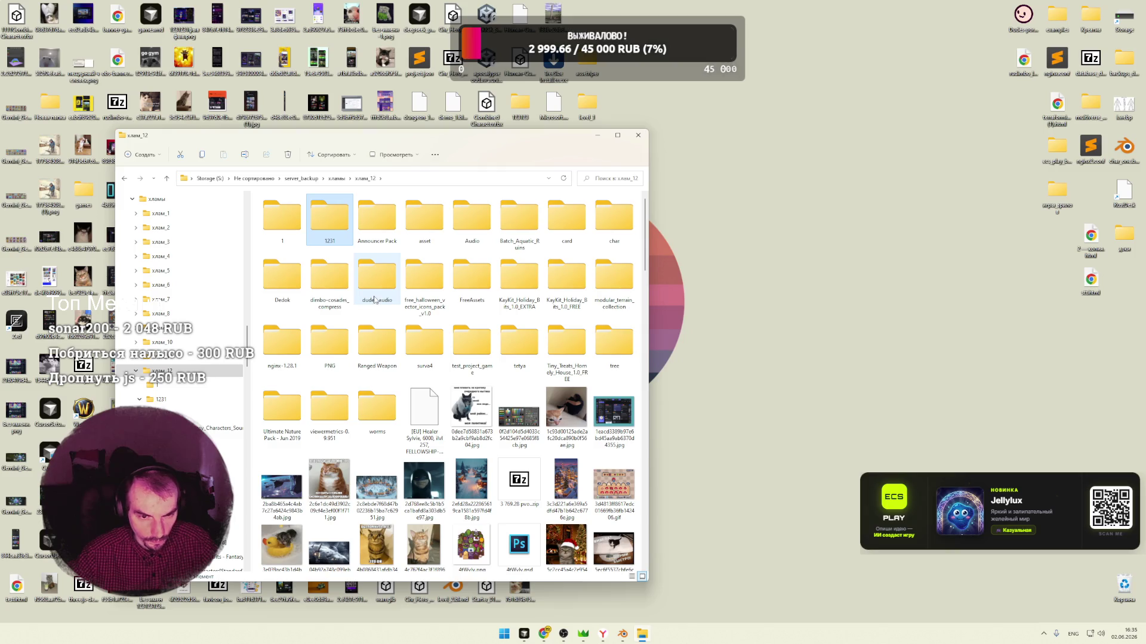
pyautogui.doubleClick(388, 227)
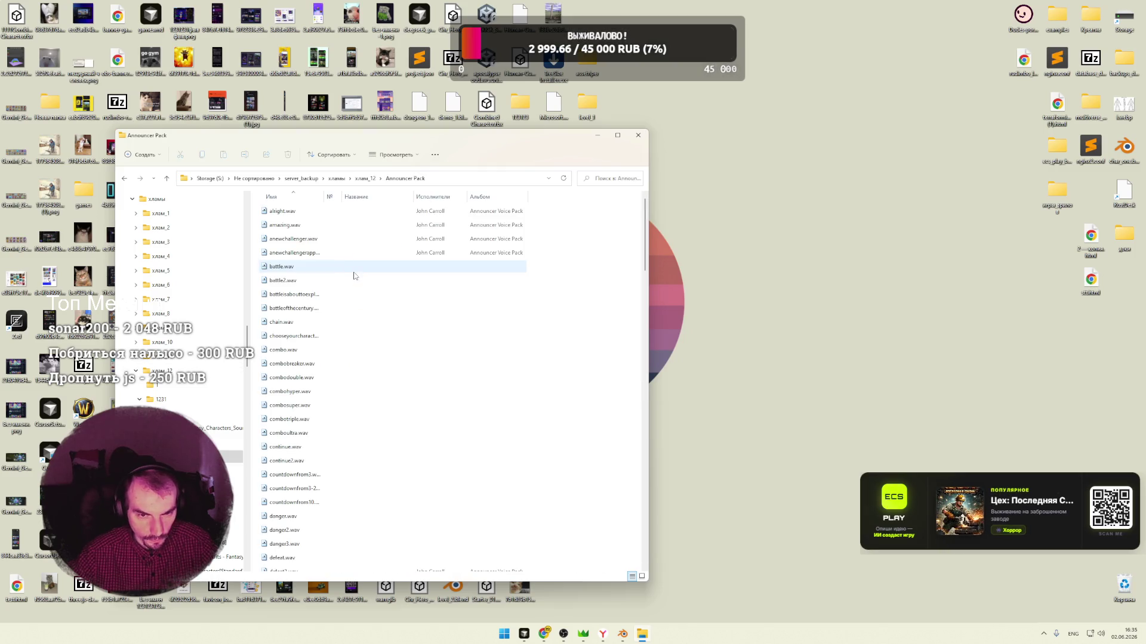
pyautogui.hotkey('alt', 'Left')
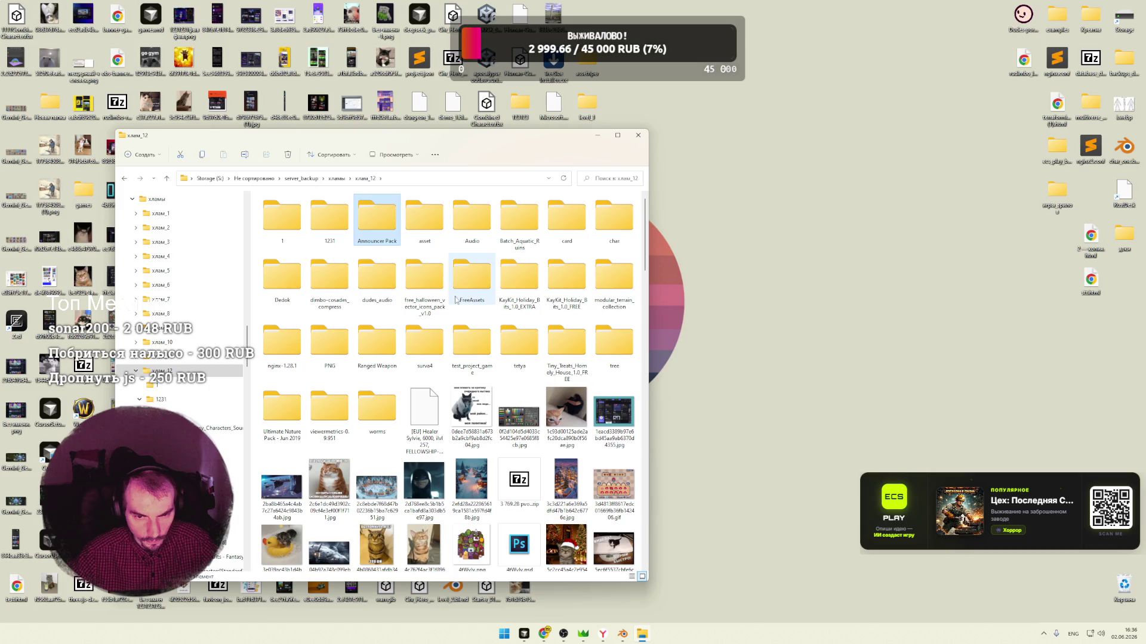
pyautogui.doubleClick(471, 284)
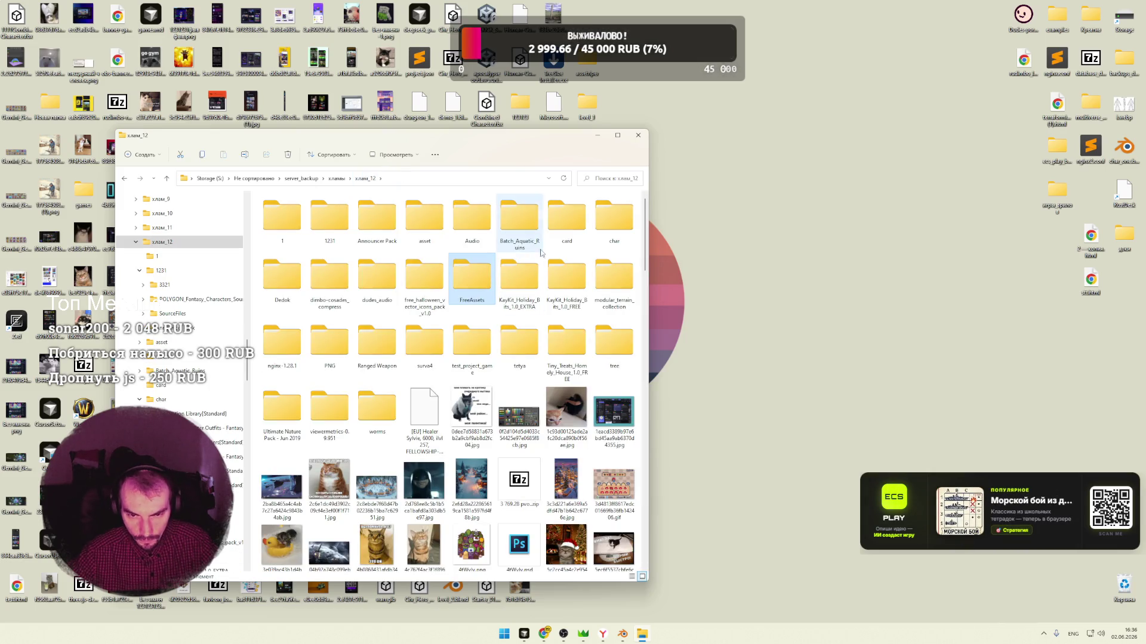
pyautogui.doubleClick(567, 217)
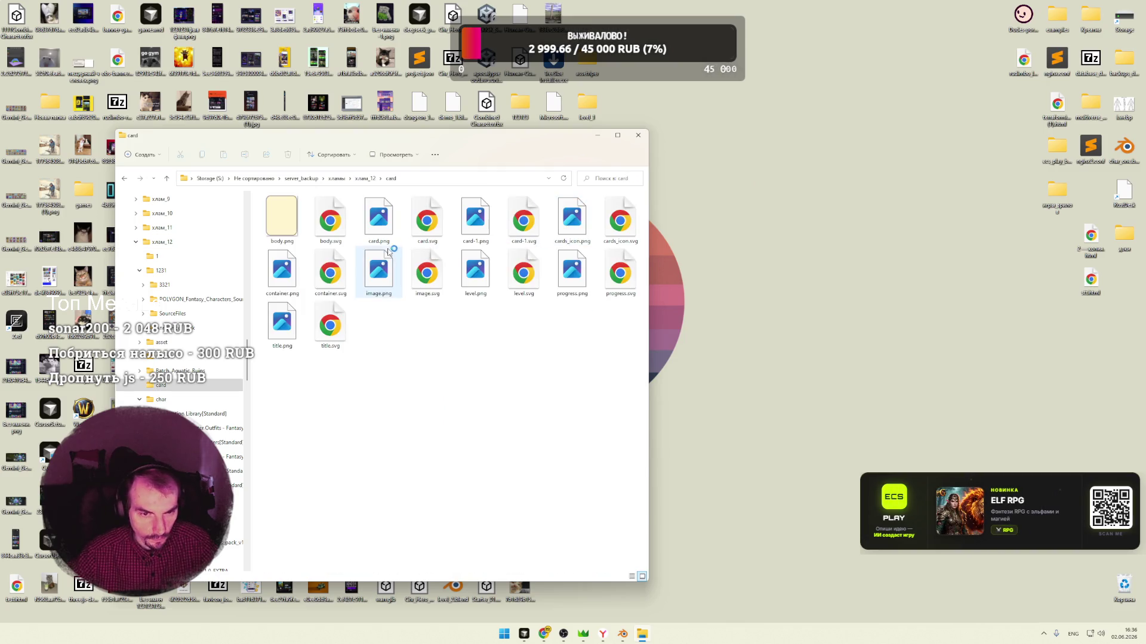
pyautogui.hotkey('alt', 'Left')
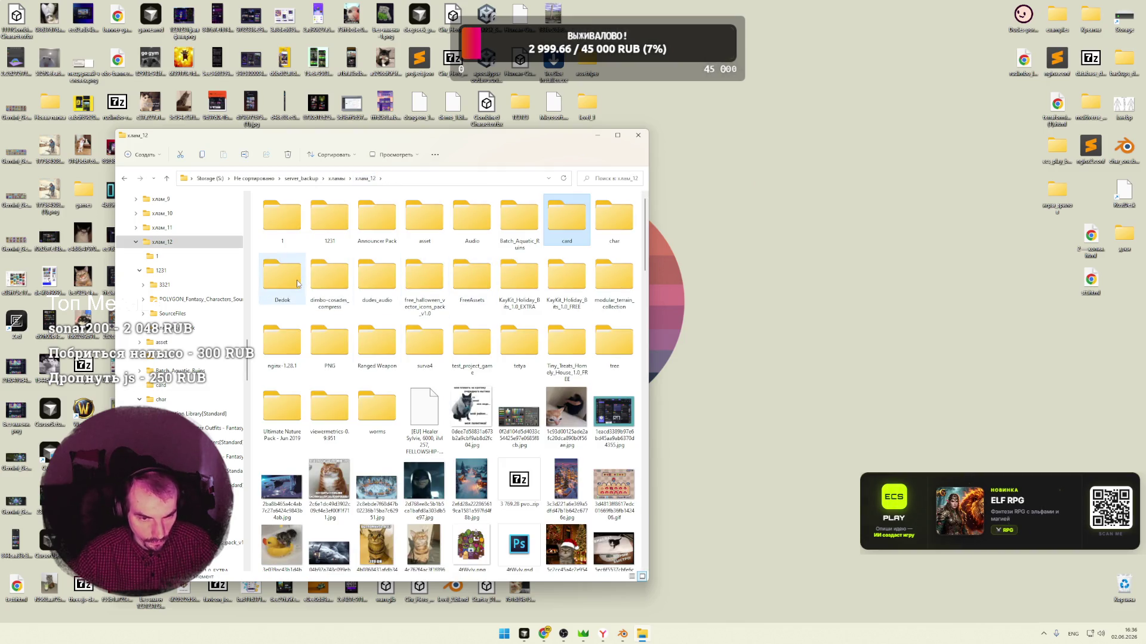
# - Select хлам_12 folders in turn, from dimbo-cosades_compress through KayKit holiday bits to tree
pyautogui.click(330, 281)
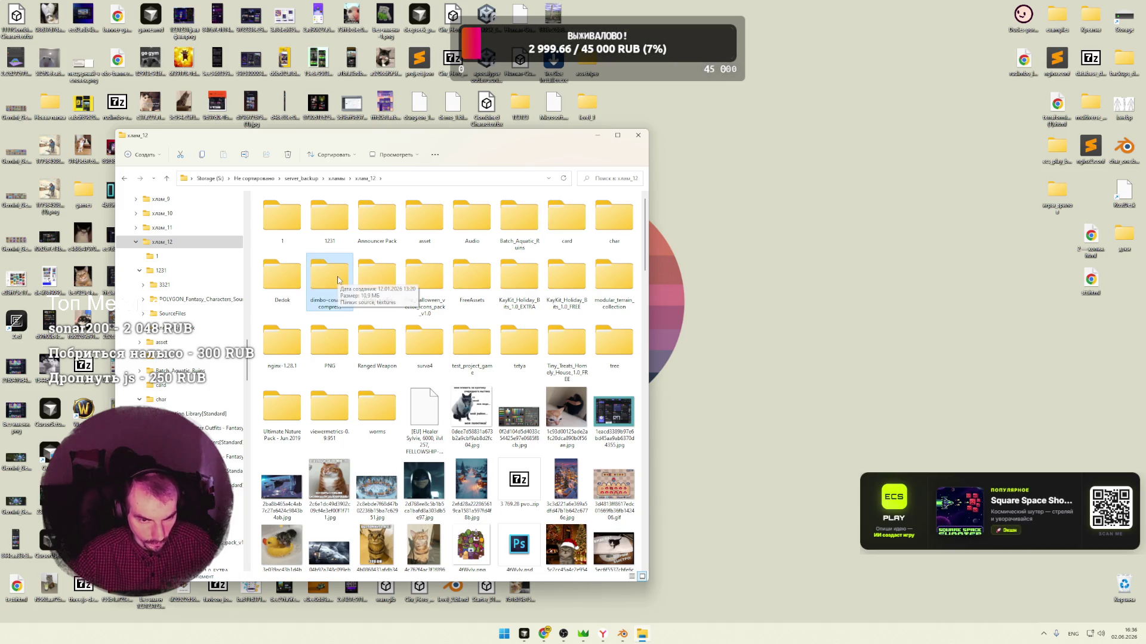
pyautogui.click(385, 287)
pyautogui.click(434, 283)
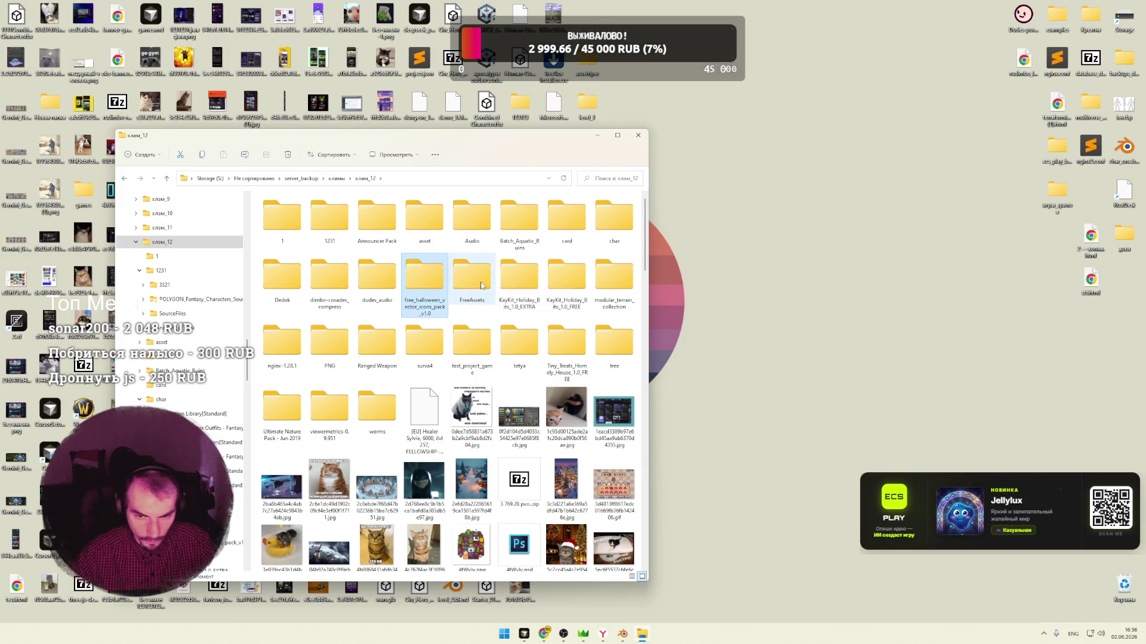
pyautogui.click(481, 285)
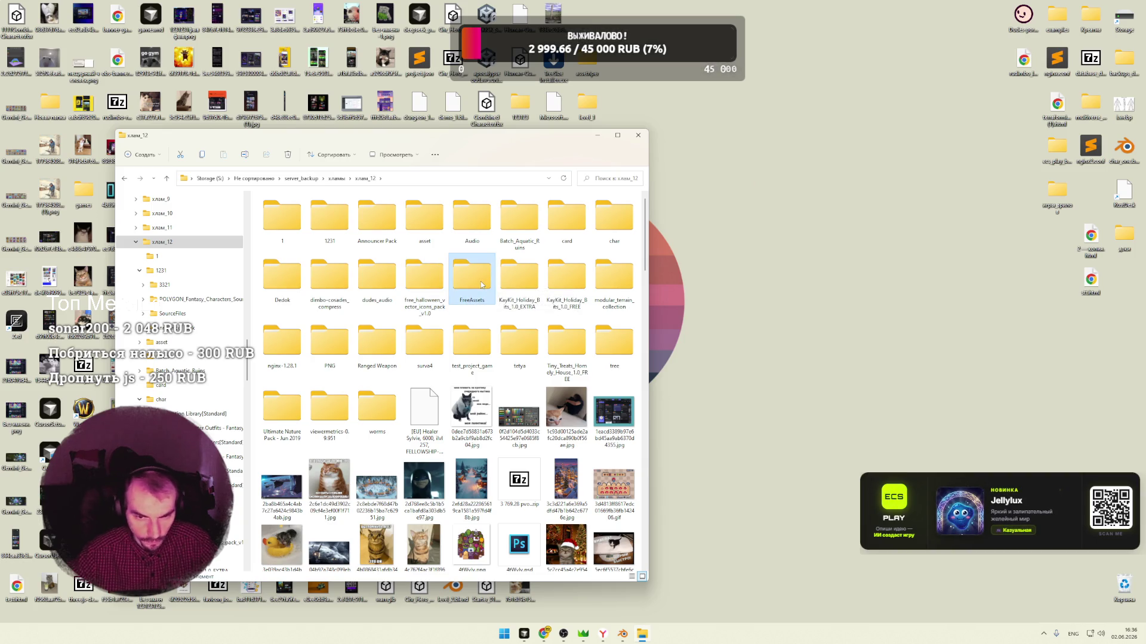
pyautogui.click(614, 284)
pyautogui.click(566, 281)
pyautogui.click(282, 341)
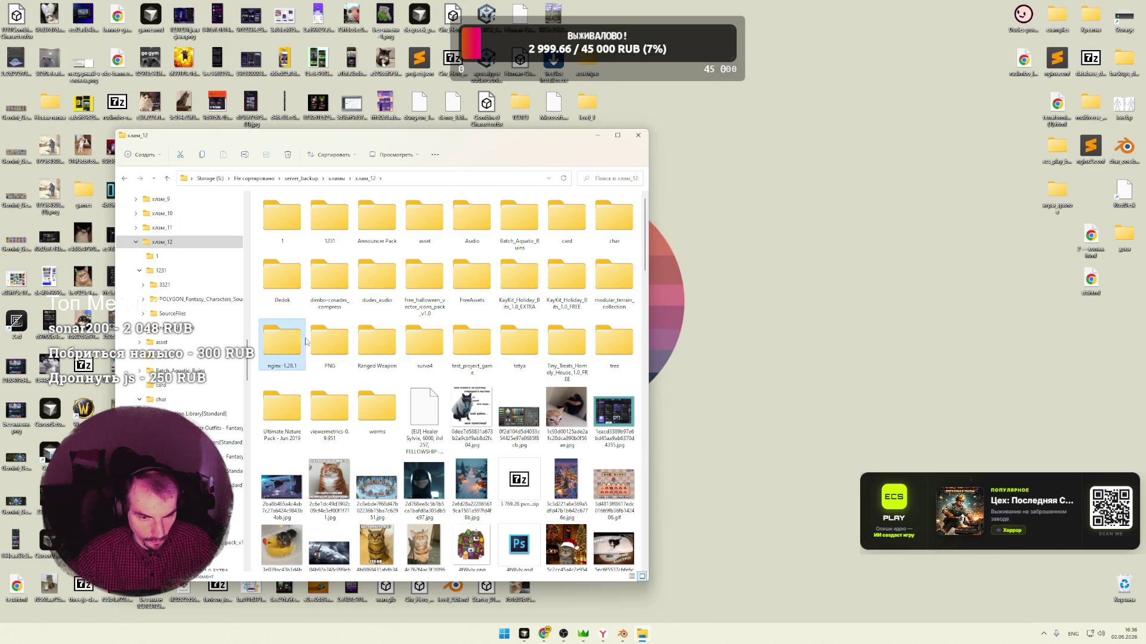
pyautogui.click(330, 341)
pyautogui.click(379, 343)
pyautogui.click(429, 346)
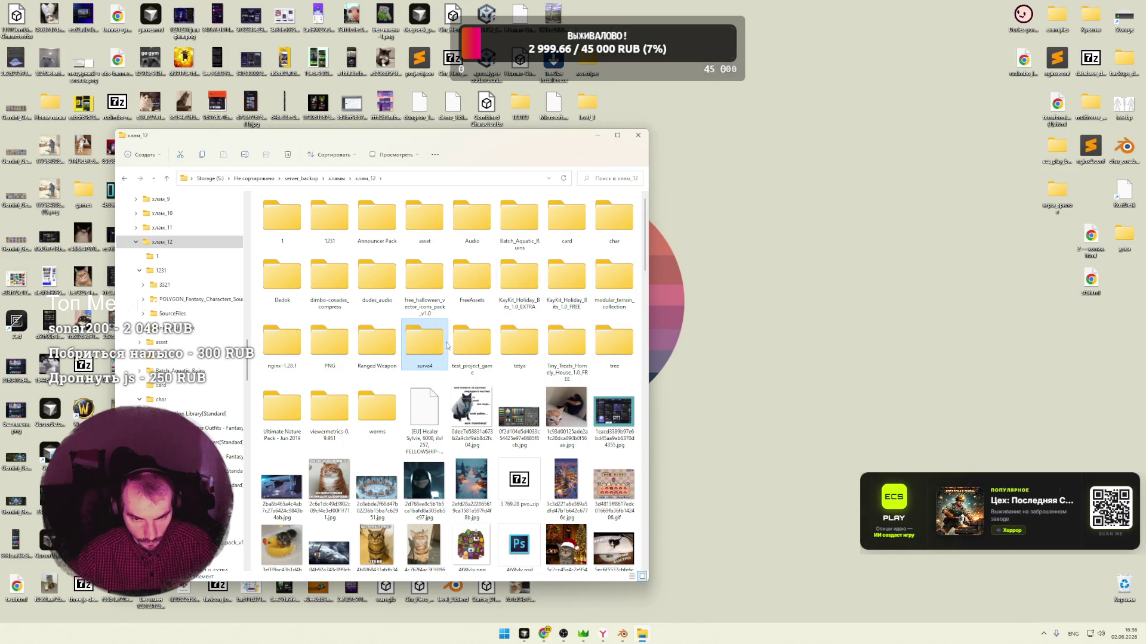
pyautogui.click(609, 346)
pyautogui.doubleClick(608, 346)
pyautogui.moveTo(293, 331)
pyautogui.mouseDown()
pyautogui.moveTo(392, 355)
pyautogui.moveTo(382, 334)
pyautogui.mouseUp()
pyautogui.click(285, 281)
pyautogui.doubleClick(285, 282)
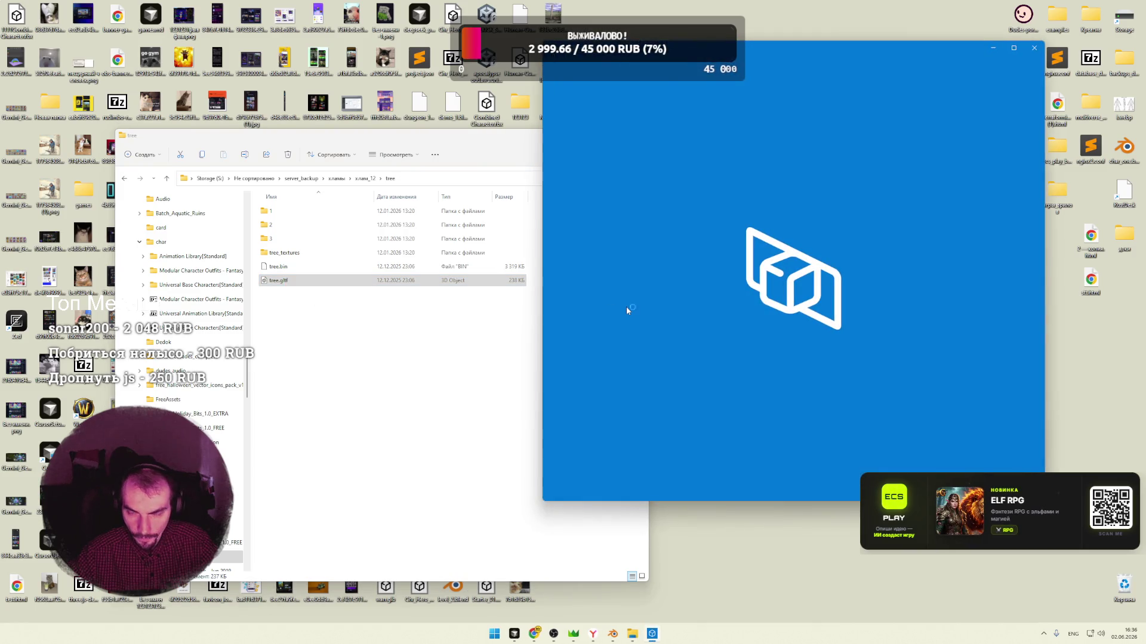
pyautogui.click(839, 302)
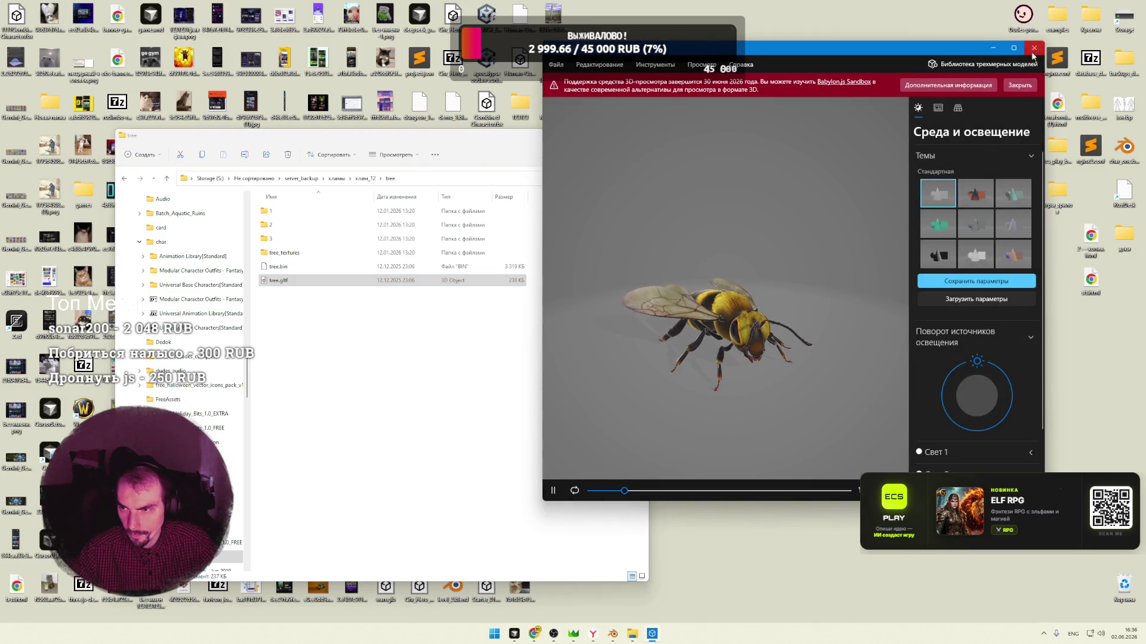
pyautogui.click(1034, 48)
pyautogui.doubleClick(286, 212)
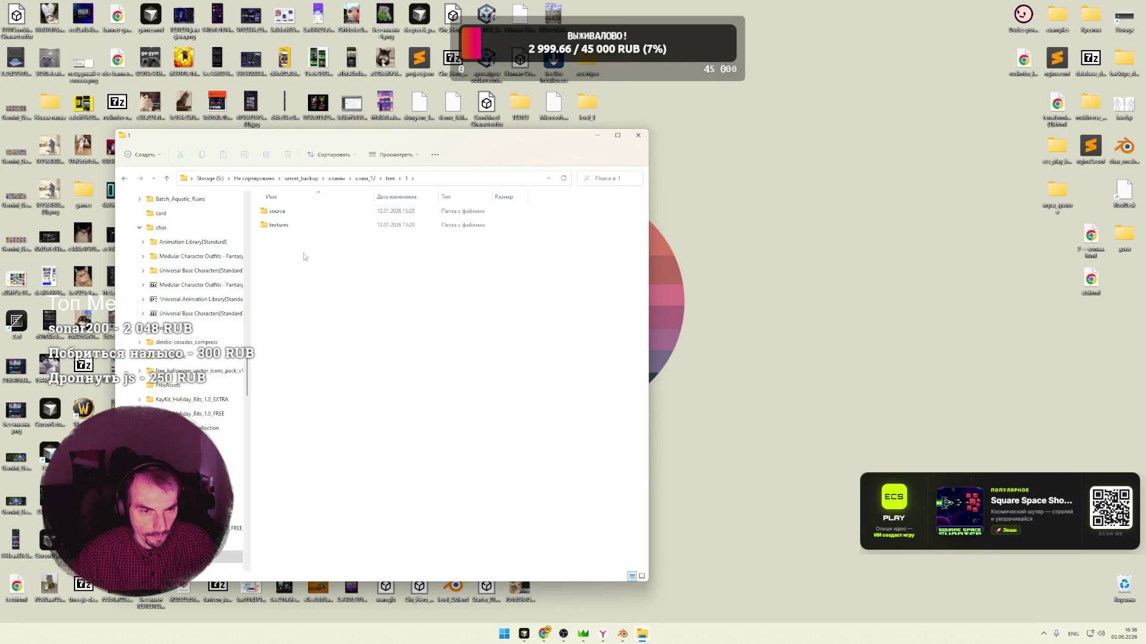
pyautogui.doubleClick(287, 212)
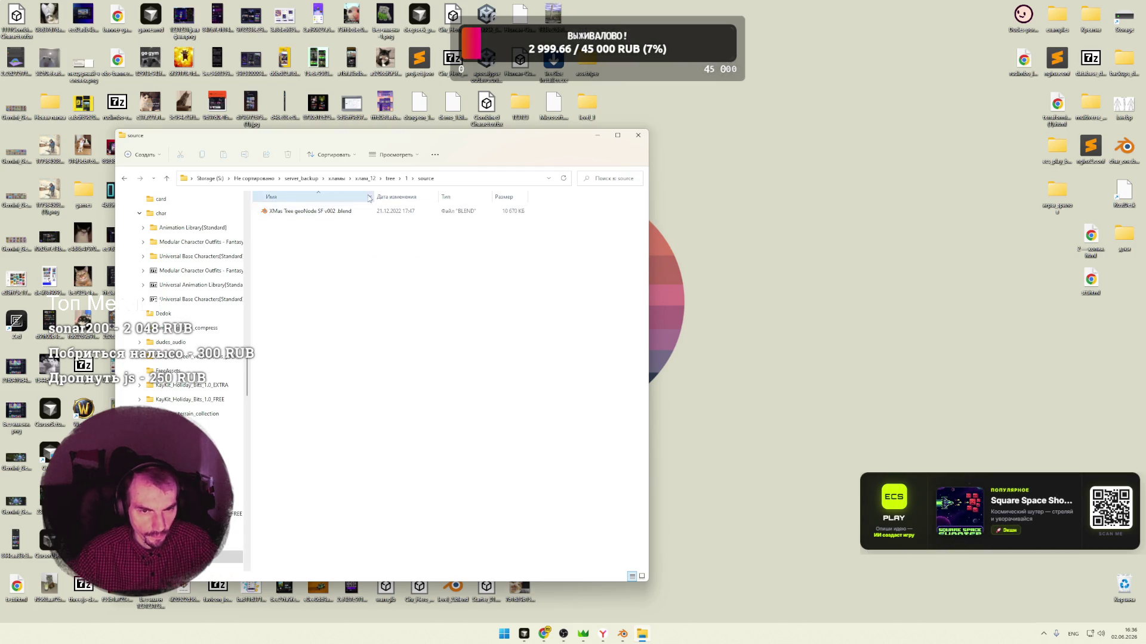
pyautogui.click(337, 179)
pyautogui.doubleClick(294, 366)
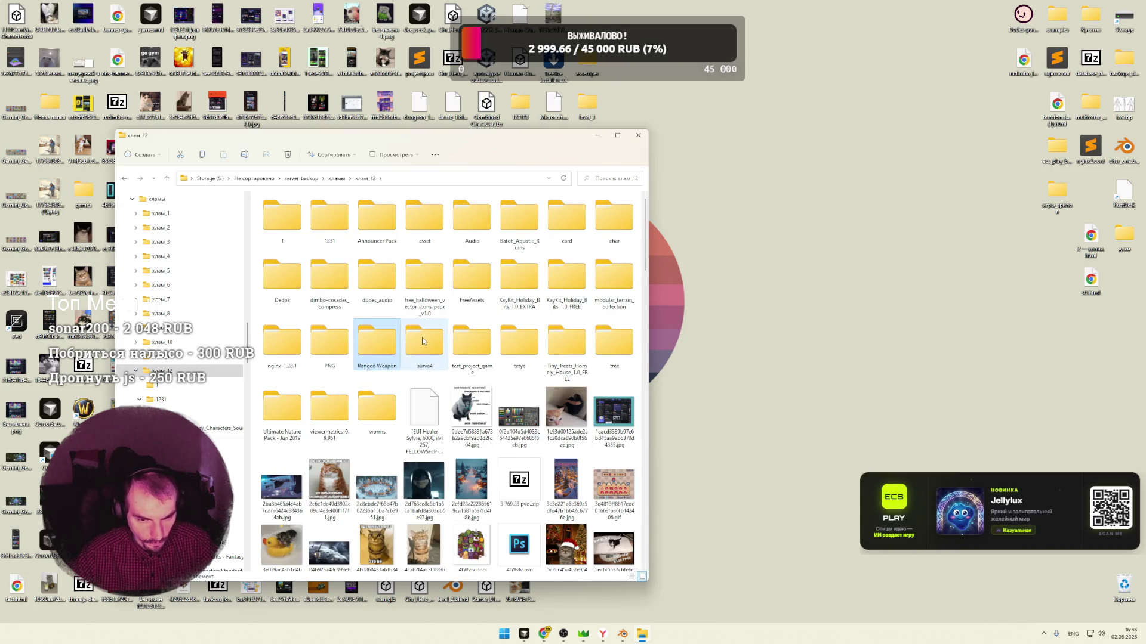
pyautogui.scroll(-2, 422, 341)
pyautogui.scroll(-4, 417, 338)
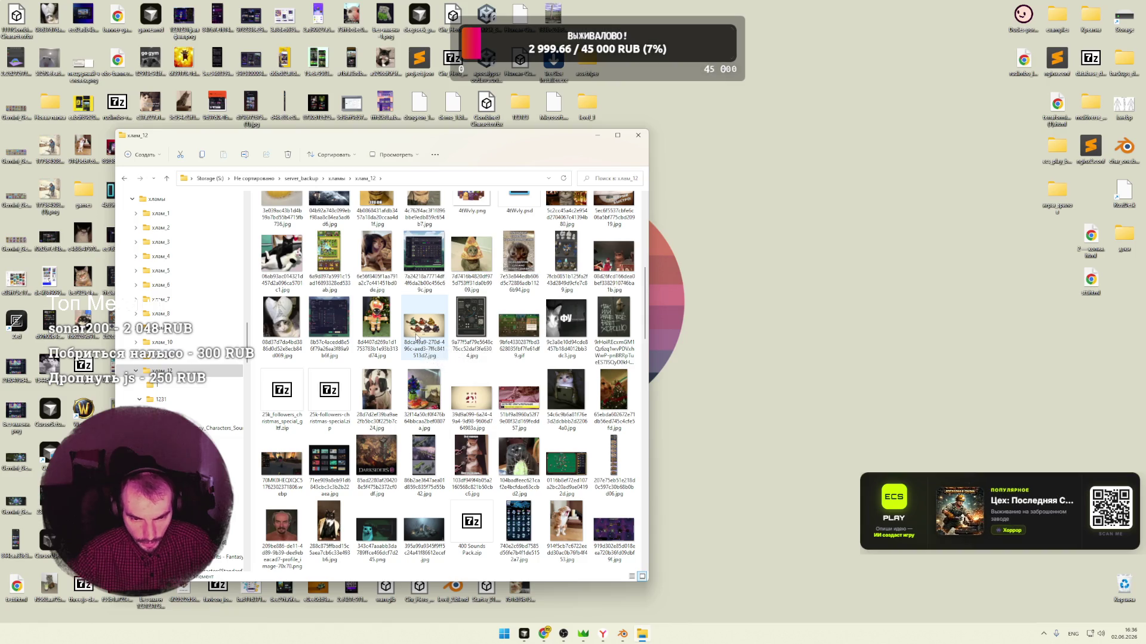
pyautogui.scroll(-4, 418, 338)
pyautogui.scroll(-10, 416, 338)
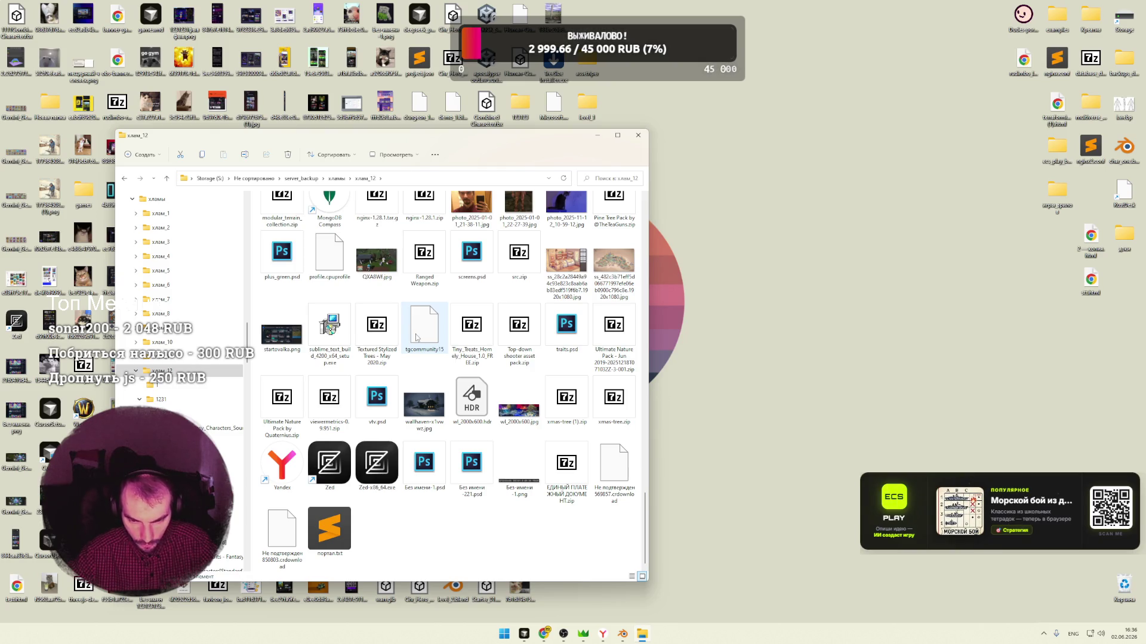
pyautogui.click(416, 337)
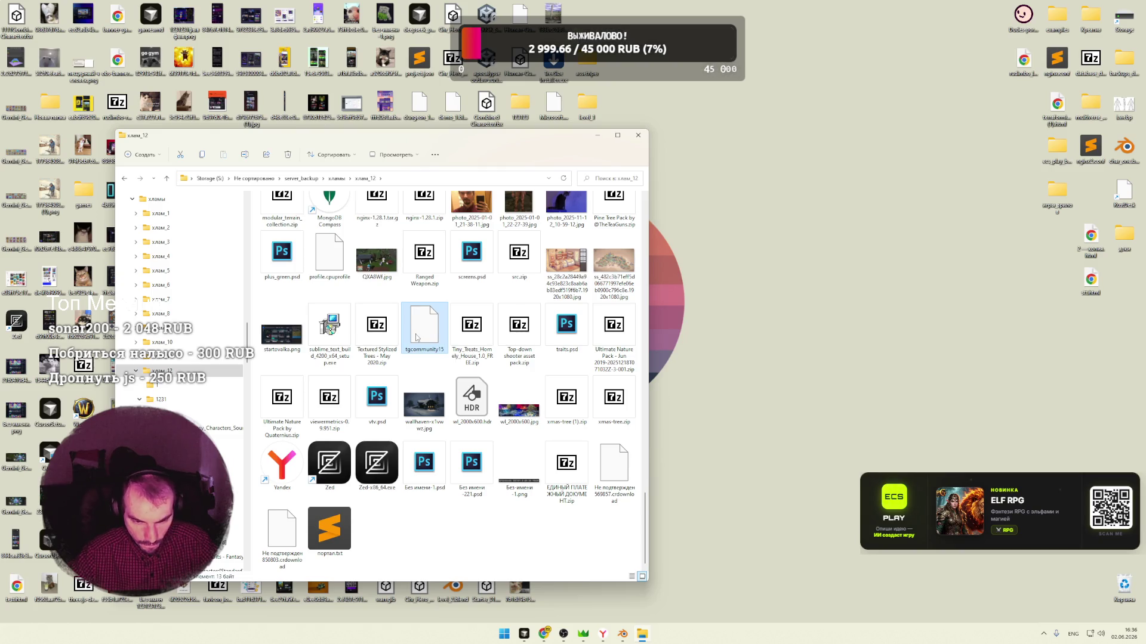
pyautogui.scroll(2, 416, 337)
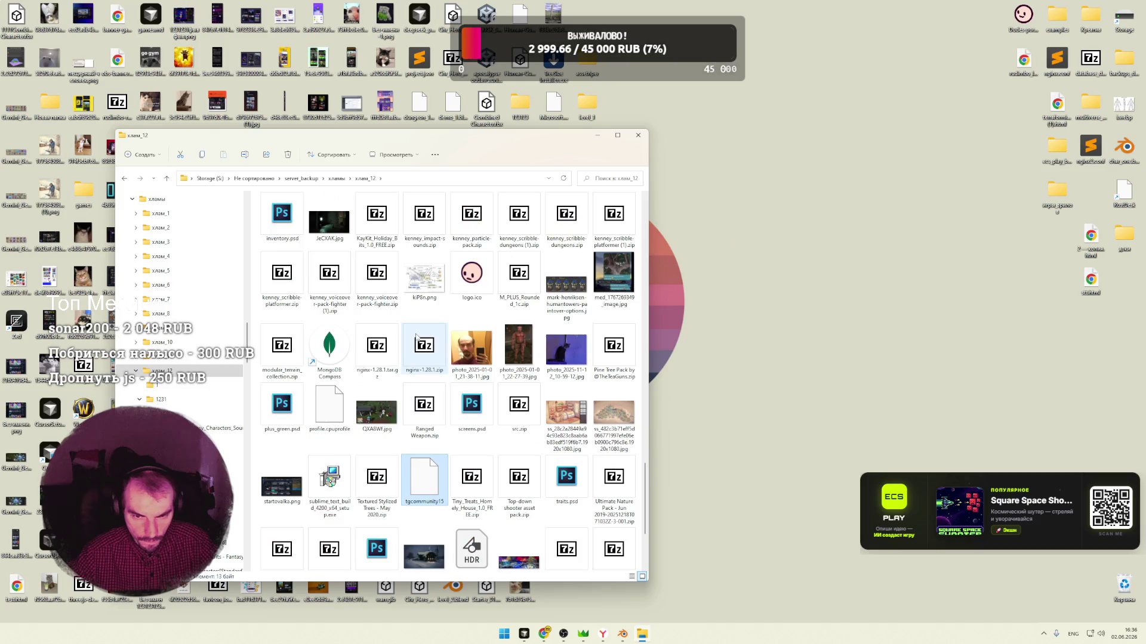
pyautogui.scroll(3, 417, 338)
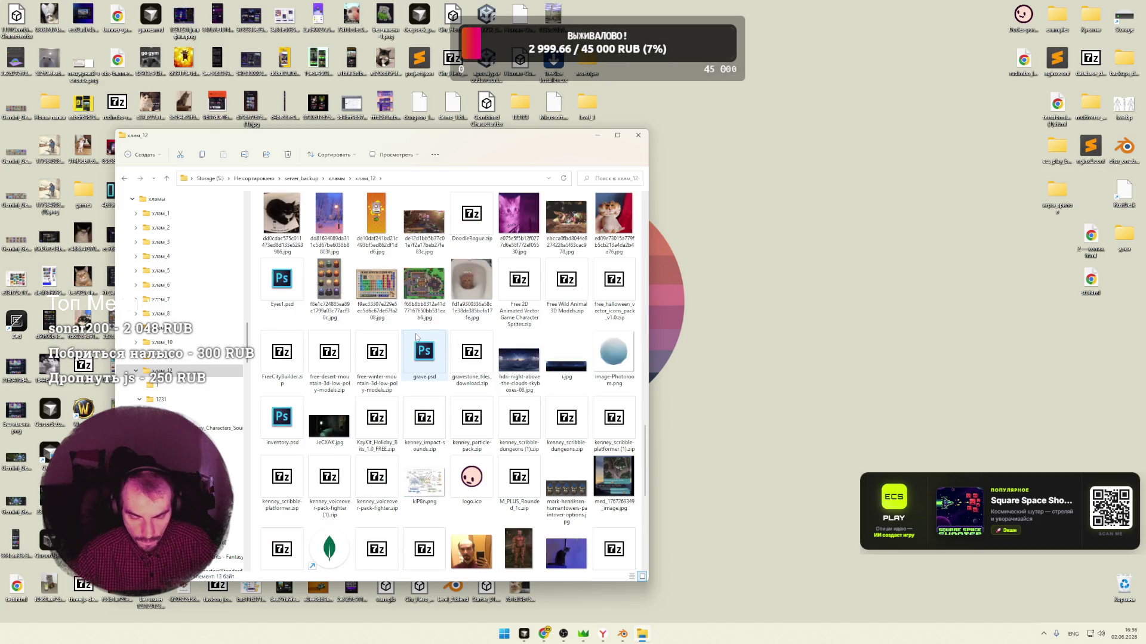
pyautogui.scroll(3, 416, 337)
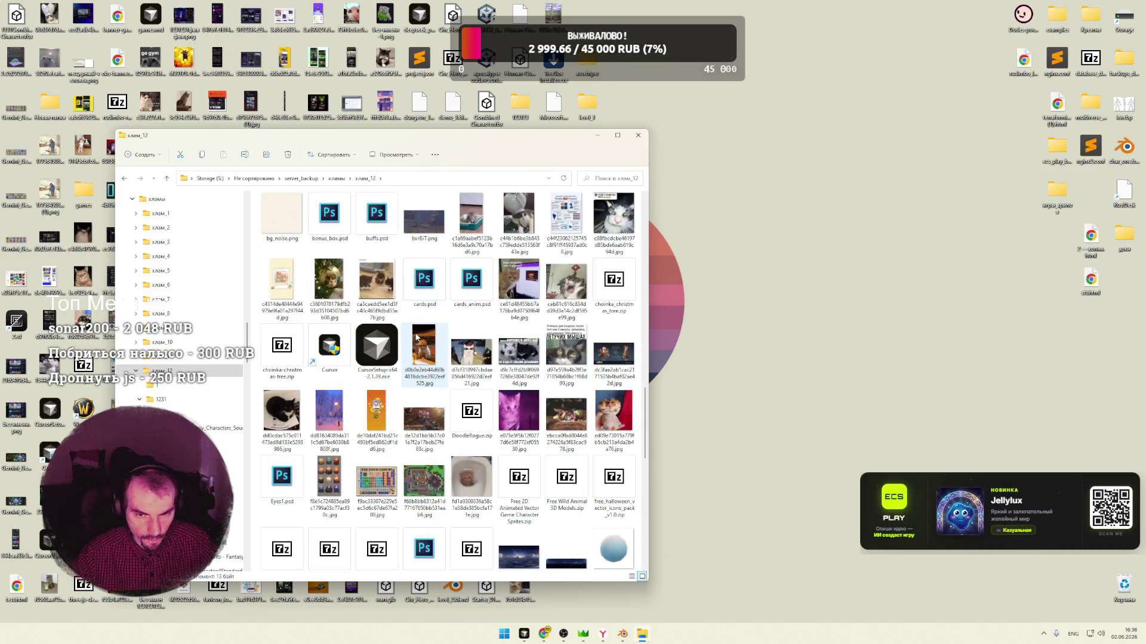
pyautogui.scroll(5, 416, 338)
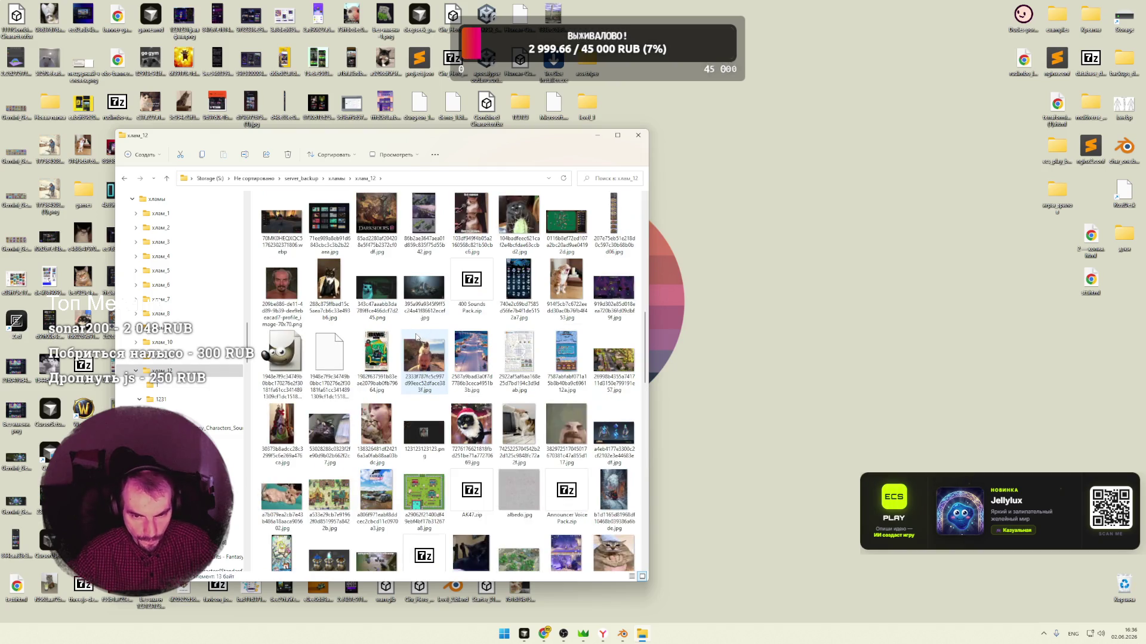
pyautogui.scroll(3, 417, 338)
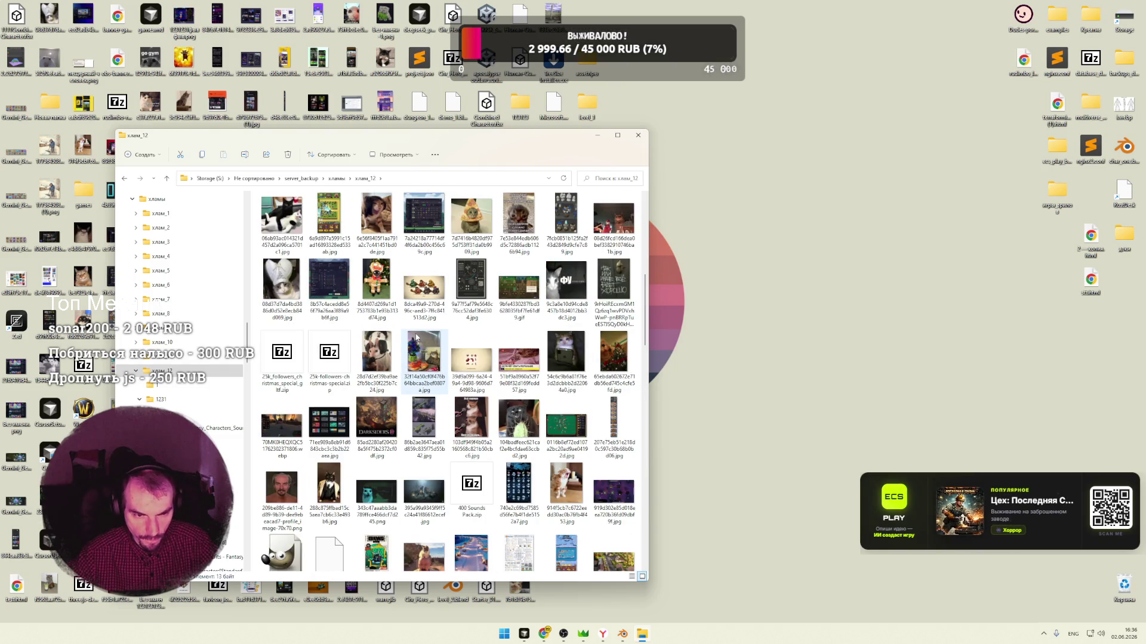
pyautogui.scroll(3, 416, 338)
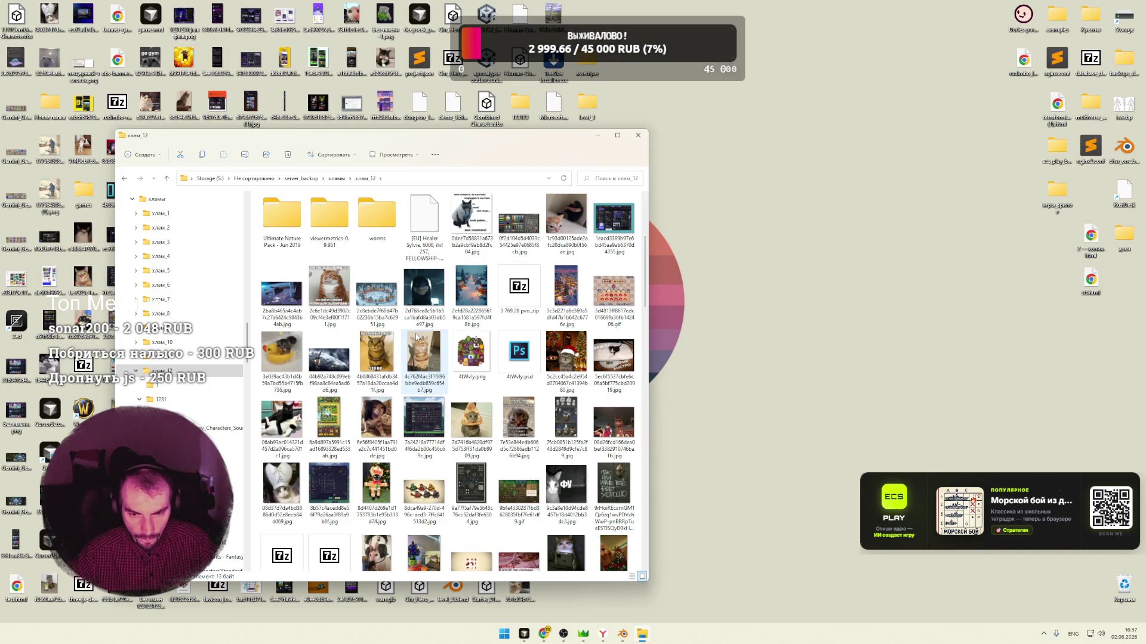
pyautogui.scroll(3, 417, 337)
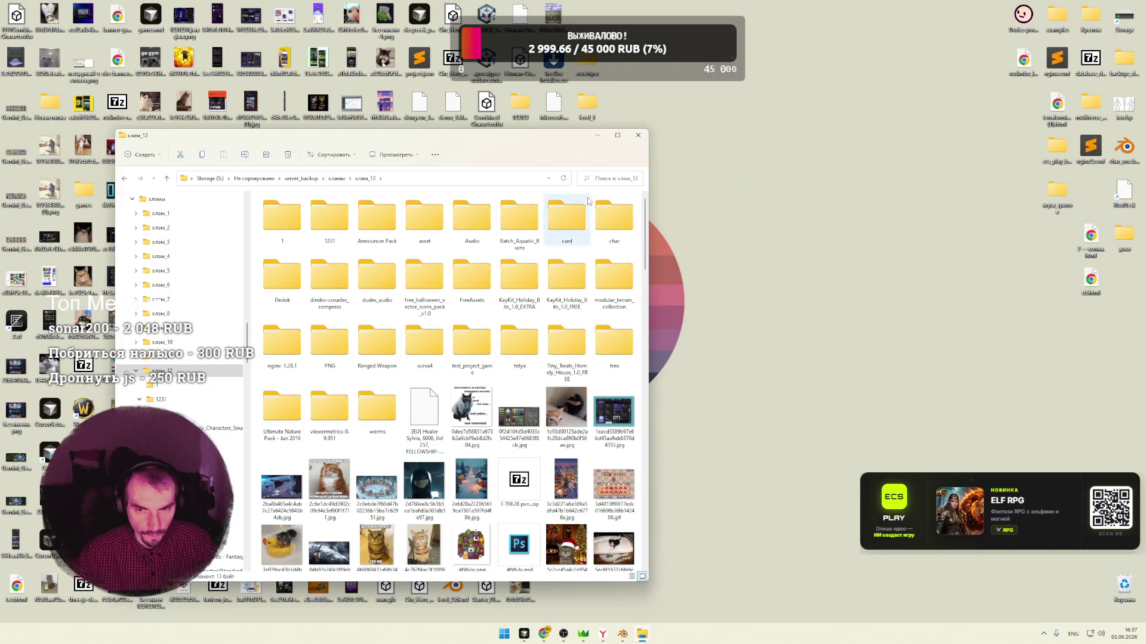
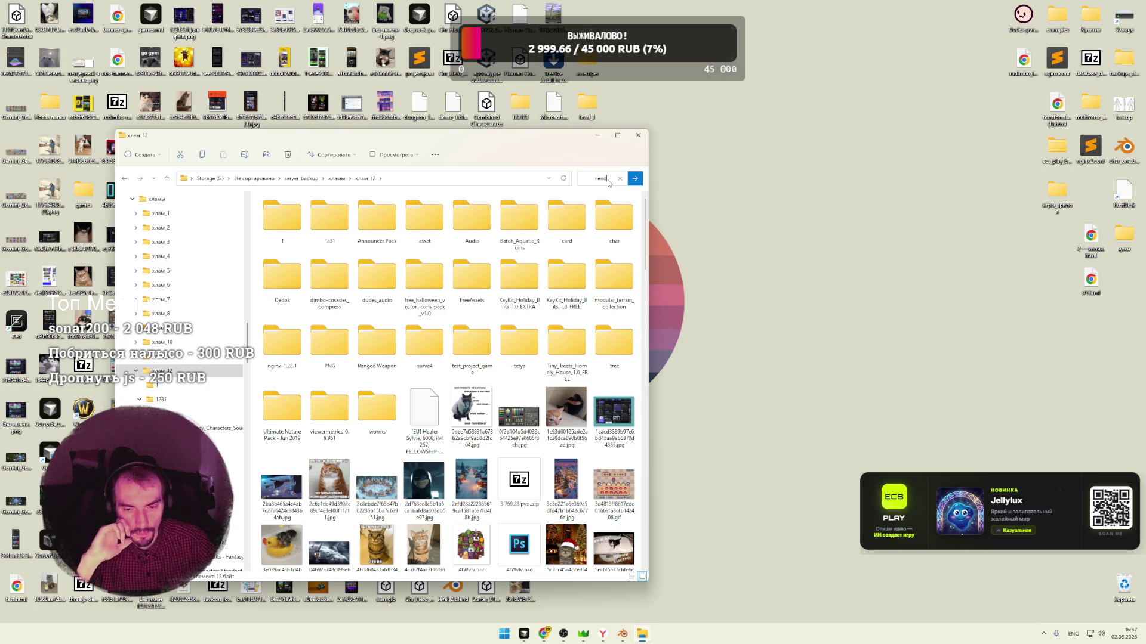
# - Search хлам_12 for 'blend' files and open BirchTree_Dead_2.blend from the results
pyautogui.press('Return')
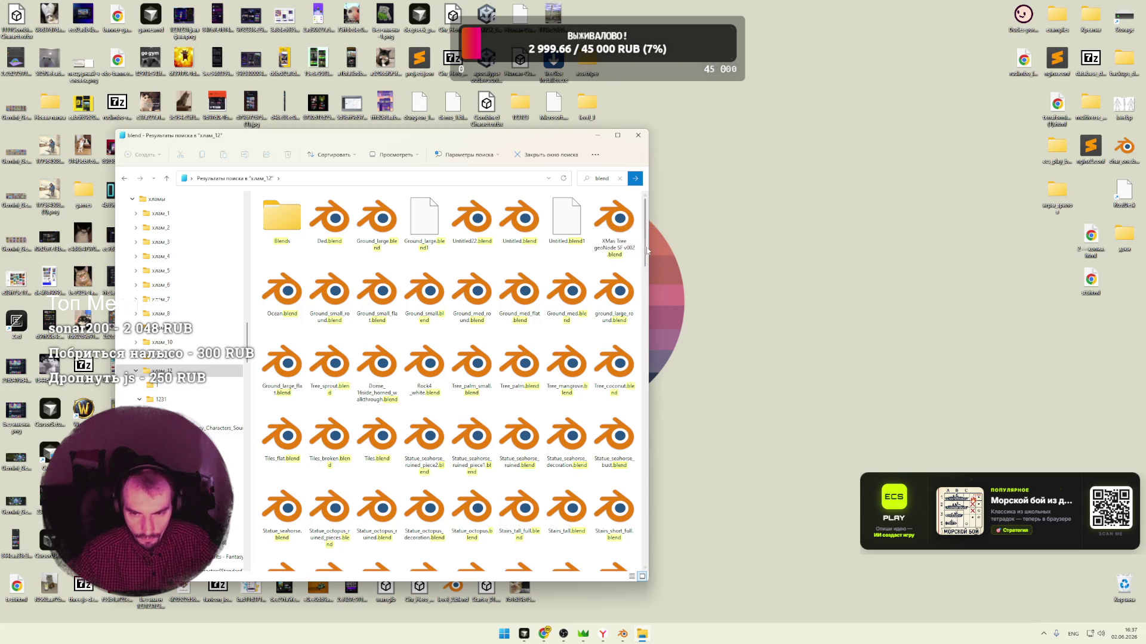
pyautogui.moveTo(646, 248); pyautogui.dragTo(627, 556)
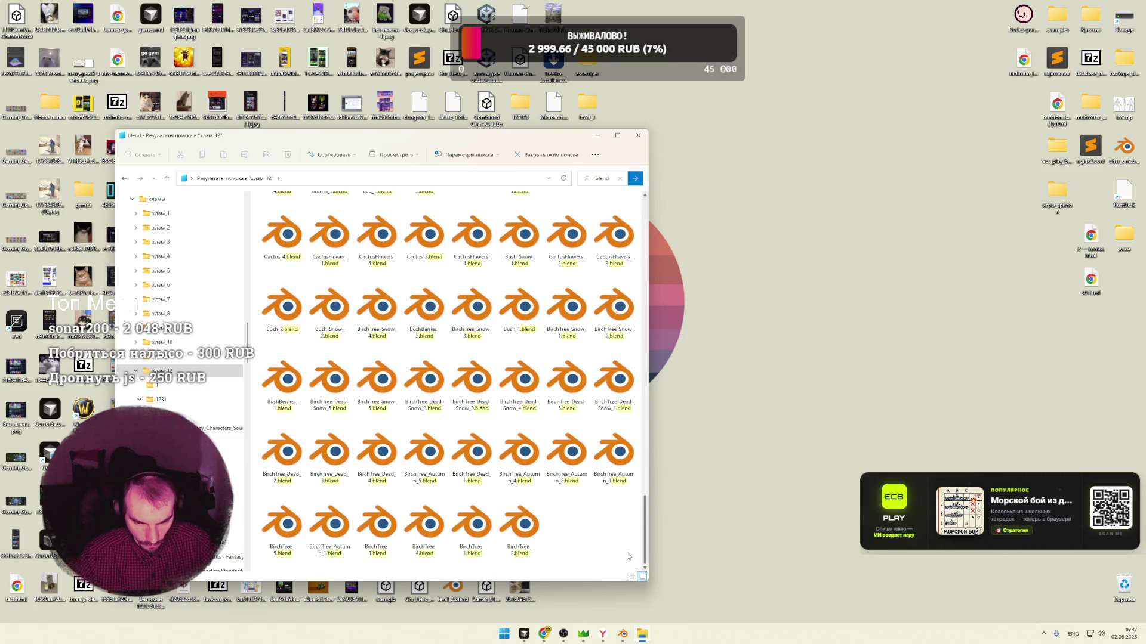
pyautogui.doubleClick(282, 456)
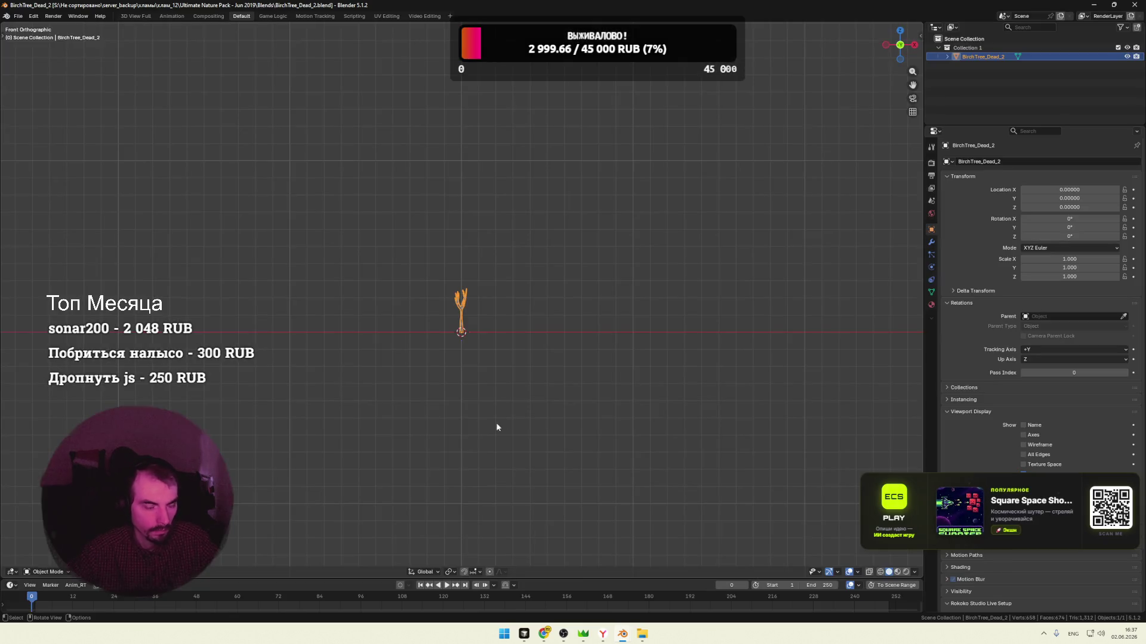
# - Orbit and zoom in on the dead birch tree, then close Blender without saving
pyautogui.click(506, 401)
pyautogui.moveTo(524, 373)
pyautogui.mouseDown(button='middle')
pyautogui.moveTo(486, 376)
pyautogui.moveTo(504, 383)
pyautogui.moveTo(479, 384)
pyautogui.moveTo(466, 424)
pyautogui.moveTo(538, 367)
pyautogui.moveTo(683, 352)
pyautogui.moveTo(765, 212)
pyautogui.mouseUp(button='middle')
pyautogui.scroll(6, 518, 371)
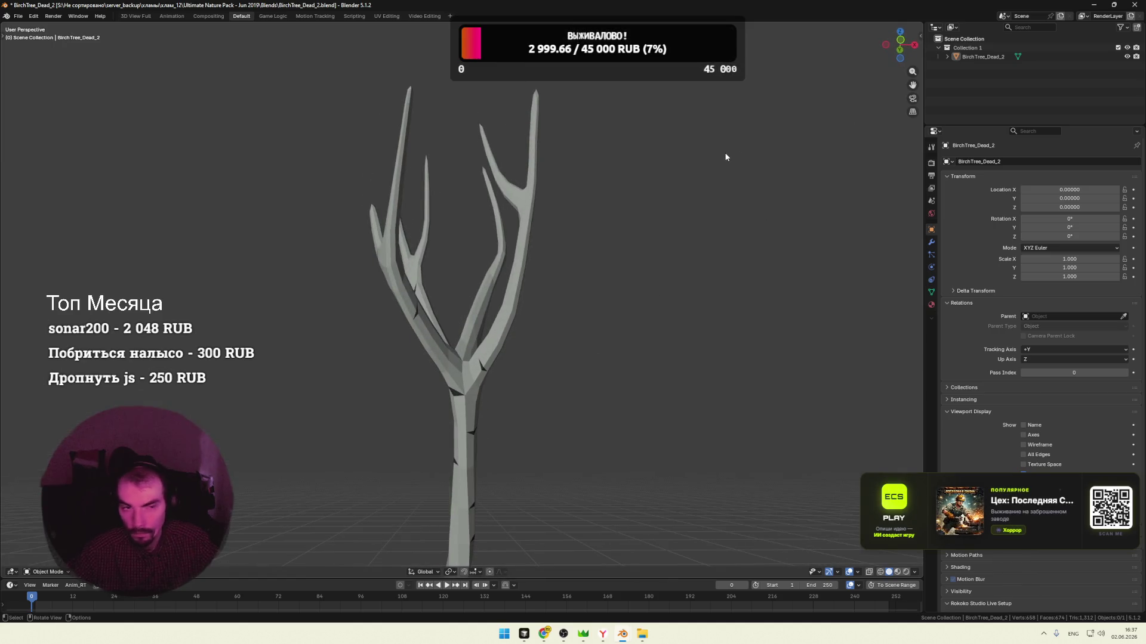
pyautogui.click(1130, 6)
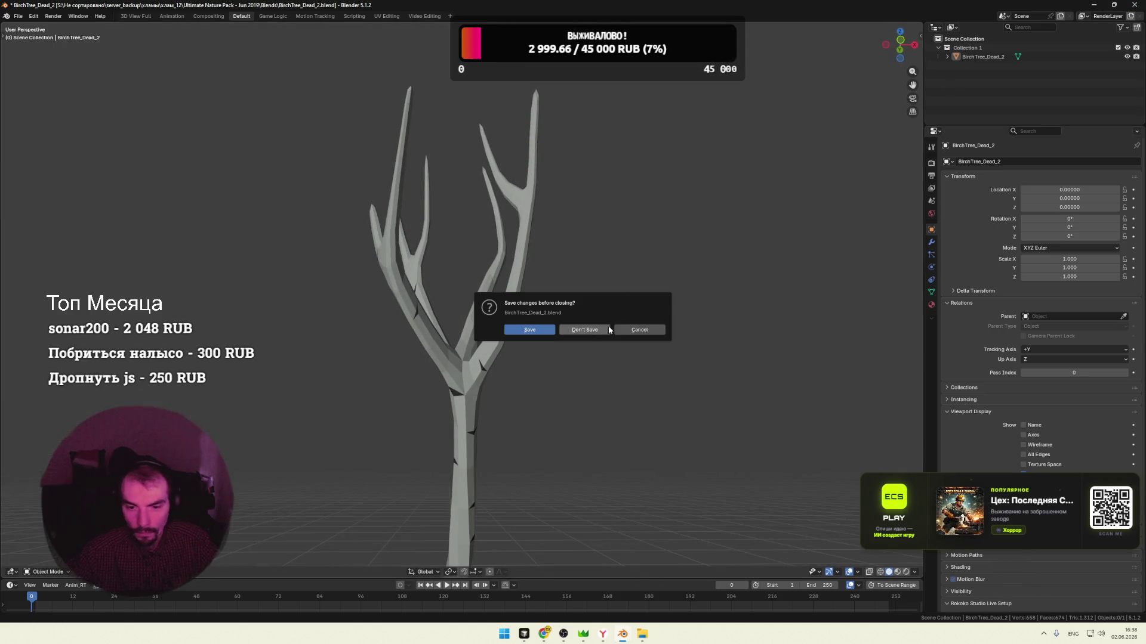
pyautogui.click(584, 330)
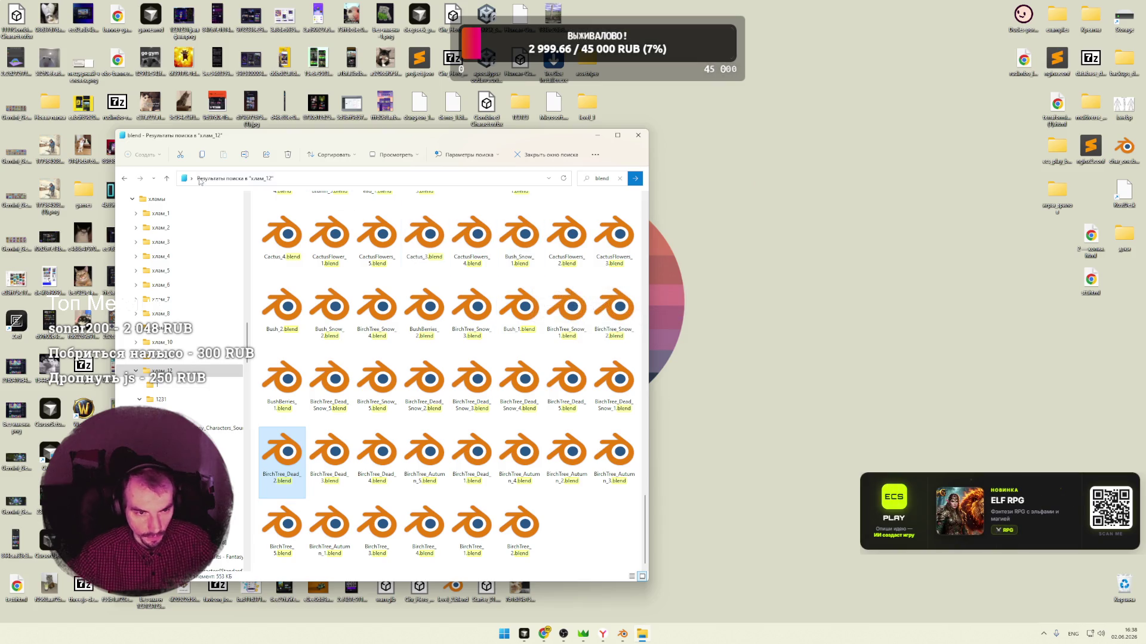
# - Clear the blend search and switch to the хлам_13 folder
pyautogui.click(621, 179)
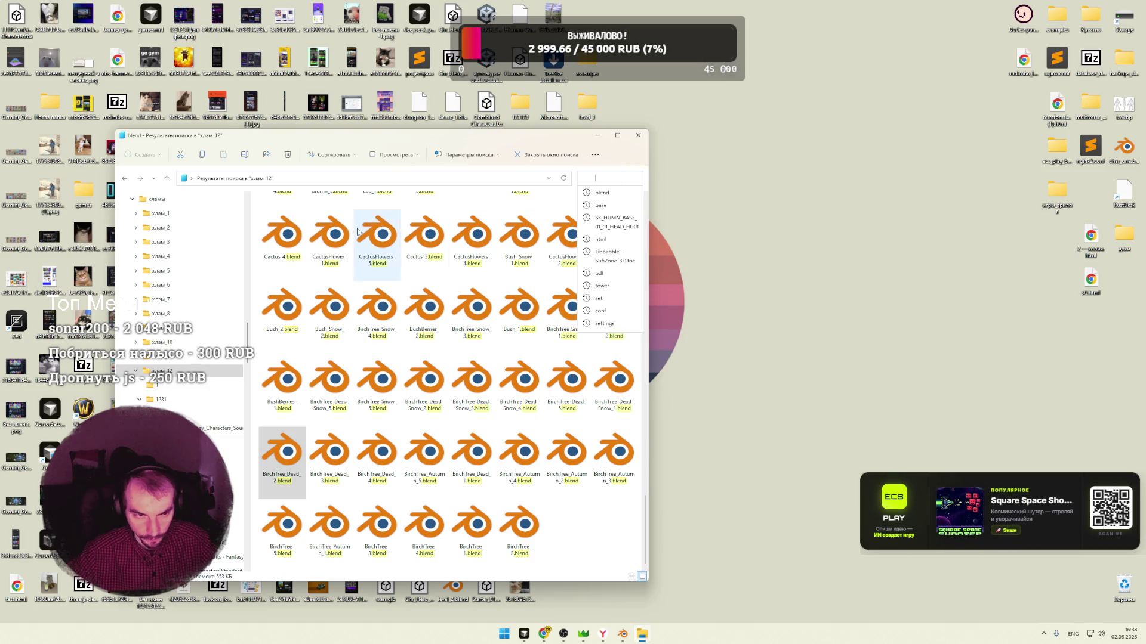
pyautogui.click(144, 375)
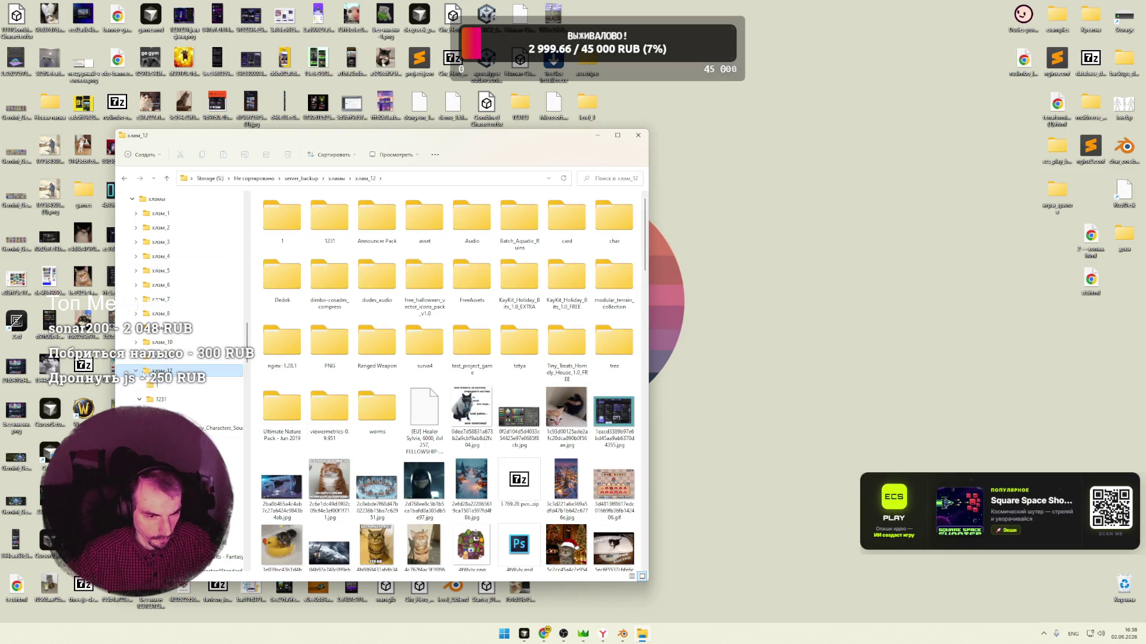
pyautogui.click(154, 385)
# - Search хлам_13 for 'blend' and open dummy_skins.blend in Blender
pyautogui.click(615, 178)
pyautogui.write('blend')
pyautogui.press('Return')
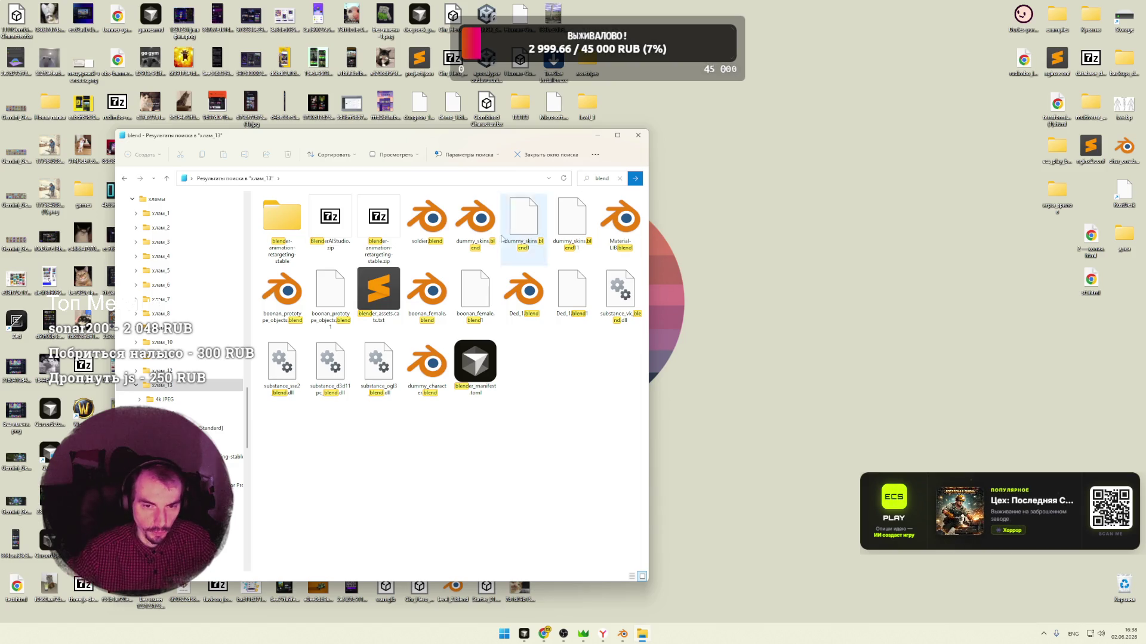
pyautogui.click(475, 224)
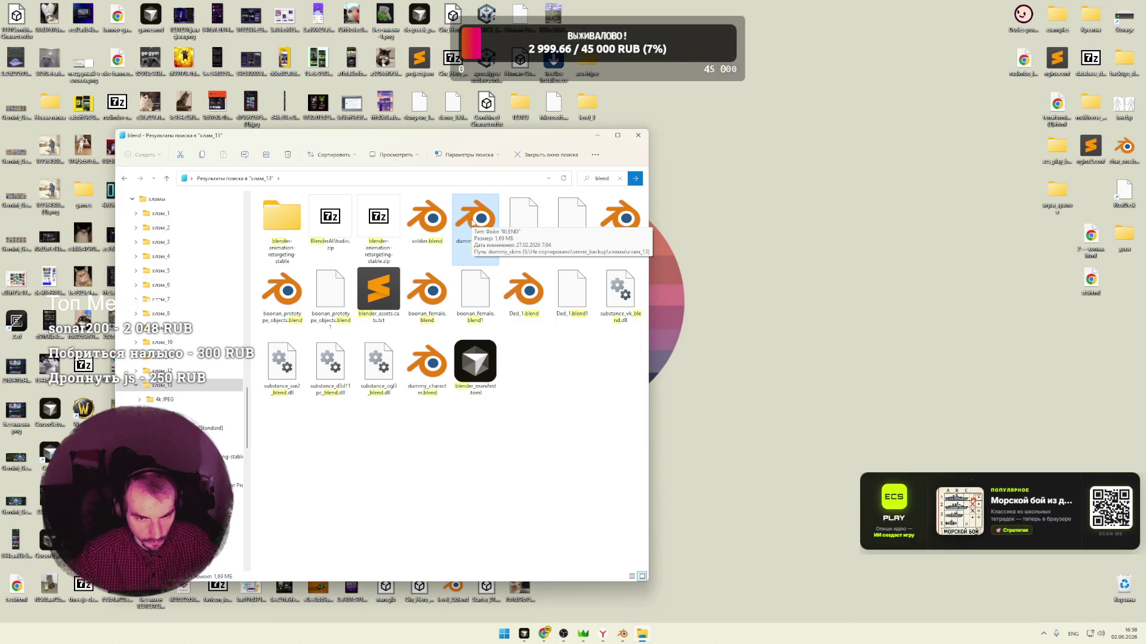
pyautogui.doubleClick(472, 222)
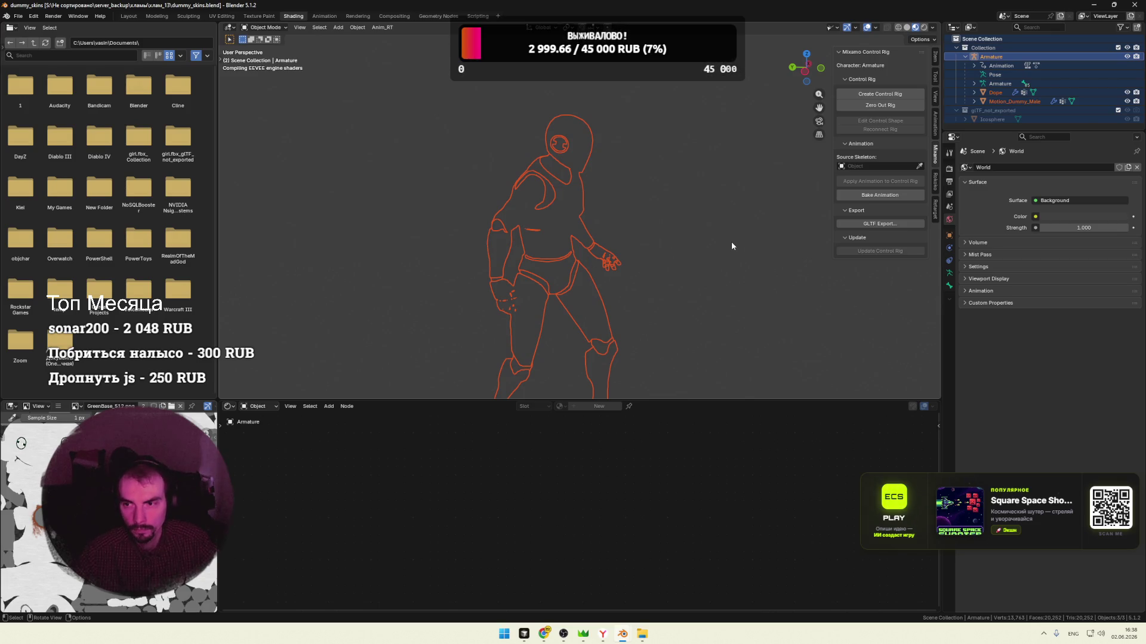
# - Preview the mannequin in Solid and Material Preview shading, enlarge the viewport, and switch to Layout
pyautogui.click(715, 247)
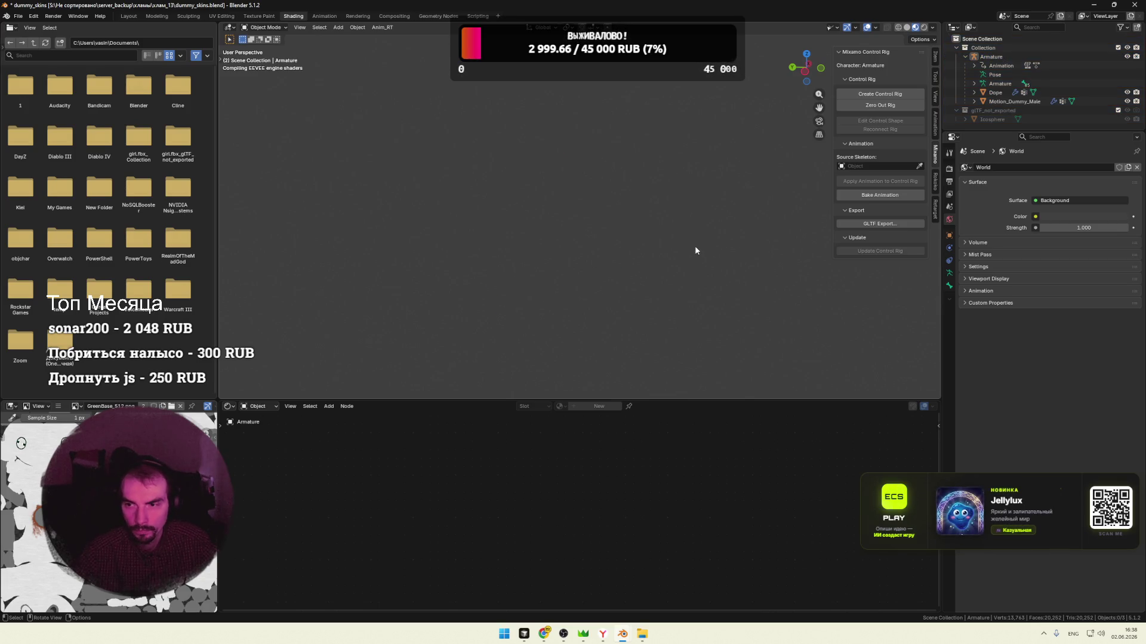
pyautogui.click(907, 28)
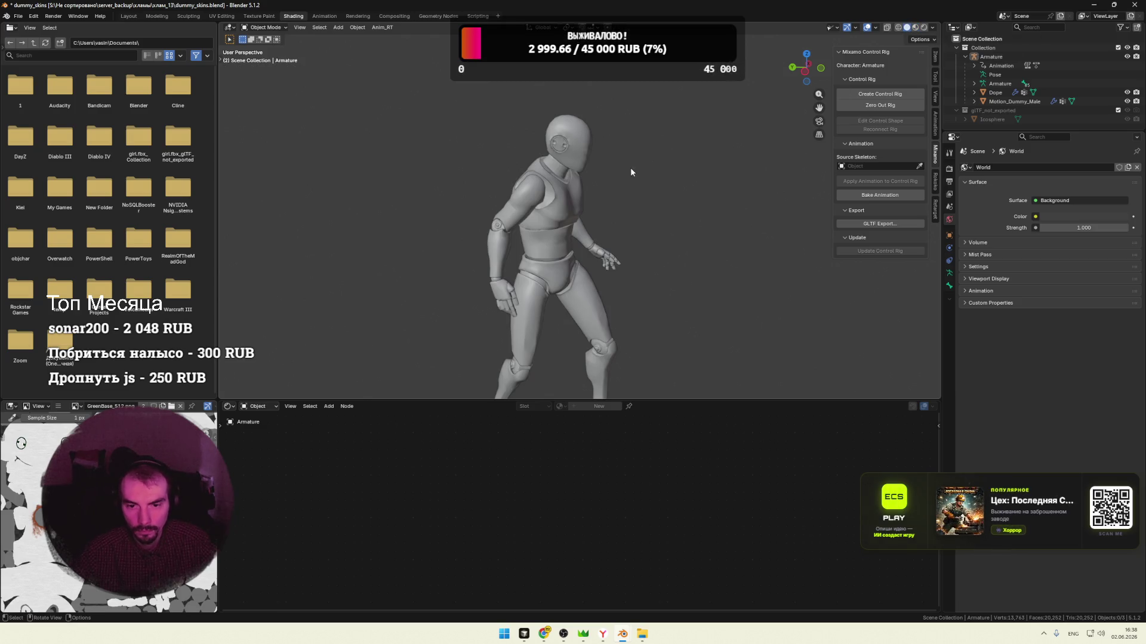
pyautogui.moveTo(630, 172); pyautogui.dragTo(645, 171, button='middle')
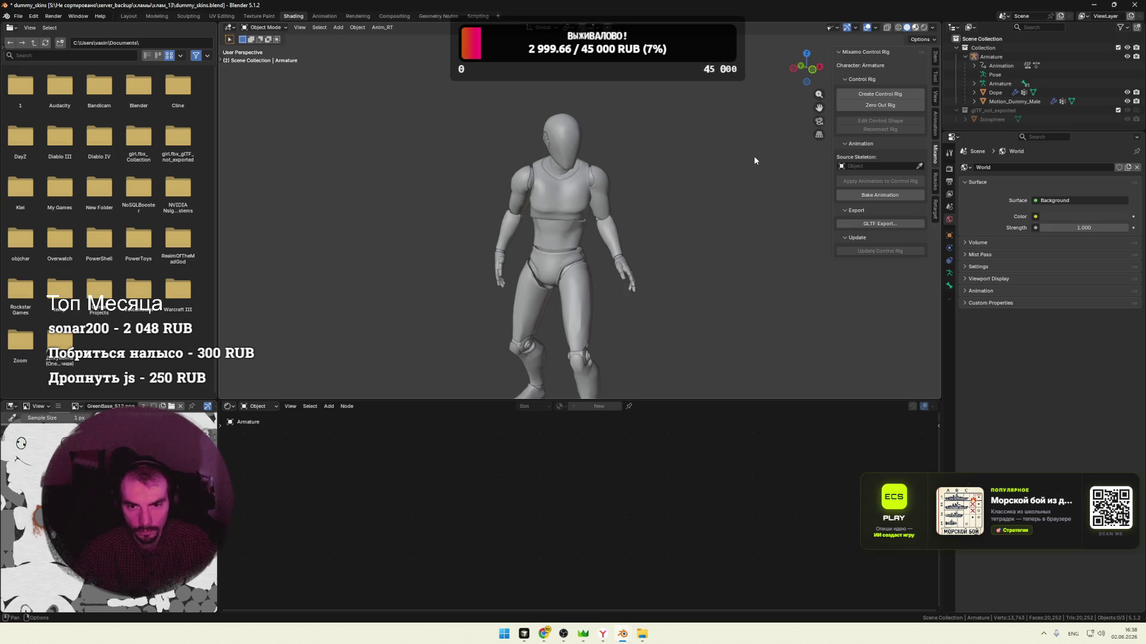
pyautogui.press('z')
pyautogui.press('2')
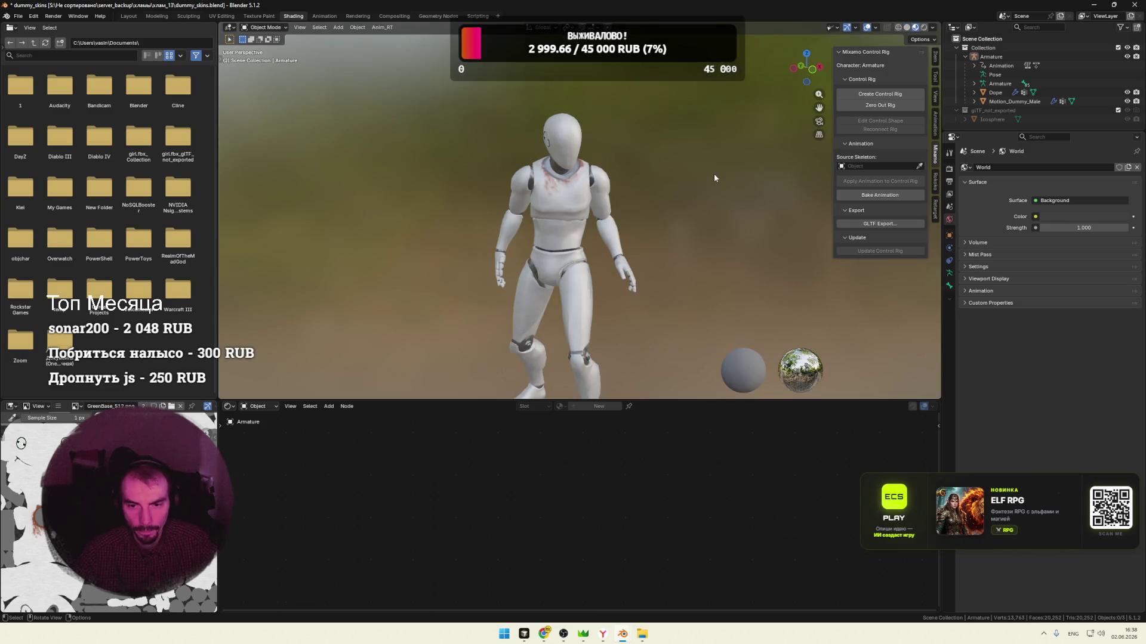
pyautogui.scroll(6, 684, 185)
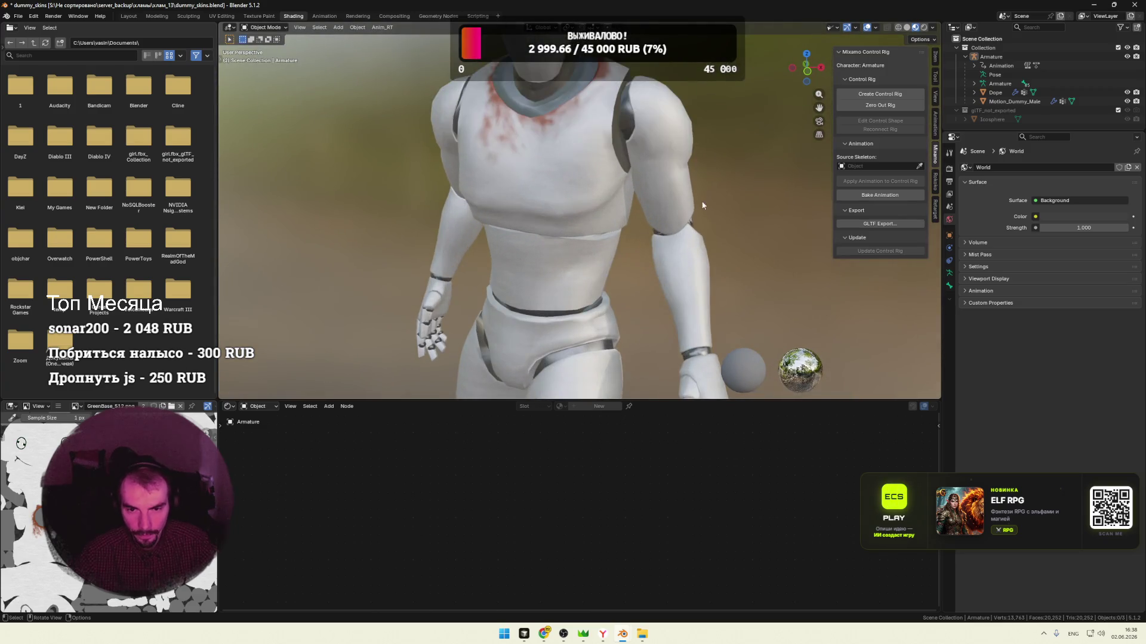
pyautogui.scroll(-6, 622, 241)
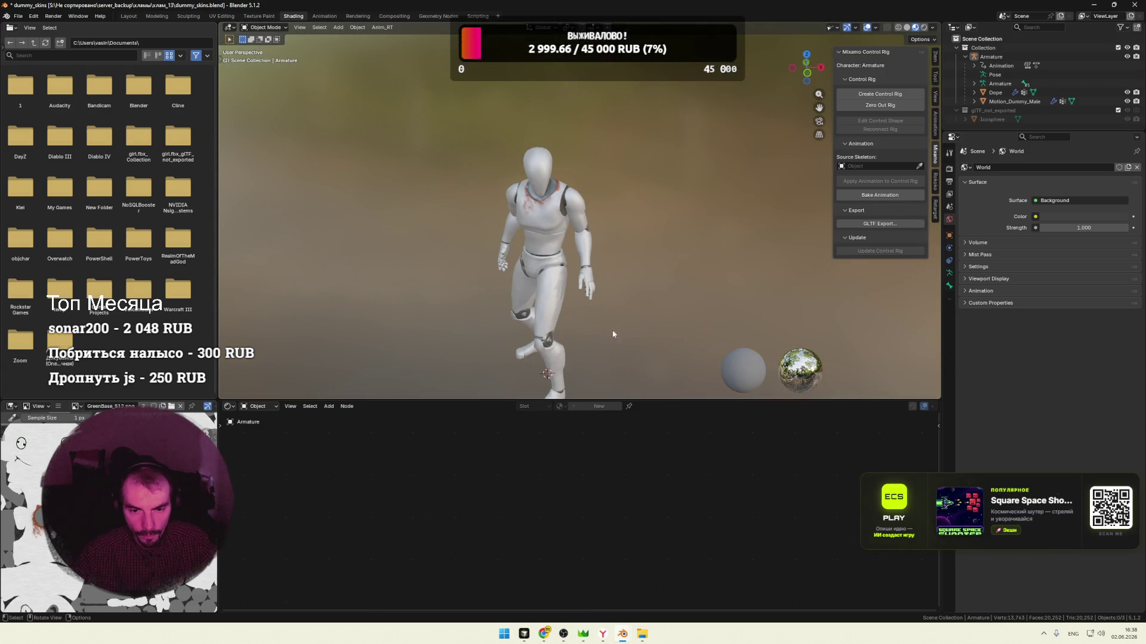
pyautogui.moveTo(639, 399); pyautogui.dragTo(638, 472)
pyautogui.moveTo(629, 334)
pyautogui.mouseDown(button='middle')
pyautogui.moveTo(604, 298)
pyautogui.moveTo(652, 309)
pyautogui.moveTo(575, 281)
pyautogui.mouseUp(button='middle')
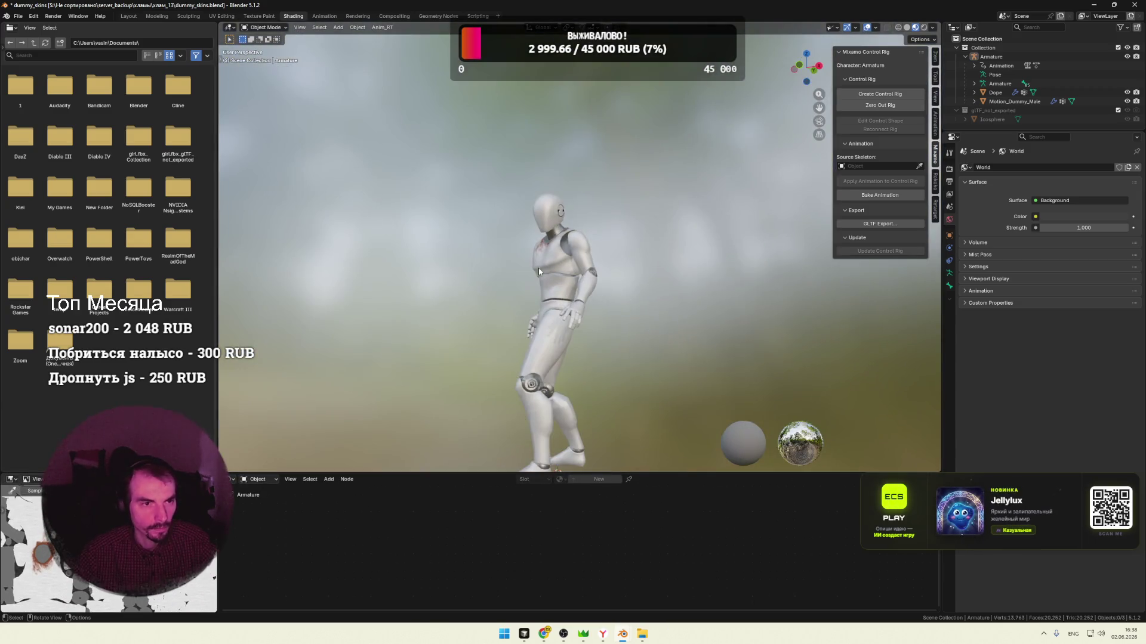
pyautogui.click(129, 16)
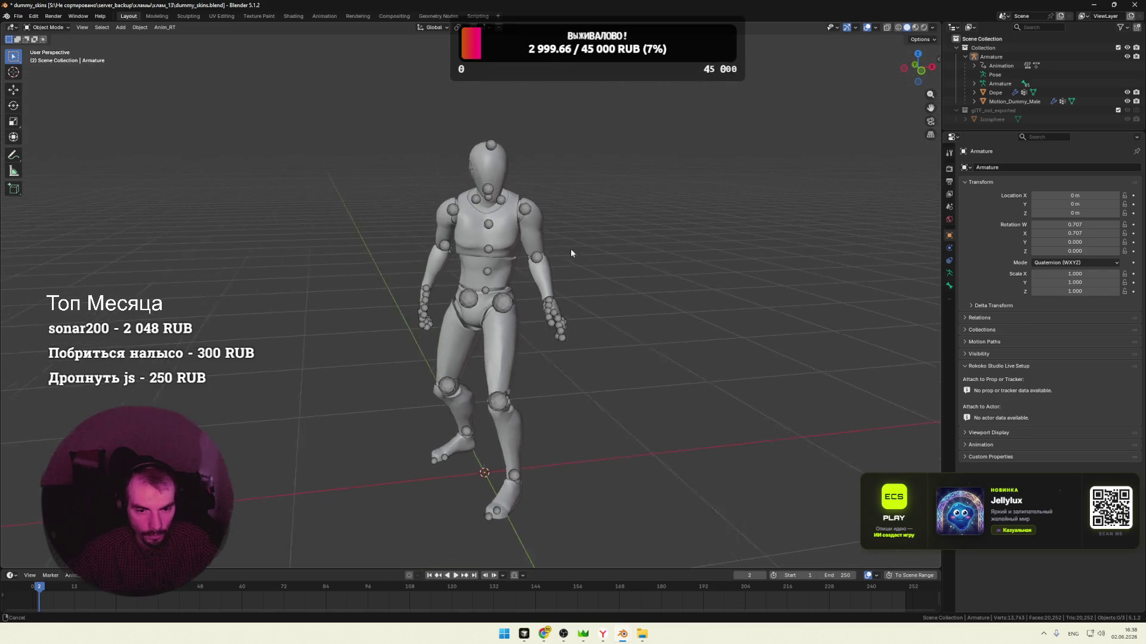
# - Delete the glTF_not_exported collection from the Outliner
pyautogui.moveTo(534, 222)
pyautogui.mouseDown(button='middle')
pyautogui.moveTo(660, 221)
pyautogui.moveTo(459, 217)
pyautogui.moveTo(623, 211)
pyautogui.mouseUp(button='middle')
pyautogui.click(980, 111)
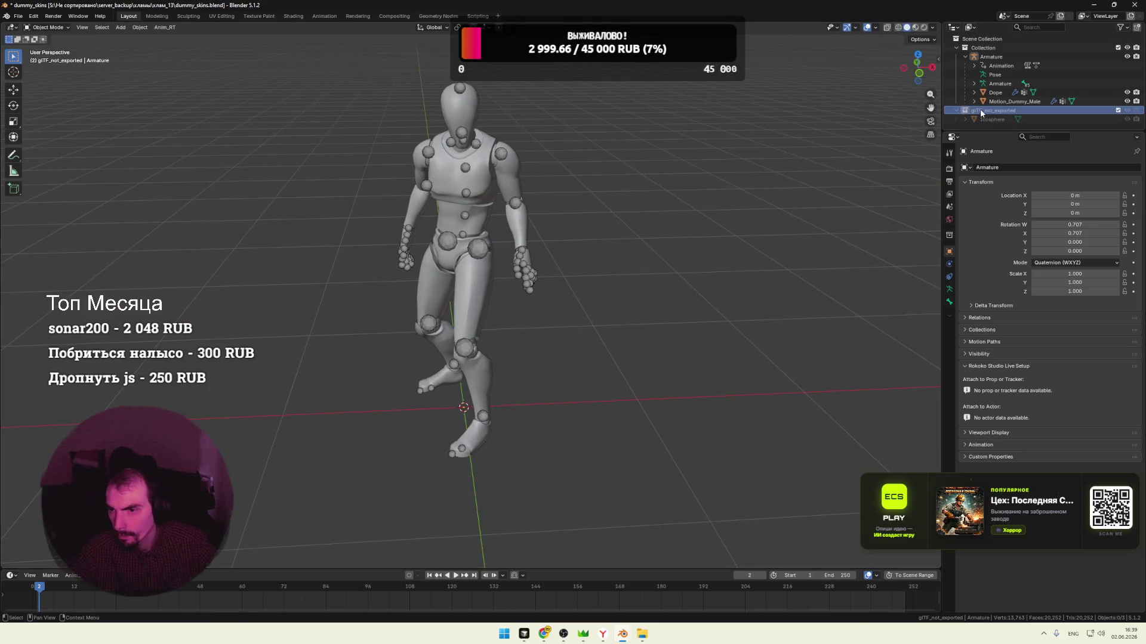
pyautogui.rightClick(994, 113)
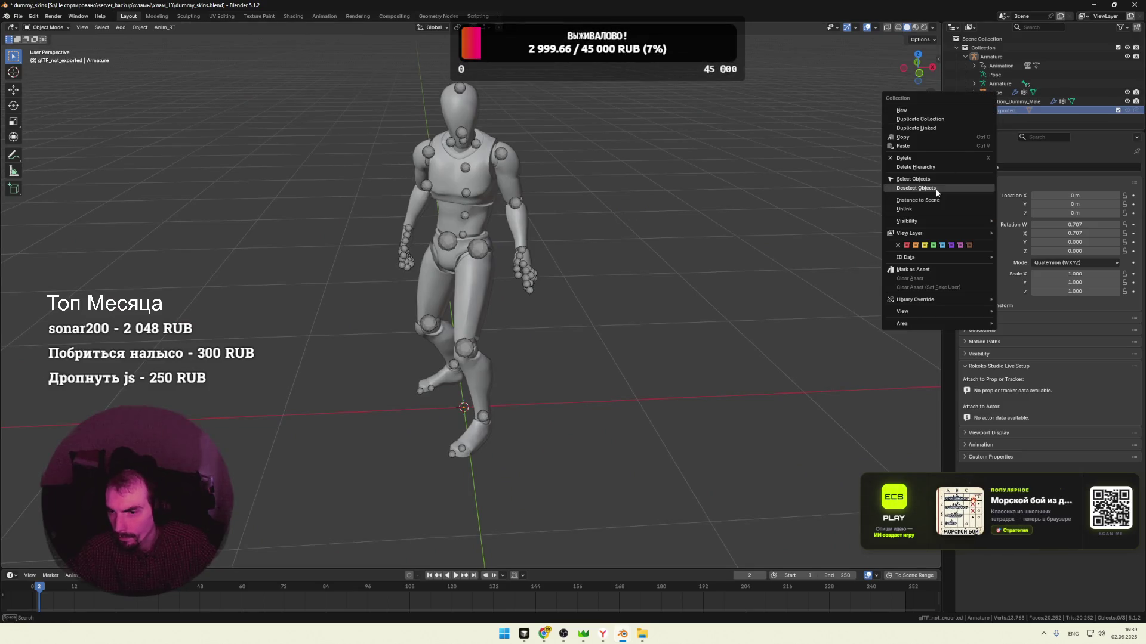
pyautogui.click(938, 209)
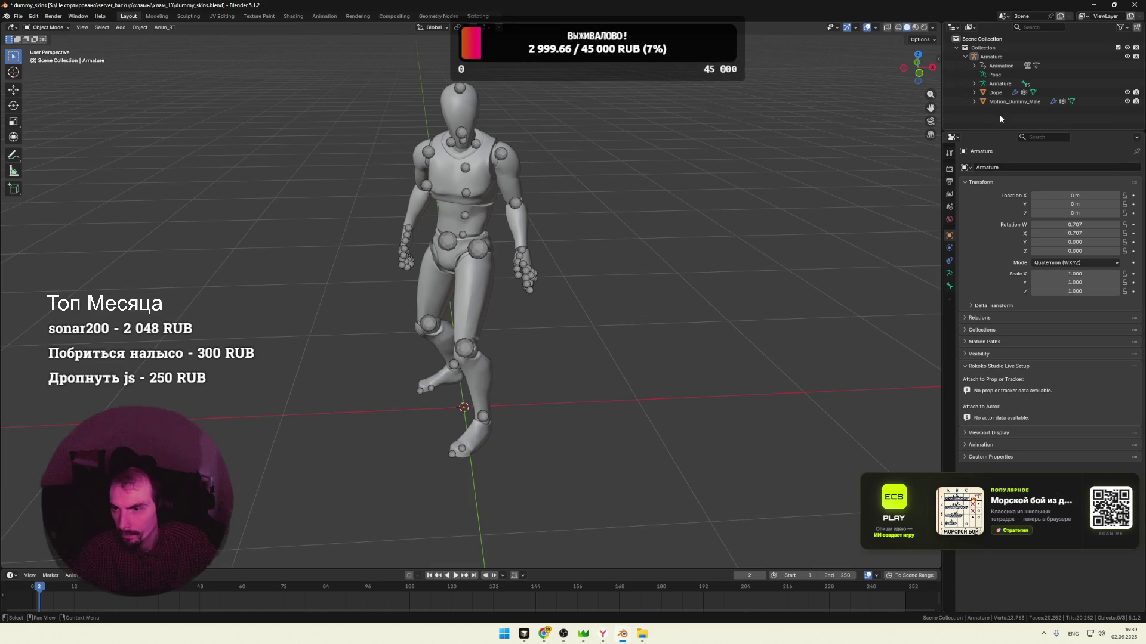
# - Play the walk animation, scrub back to frame 7, select the Armature, and return to File Explorer
pyautogui.moveTo(808, 120)
pyautogui.mouseDown(button='middle')
pyautogui.moveTo(635, 152)
pyautogui.moveTo(674, 203)
pyautogui.mouseUp(button='middle')
pyautogui.press('space')
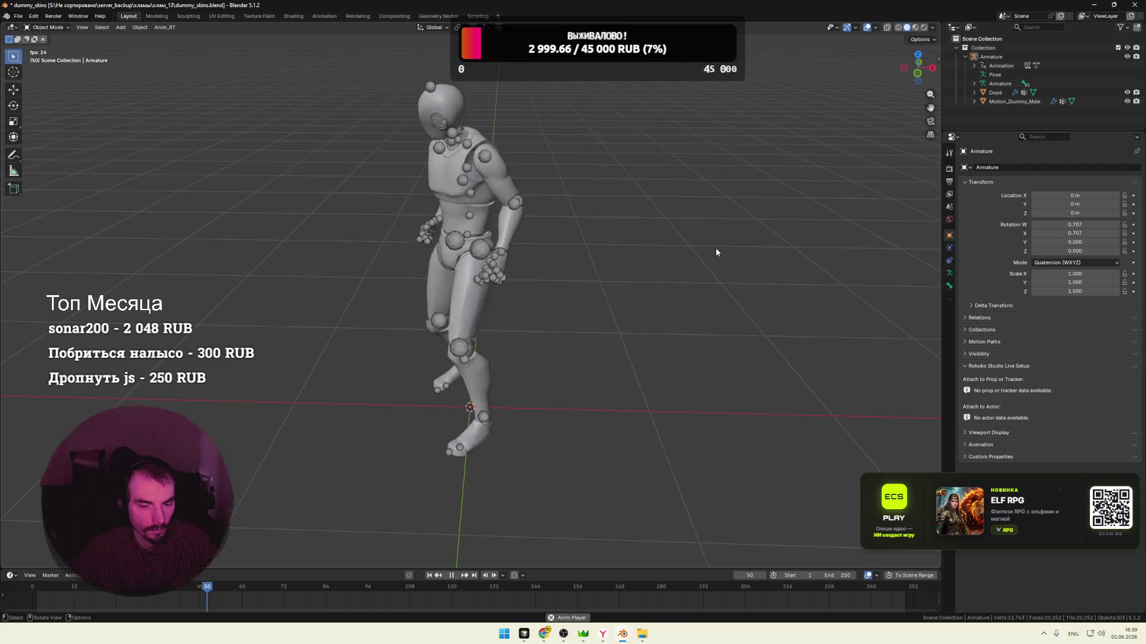
pyautogui.moveTo(256, 581)
pyautogui.mouseDown()
pyautogui.moveTo(295, 584)
pyautogui.moveTo(57, 569)
pyautogui.mouseUp()
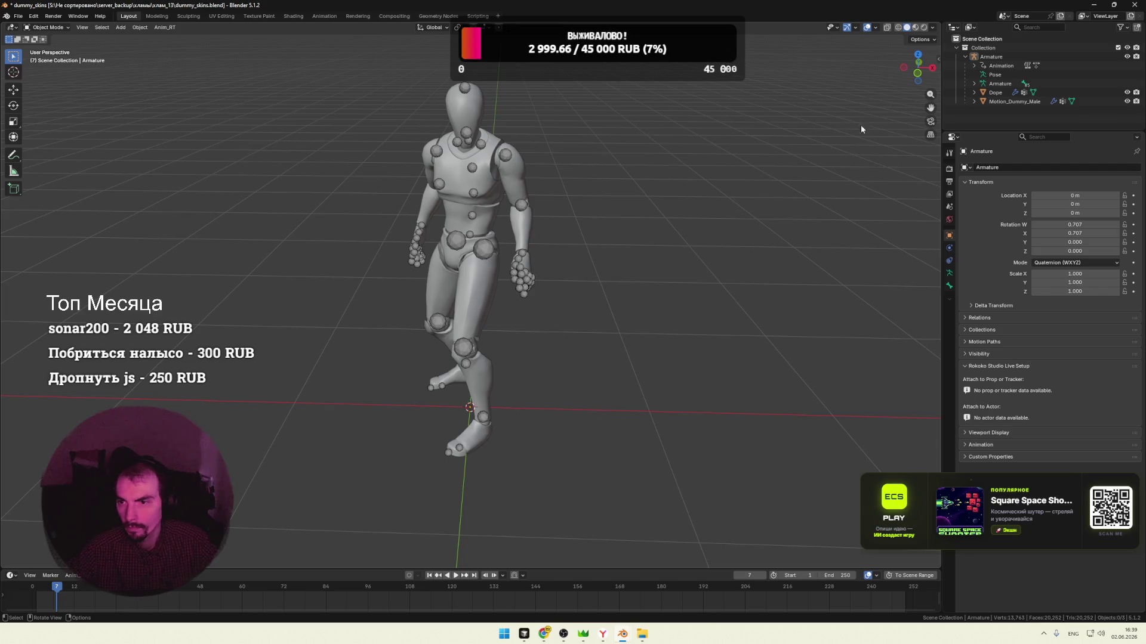
pyautogui.click(1007, 57)
pyautogui.click(966, 56)
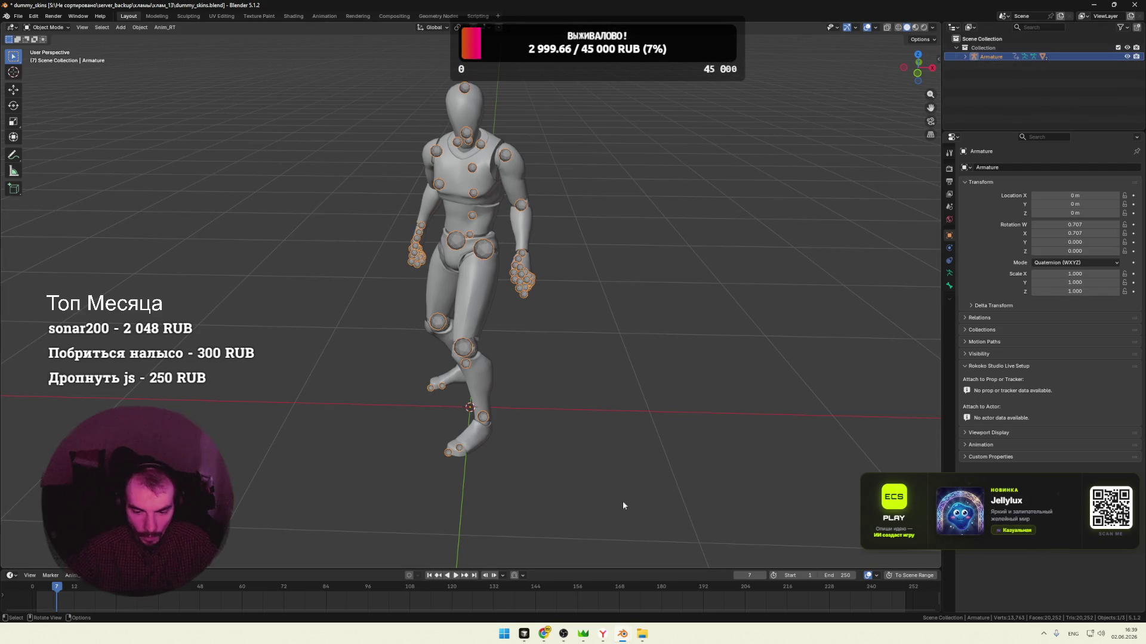
pyautogui.click(644, 633)
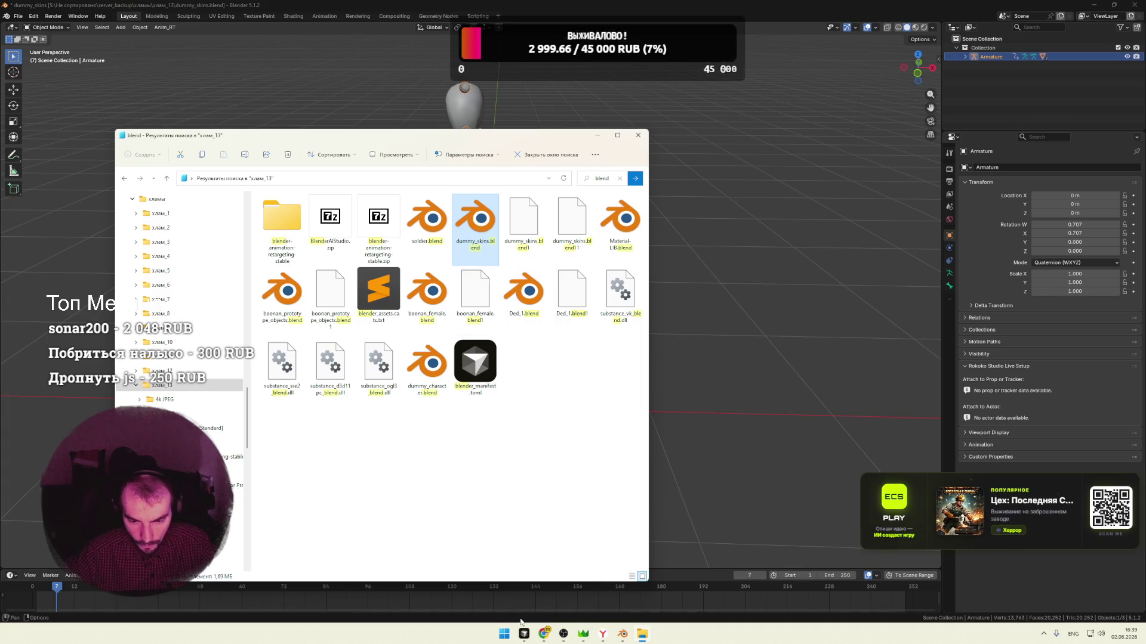
# - Open dummy_character.blend from the хлам_13 search results in Blender
pyautogui.click(294, 243)
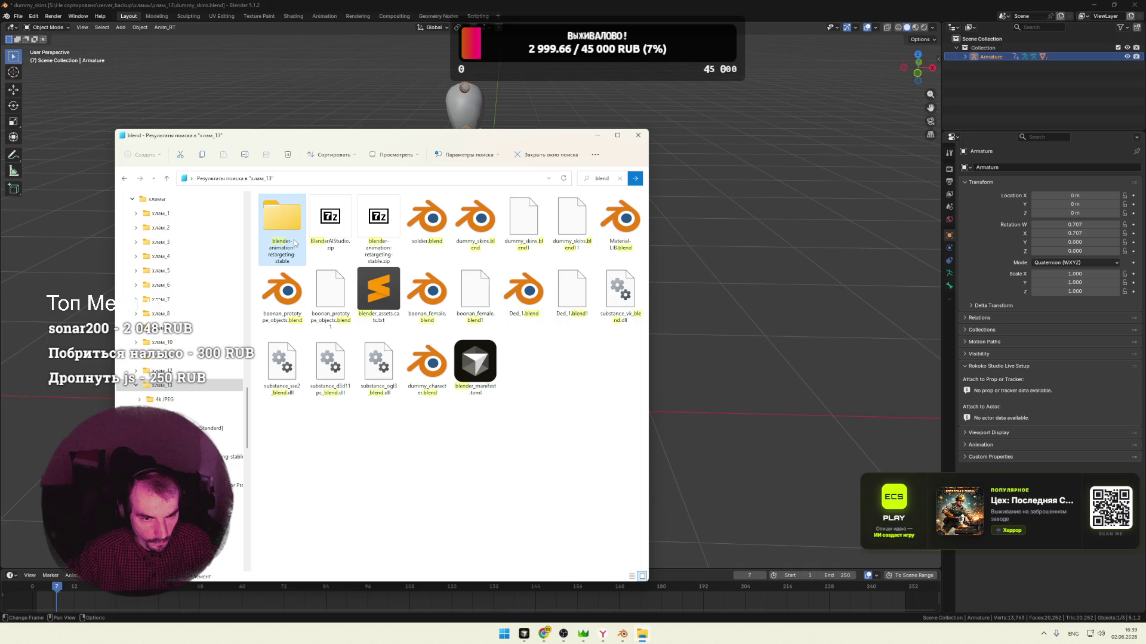
pyautogui.keyDown('ctrl'); pyautogui.click(493, 259); pyautogui.keyUp('ctrl')
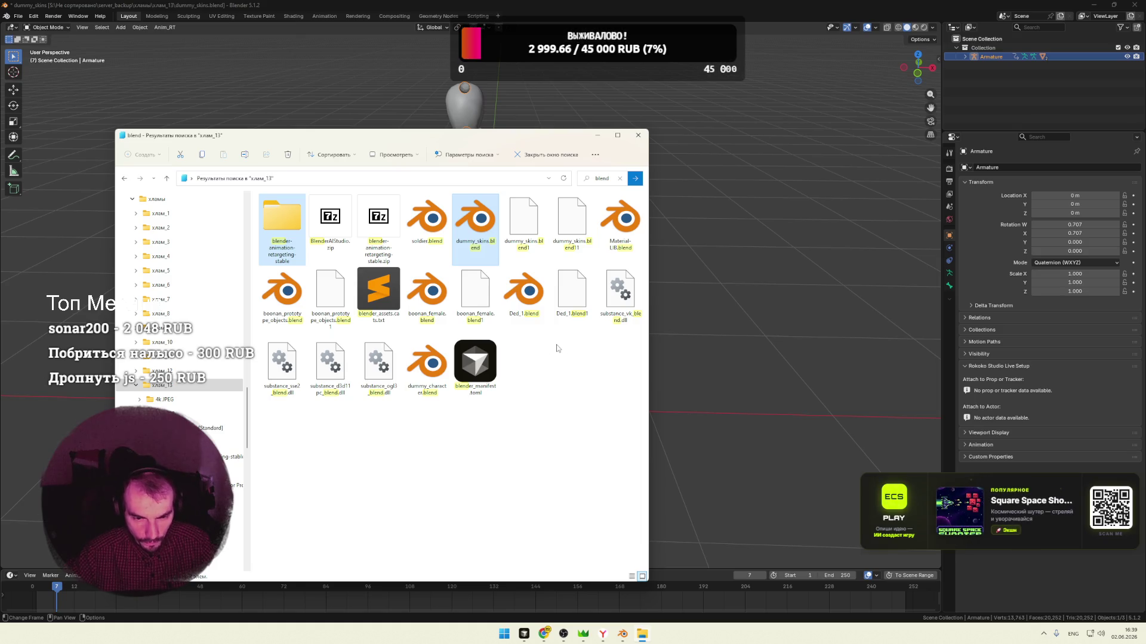
pyautogui.doubleClick(441, 362)
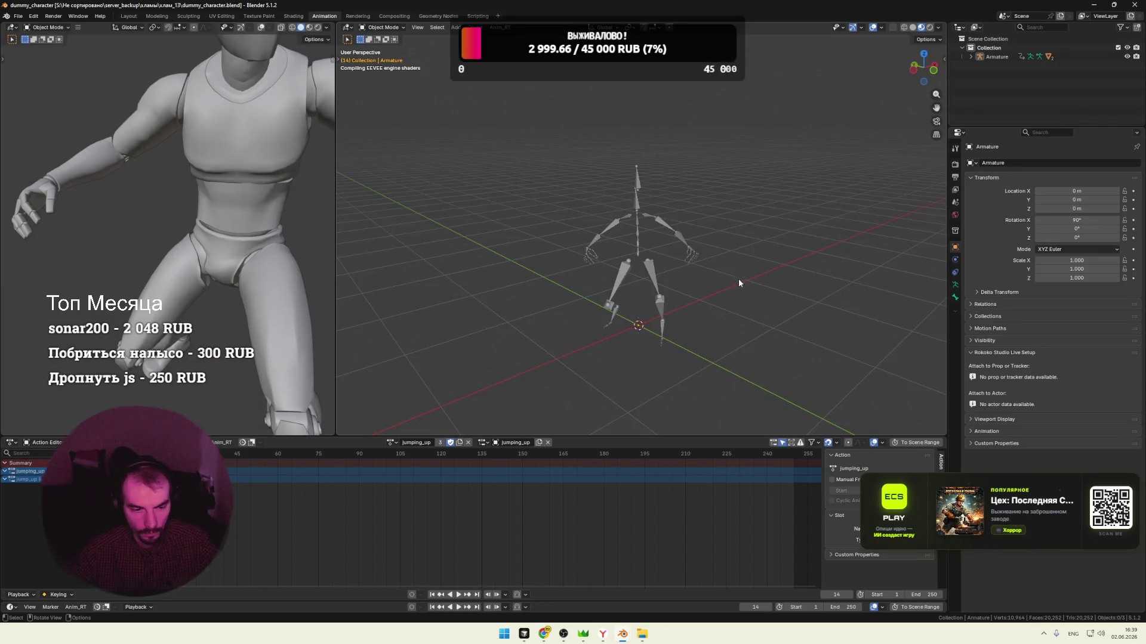
# - View the rig in Solid and Material Preview shading and expand the Armature's children in the Outliner
pyautogui.moveTo(683, 273); pyautogui.dragTo(819, 211, button='middle')
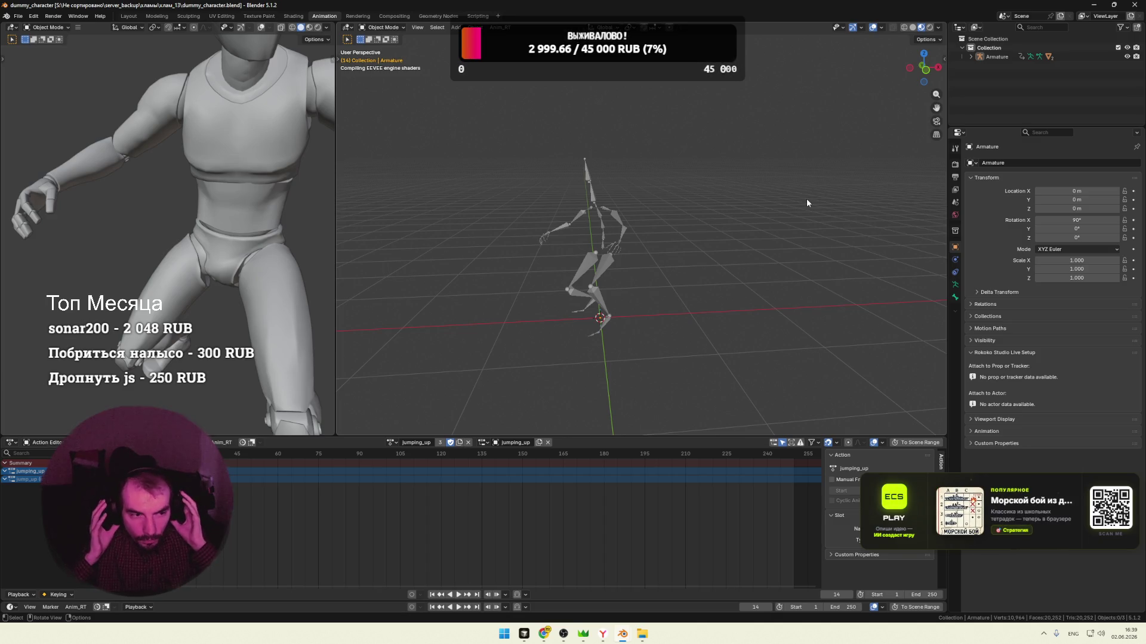
pyautogui.moveTo(692, 221); pyautogui.dragTo(692, 223, button='middle')
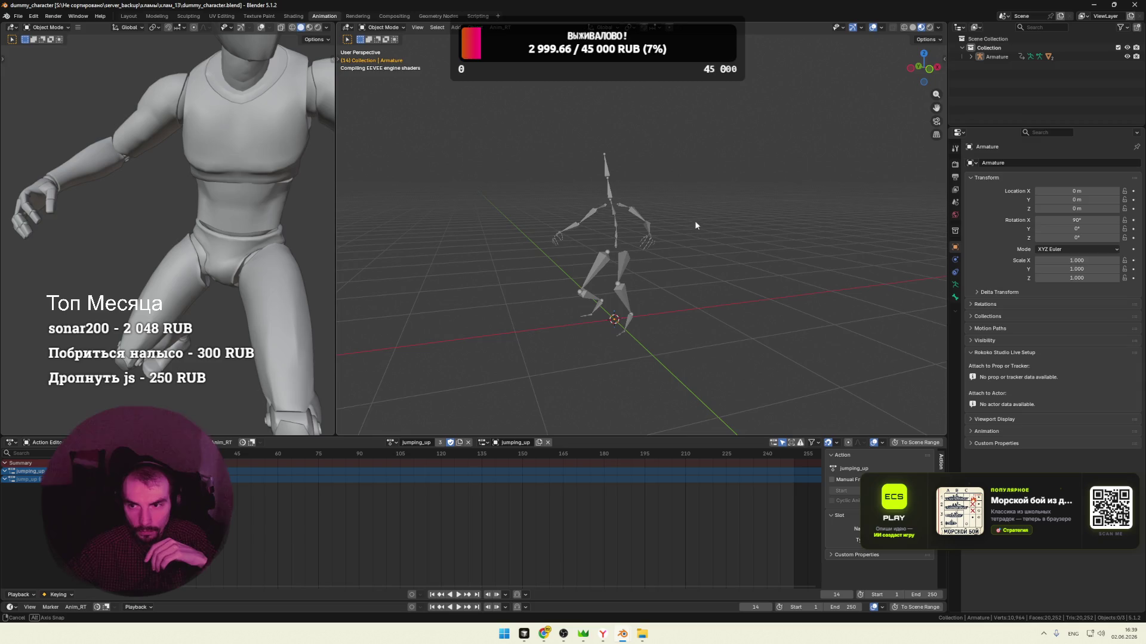
pyautogui.click(915, 28)
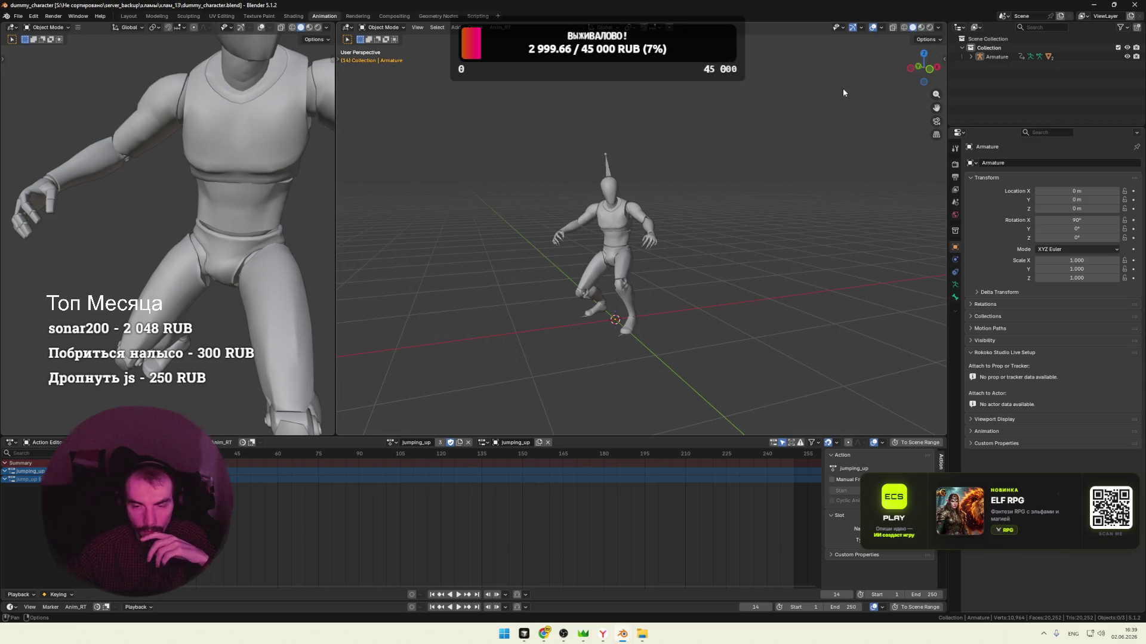
pyautogui.press('z')
pyautogui.press('2')
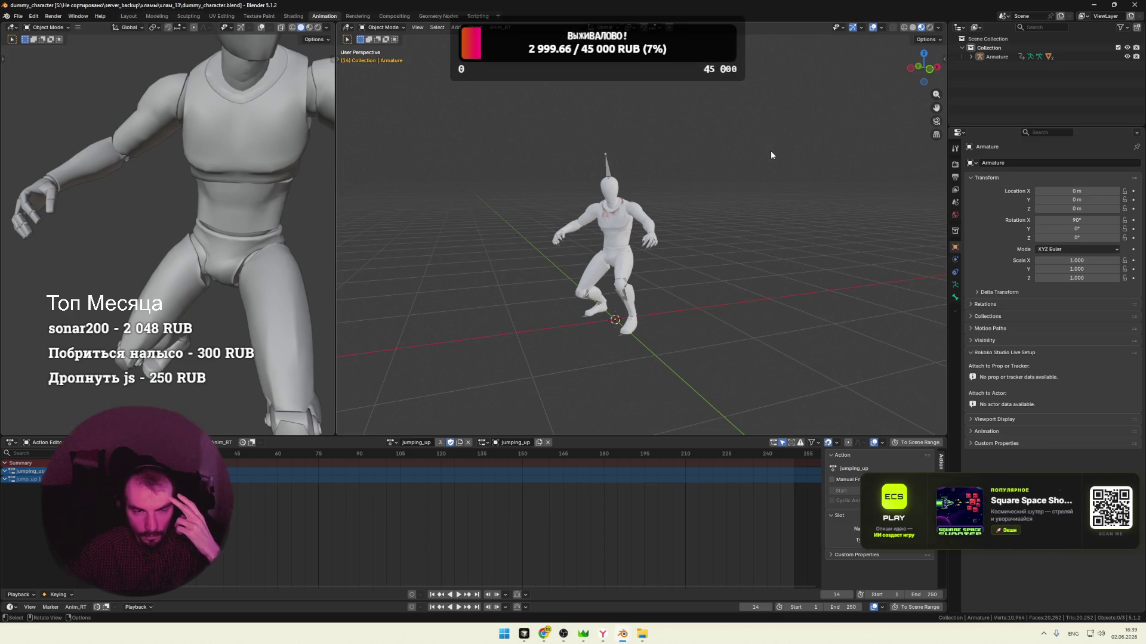
pyautogui.click(956, 299)
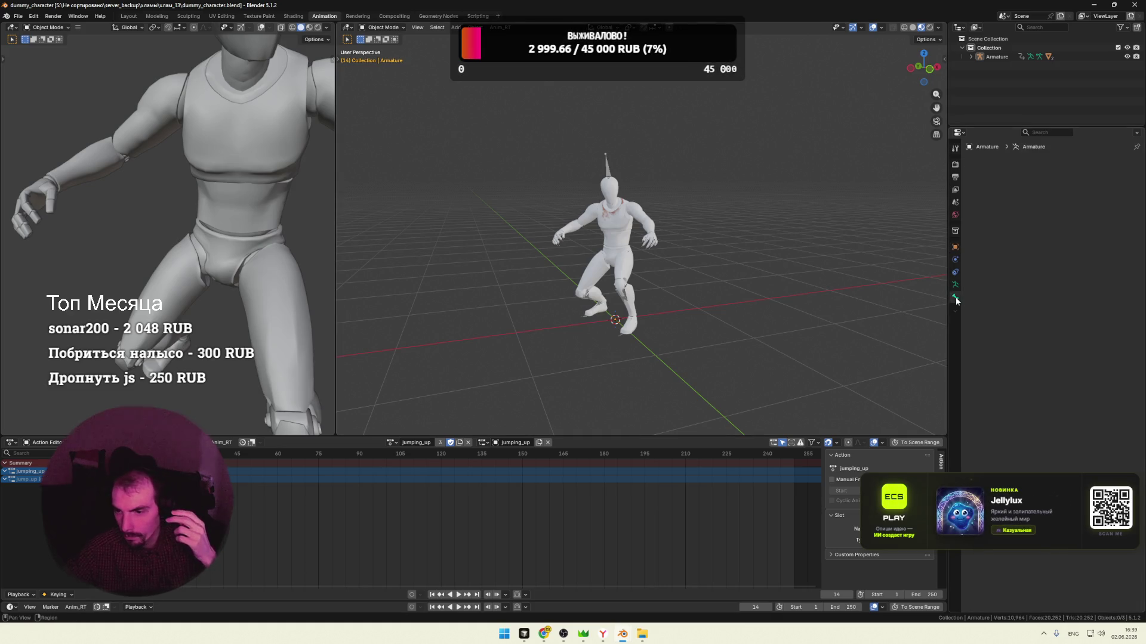
pyautogui.click(608, 168)
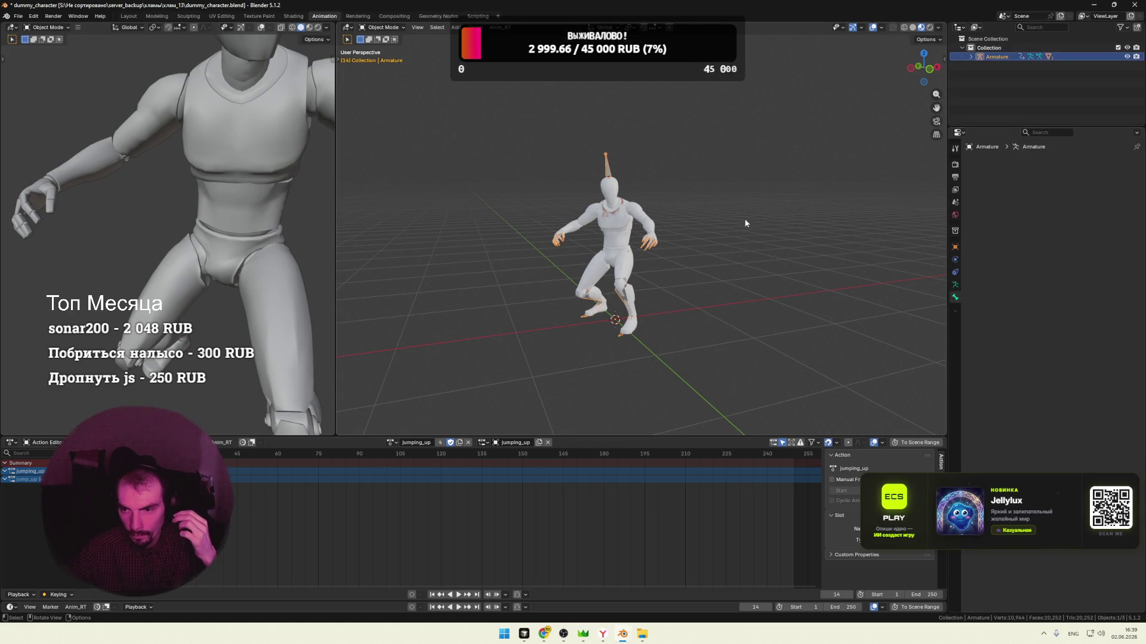
pyautogui.click(972, 57)
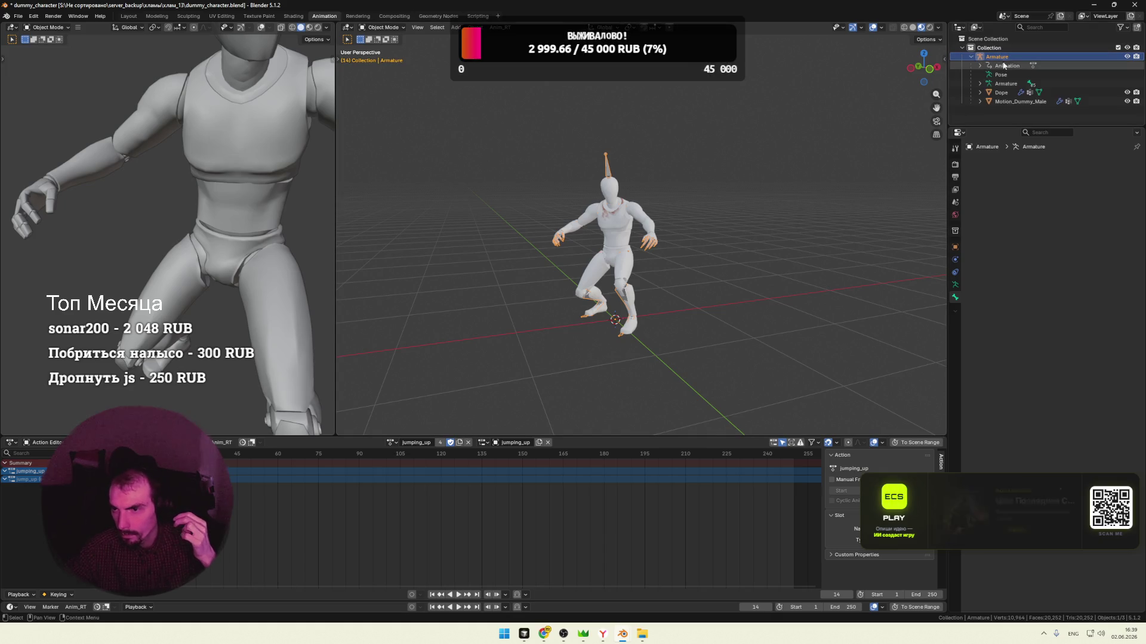
# - Hide the Dope clothing and show the Motion_Dummy_Male body mesh
pyautogui.click(1000, 93)
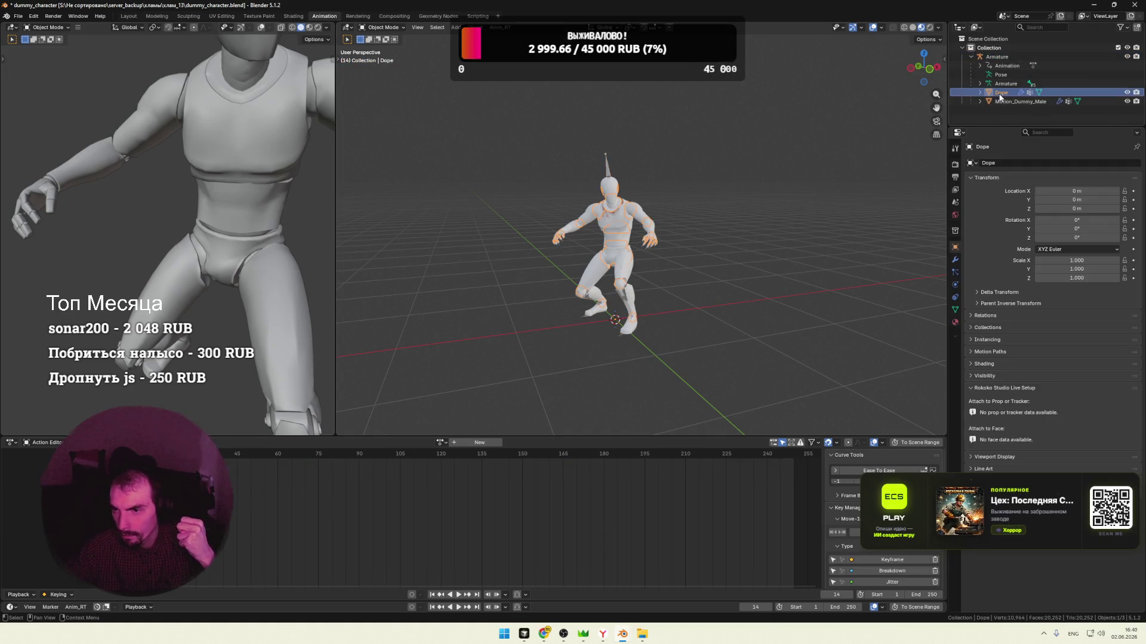
pyautogui.click(1127, 92)
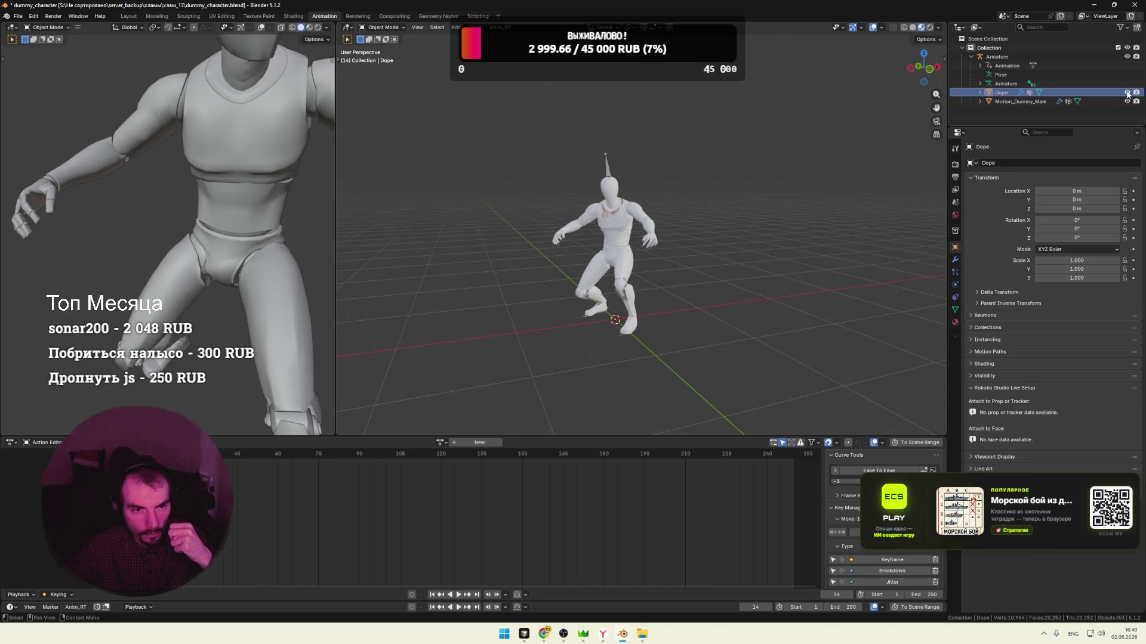
pyautogui.click(1127, 101)
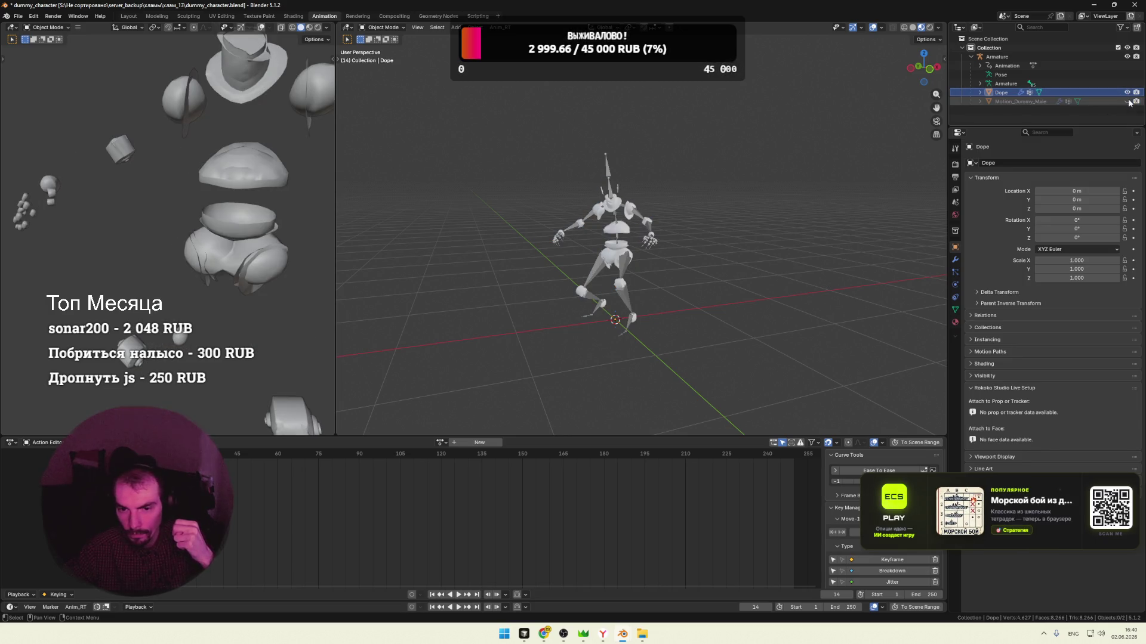
pyautogui.click(1128, 101)
pyautogui.click(1128, 101)
pyautogui.click(1128, 101)
pyautogui.click(1128, 92)
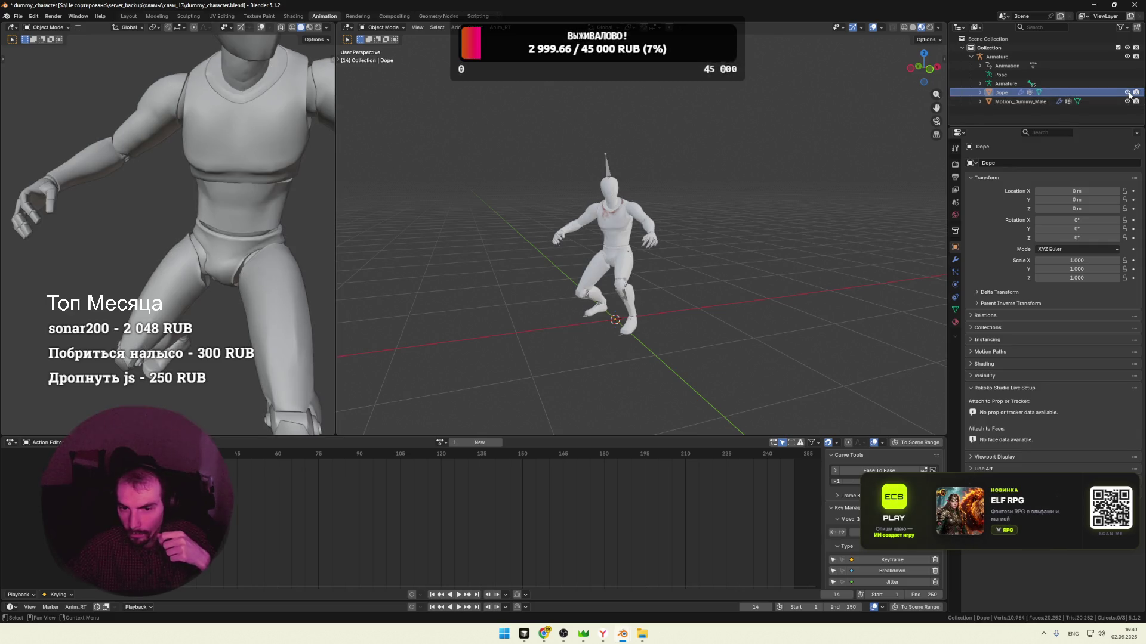
# - Zoom in, reselect the Armature with its jumping_up action, make it visible, and close Blender
pyautogui.moveTo(766, 199)
pyautogui.mouseDown(button='middle')
pyautogui.moveTo(735, 210)
pyautogui.moveTo(752, 229)
pyautogui.moveTo(717, 251)
pyautogui.moveTo(625, 267)
pyautogui.moveTo(669, 263)
pyautogui.mouseUp(button='middle')
pyautogui.scroll(3, 718, 241)
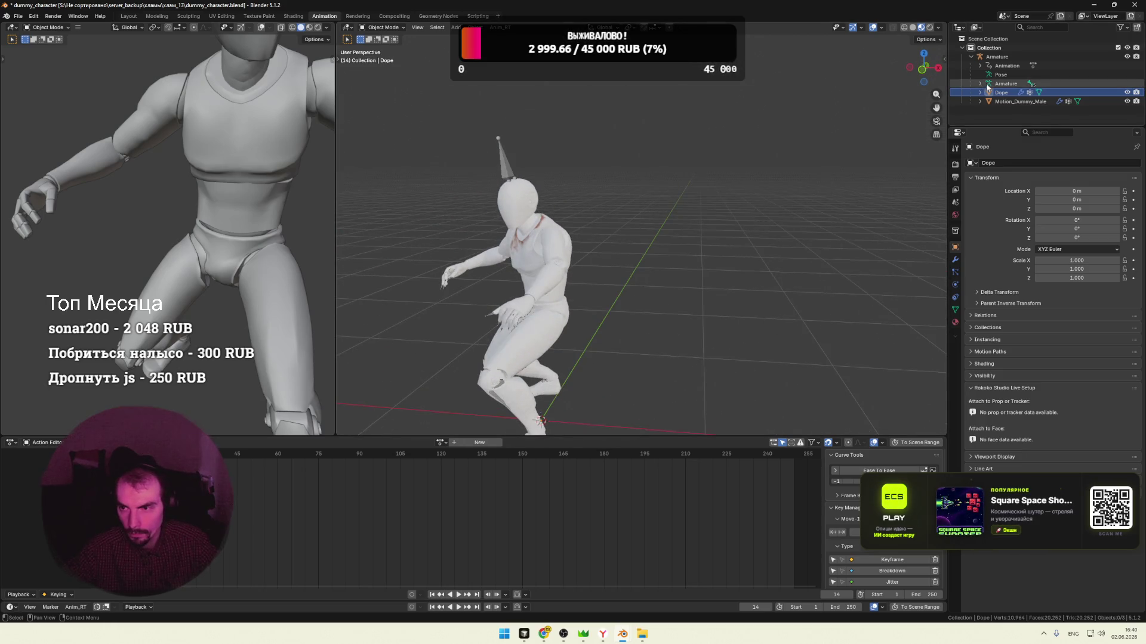
pyautogui.click(992, 58)
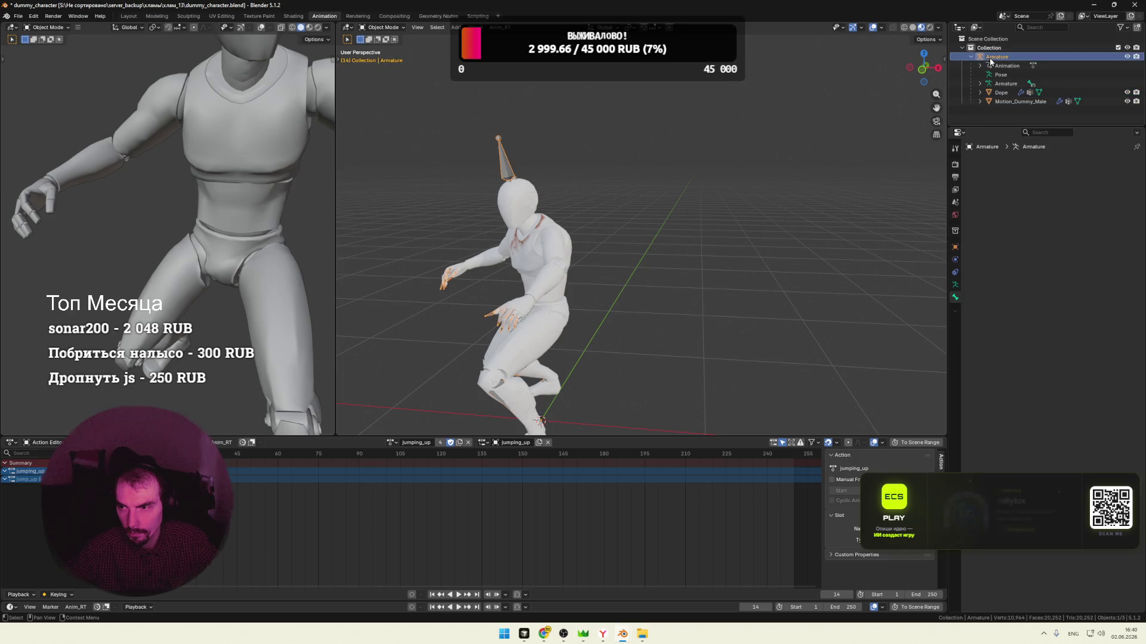
pyautogui.click(1128, 58)
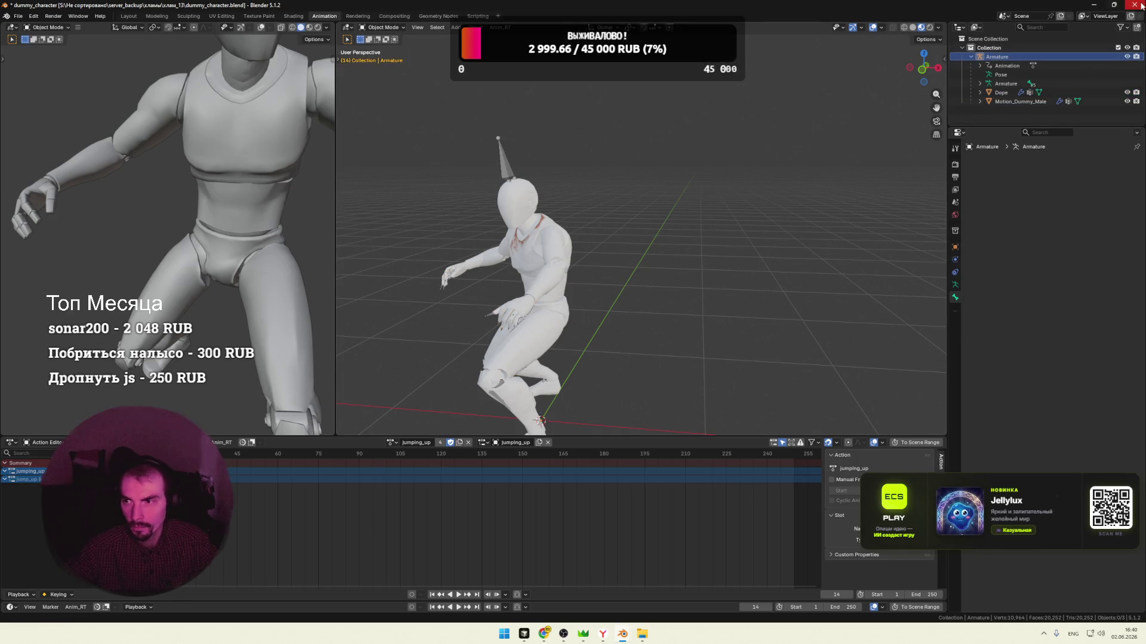
pyautogui.click(1140, 5)
# - Discard changes to dummy_character and reselect dummy_skins.blend and the retargeting folder in Explorer
pyautogui.click(586, 327)
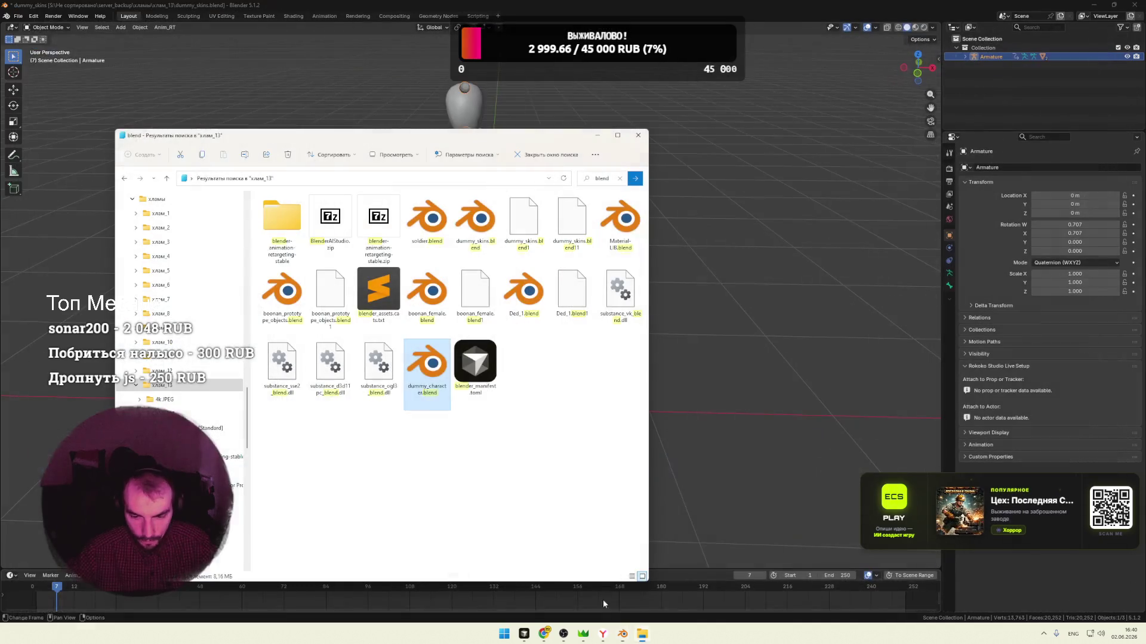
pyautogui.click(480, 225)
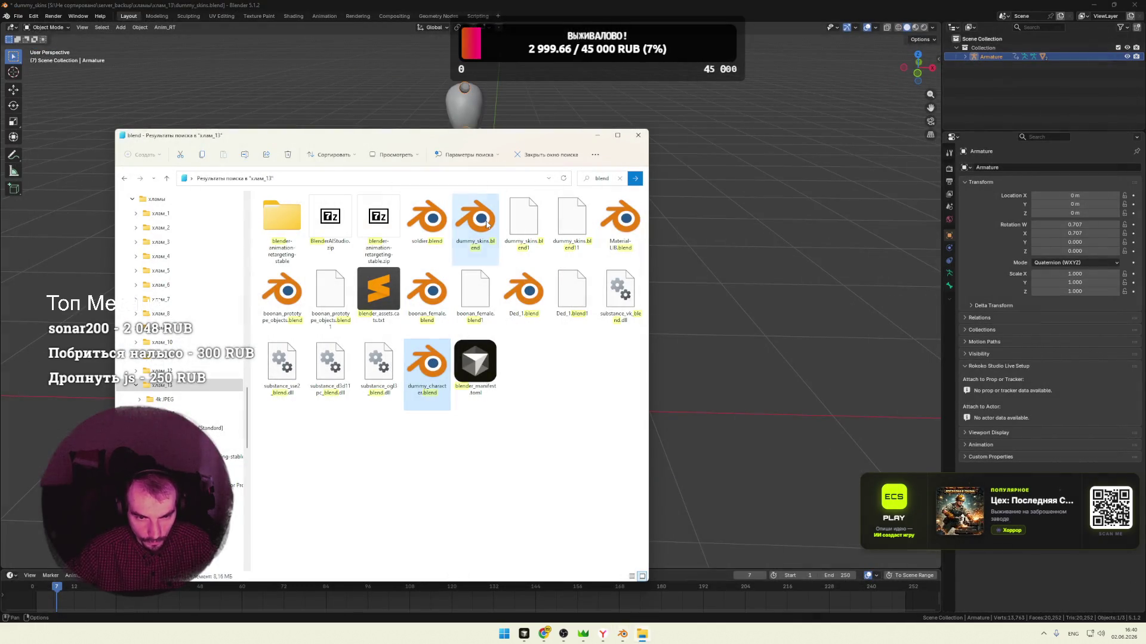
pyautogui.keyDown('ctrl'); pyautogui.click(280, 230); pyautogui.keyUp('ctrl')
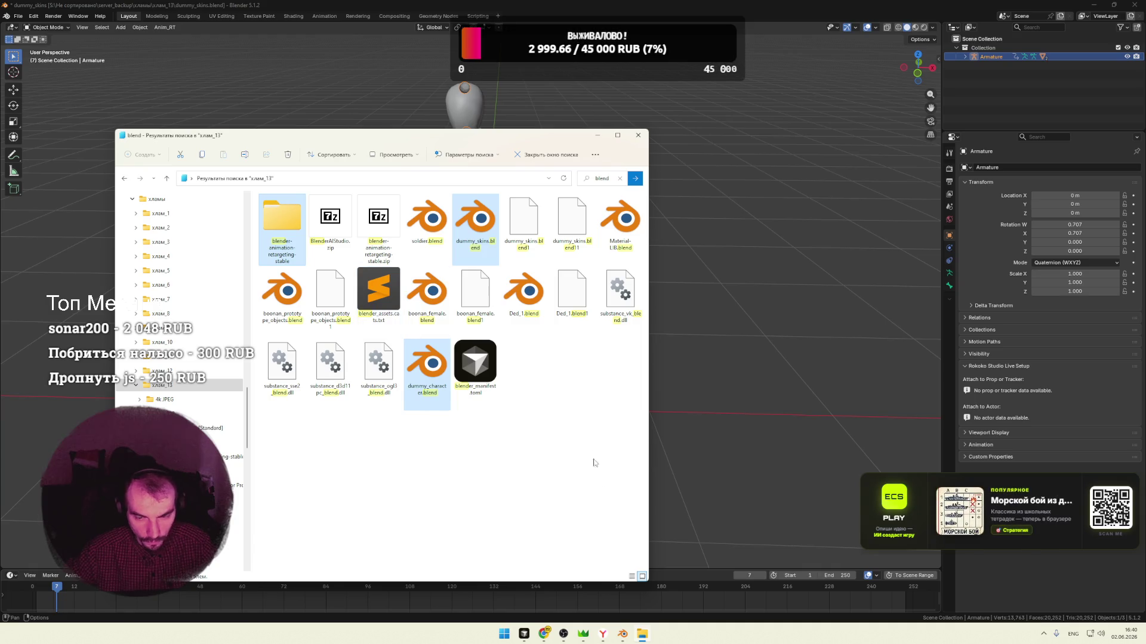
# - Reveal multiplayer.js from the code editor in File Explorer and go up to the DungeonsMasters folder
pyautogui.moveTo(647, 636)
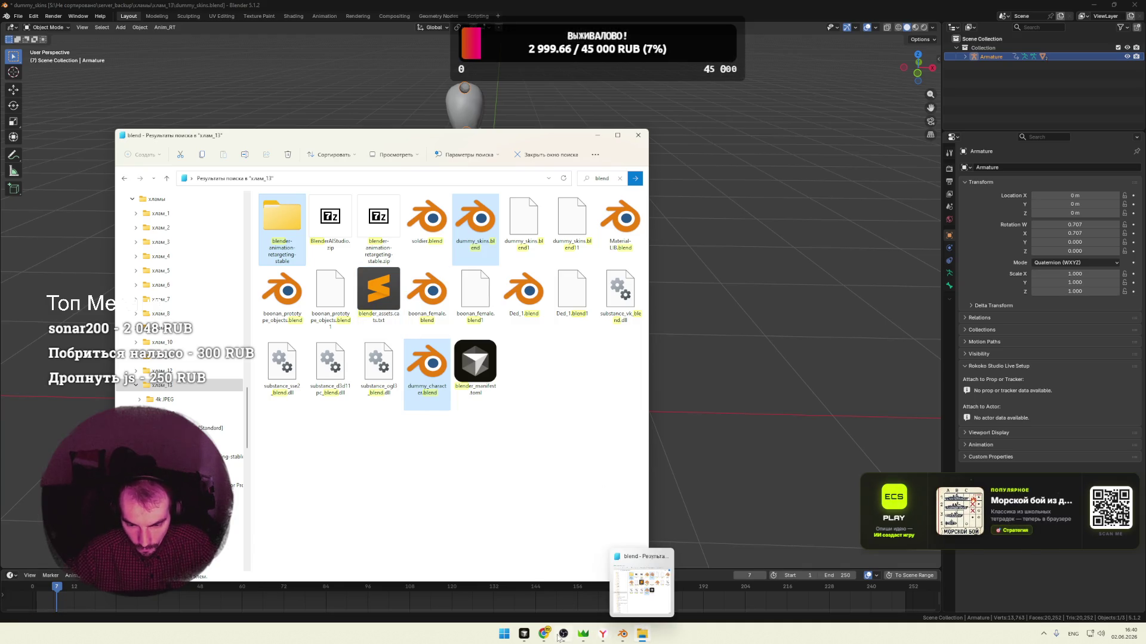
pyautogui.click(486, 605)
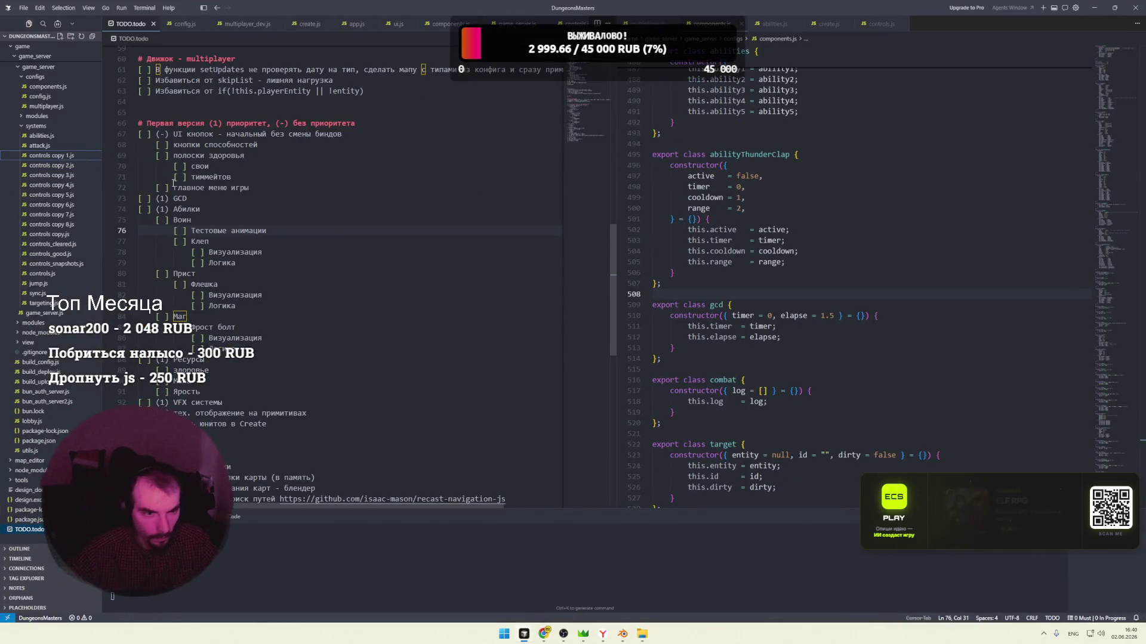
pyautogui.rightClick(62, 110)
pyautogui.click(113, 153)
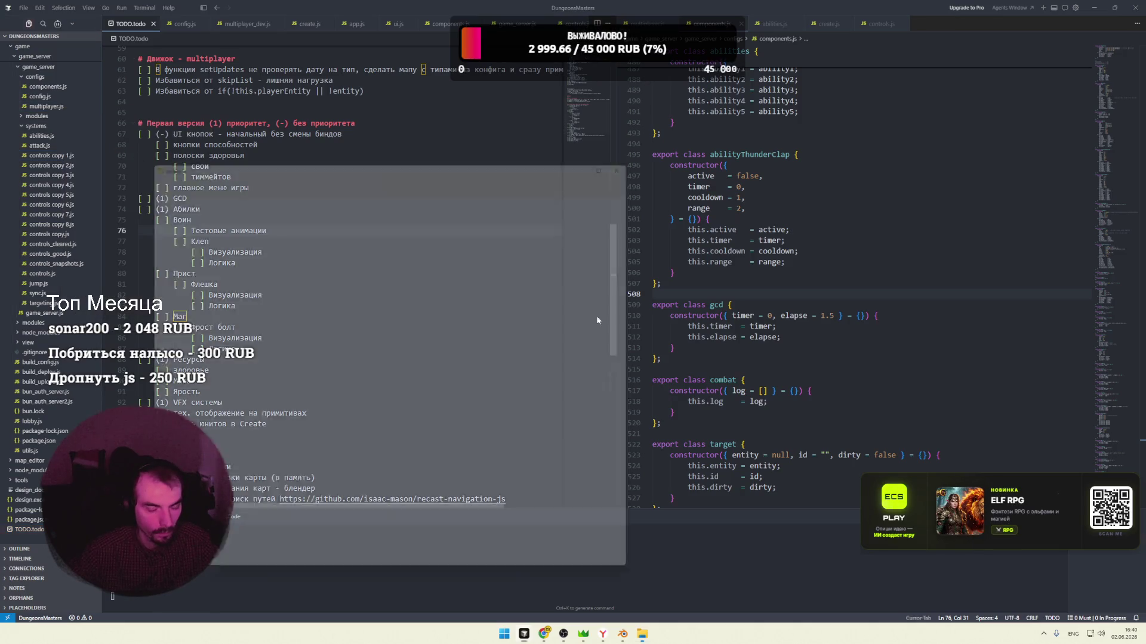
pyautogui.click(356, 190)
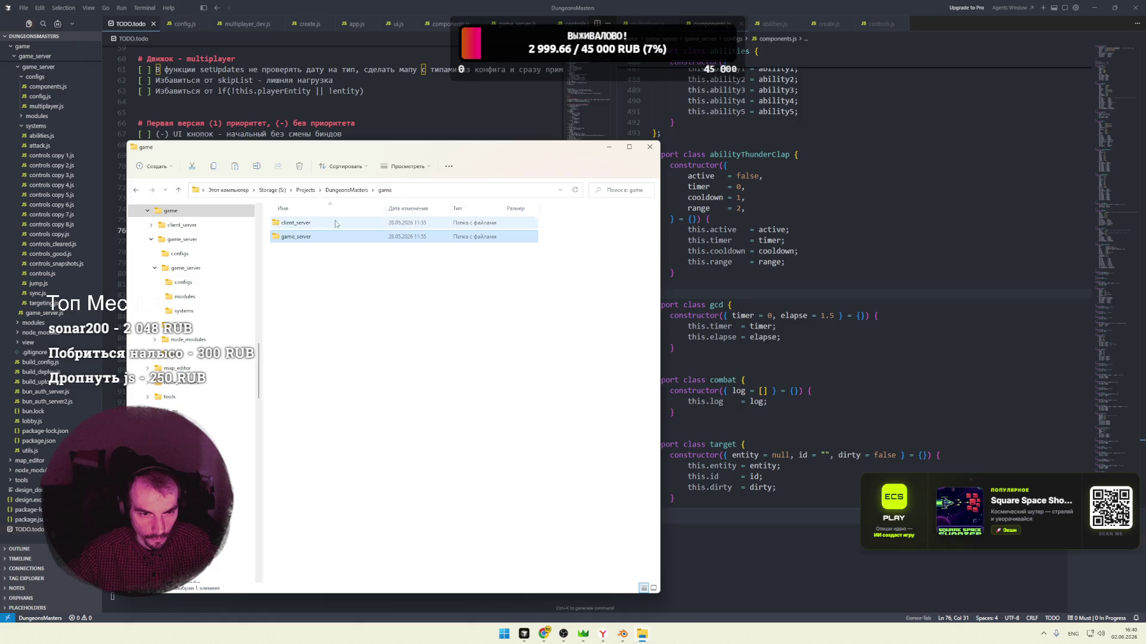
# - Create a new folder named dummy_characters inside assets
pyautogui.doubleClick(303, 236)
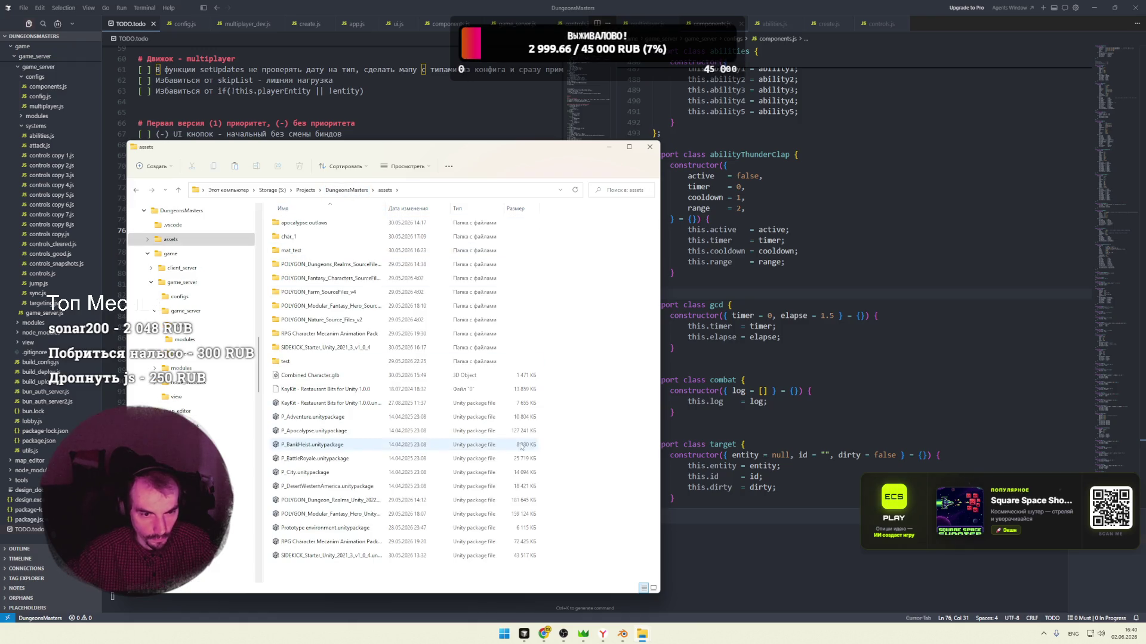
pyautogui.rightClick(588, 429)
pyautogui.moveTo(740, 503)
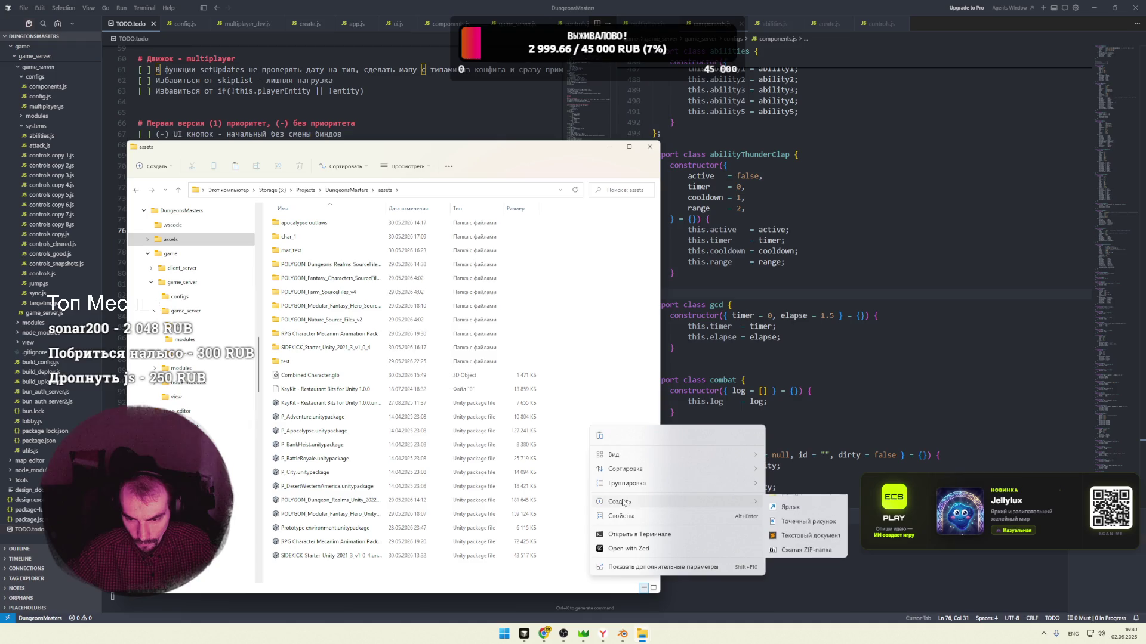
pyautogui.click(796, 502)
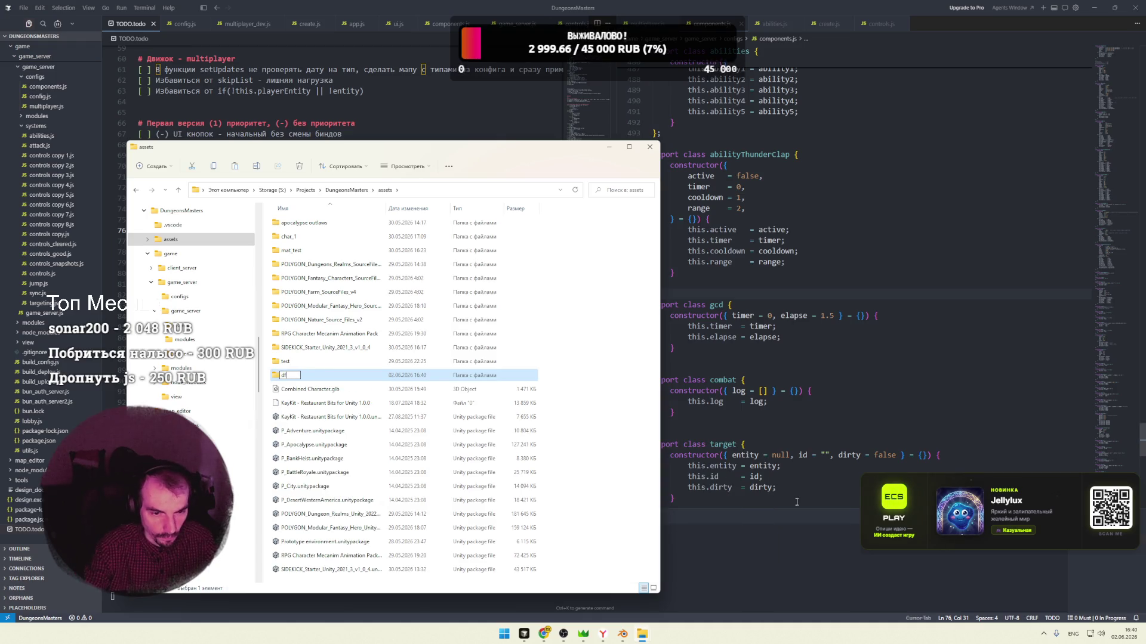
pyautogui.write('mmy_characters')
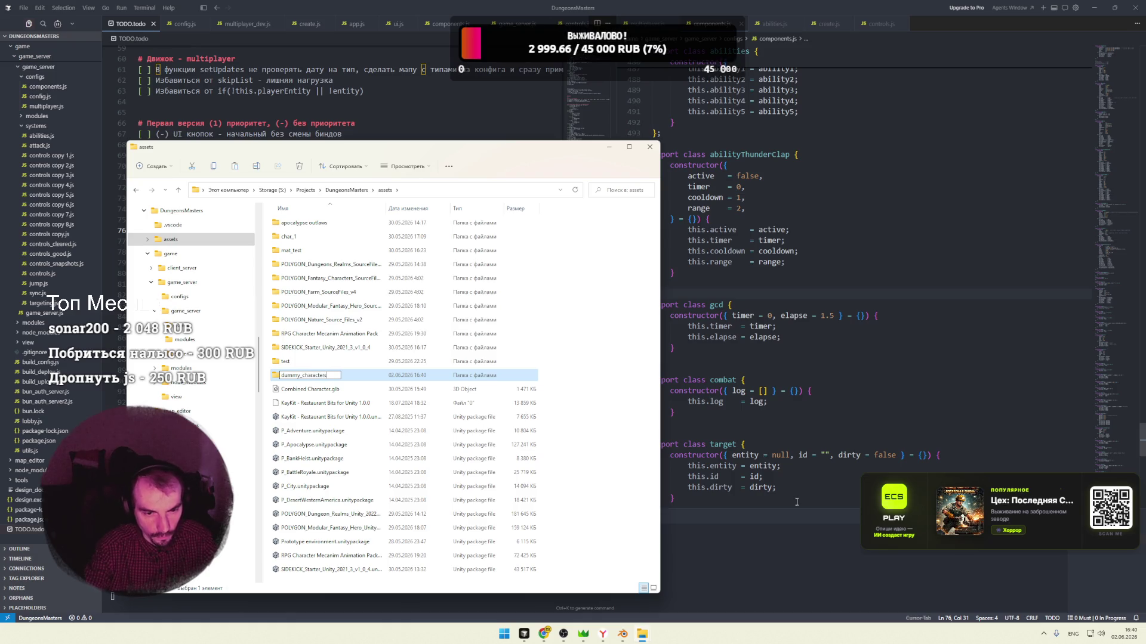
pyautogui.press('Return')
pyautogui.press('Return')
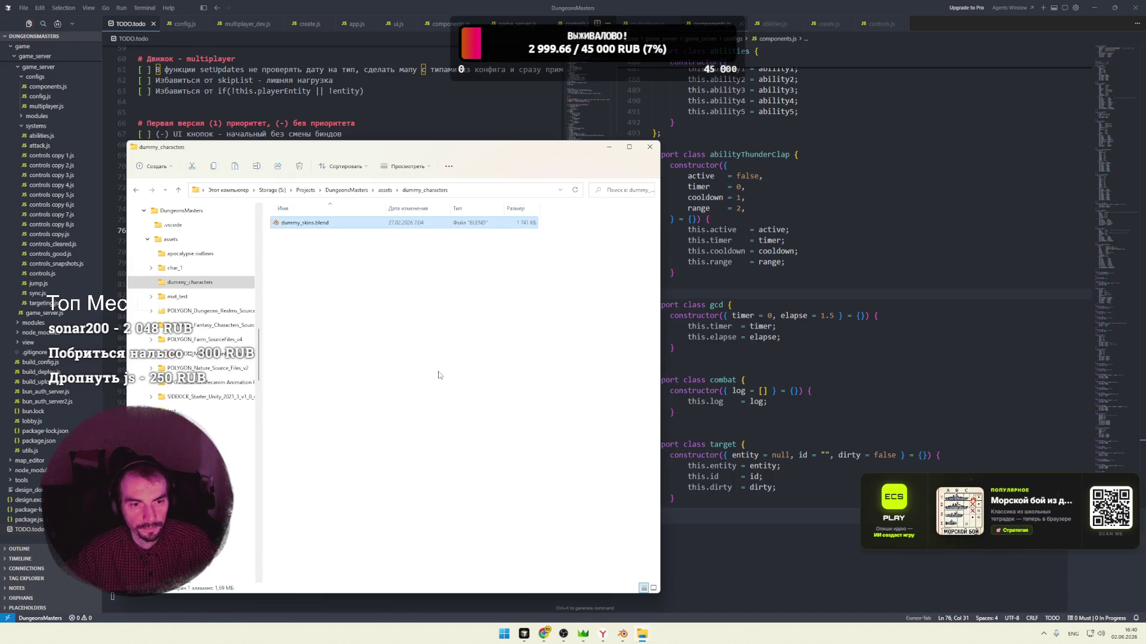
# - Copy both dummy .blend files and the blender-animation-retargeting-stable folder into dummy_characters, then close the search window
pyautogui.moveTo(642, 633)
pyautogui.click(617, 587)
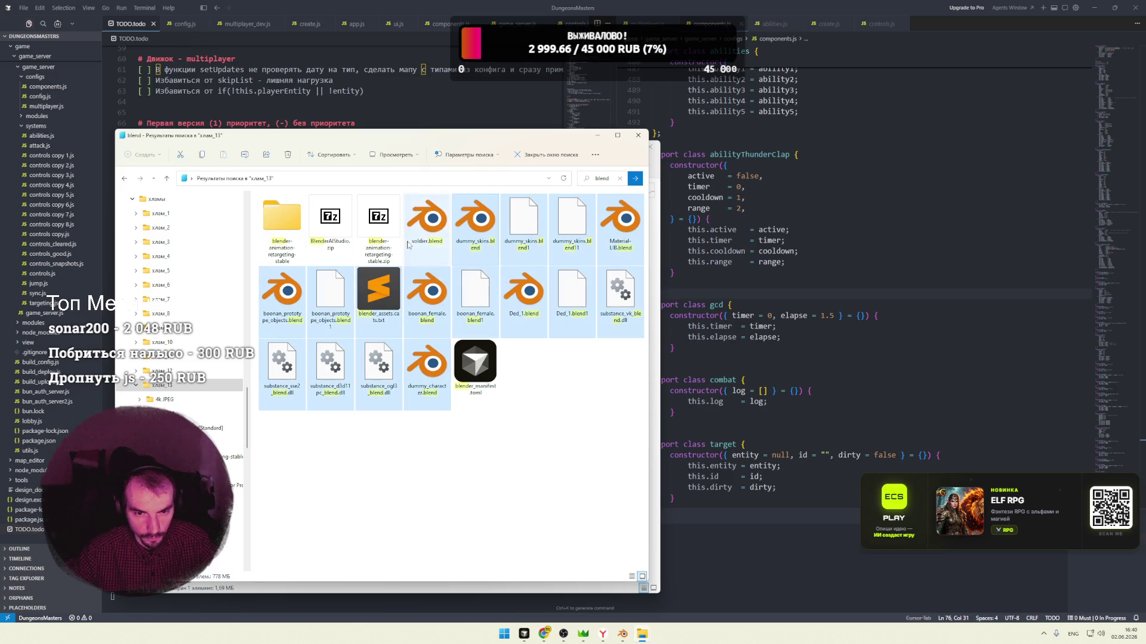
pyautogui.keyDown('ctrl'); pyautogui.click(479, 234); pyautogui.keyUp('ctrl')
pyautogui.keyDown('ctrl'); pyautogui.click(282, 218); pyautogui.keyUp('ctrl')
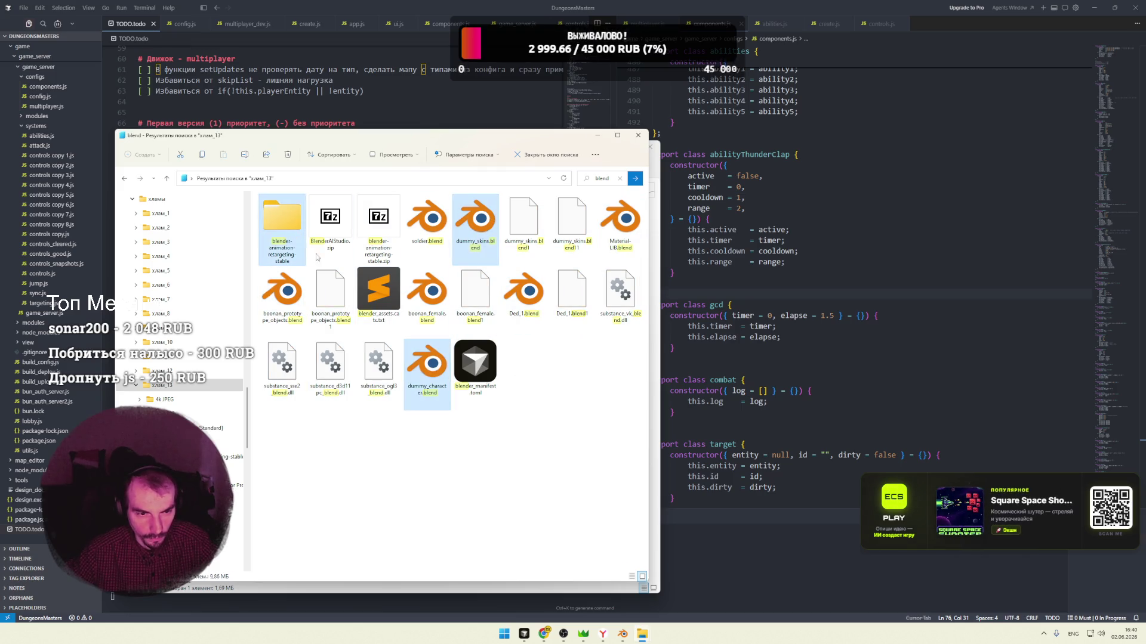
pyautogui.moveTo(466, 143); pyautogui.dragTo(739, 159)
pyautogui.moveTo(749, 238); pyautogui.dragTo(328, 299)
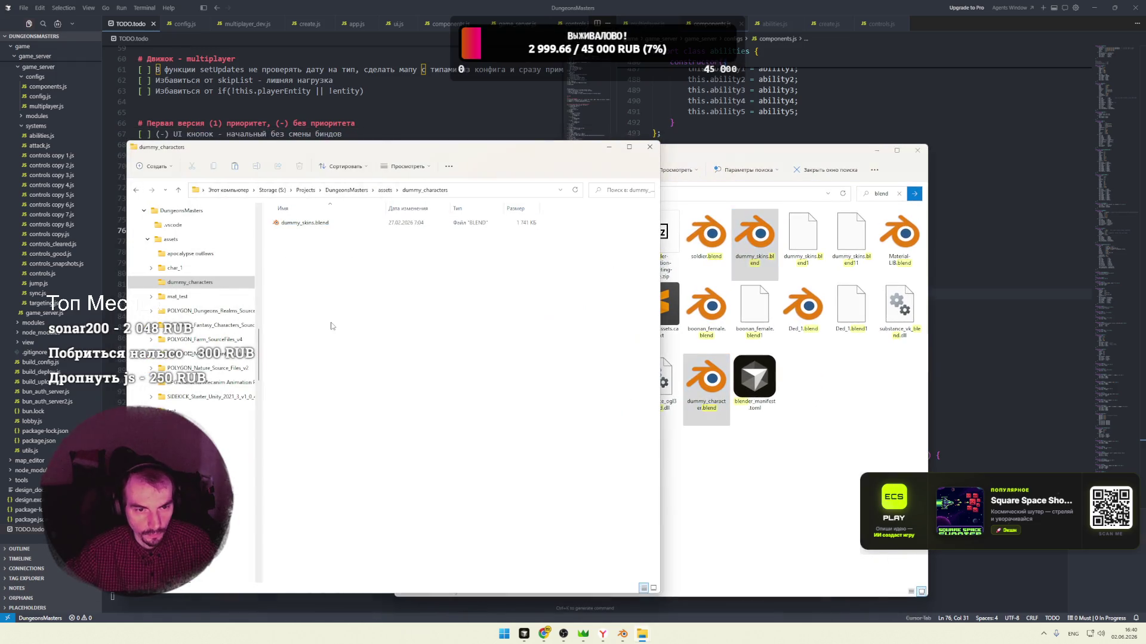
pyautogui.click(239, 254)
pyautogui.click(377, 349)
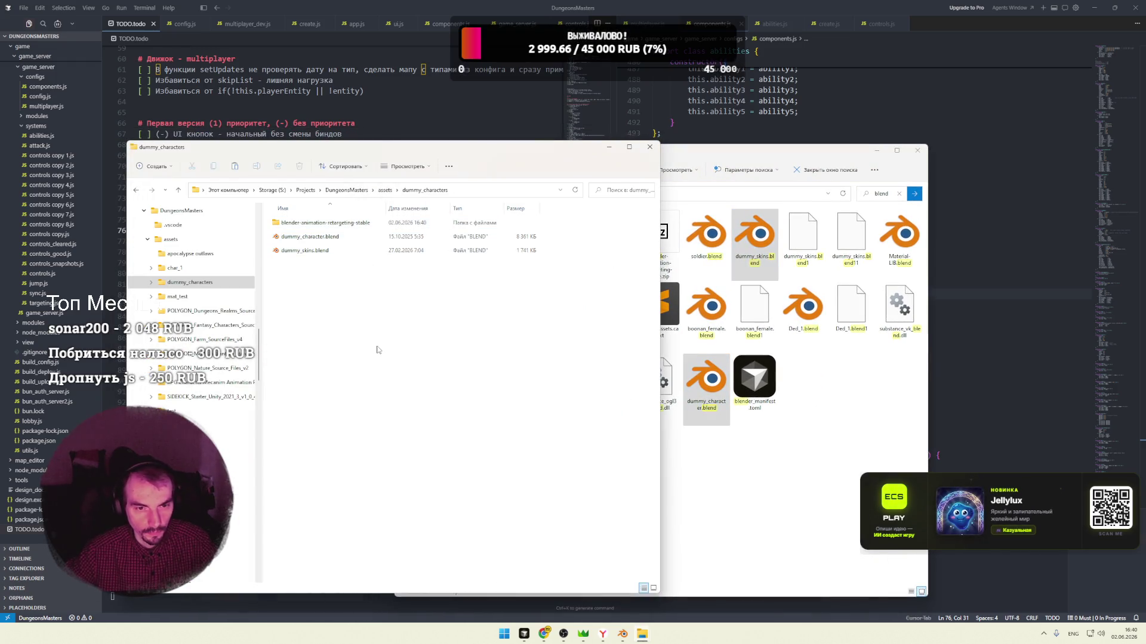
pyautogui.click(918, 151)
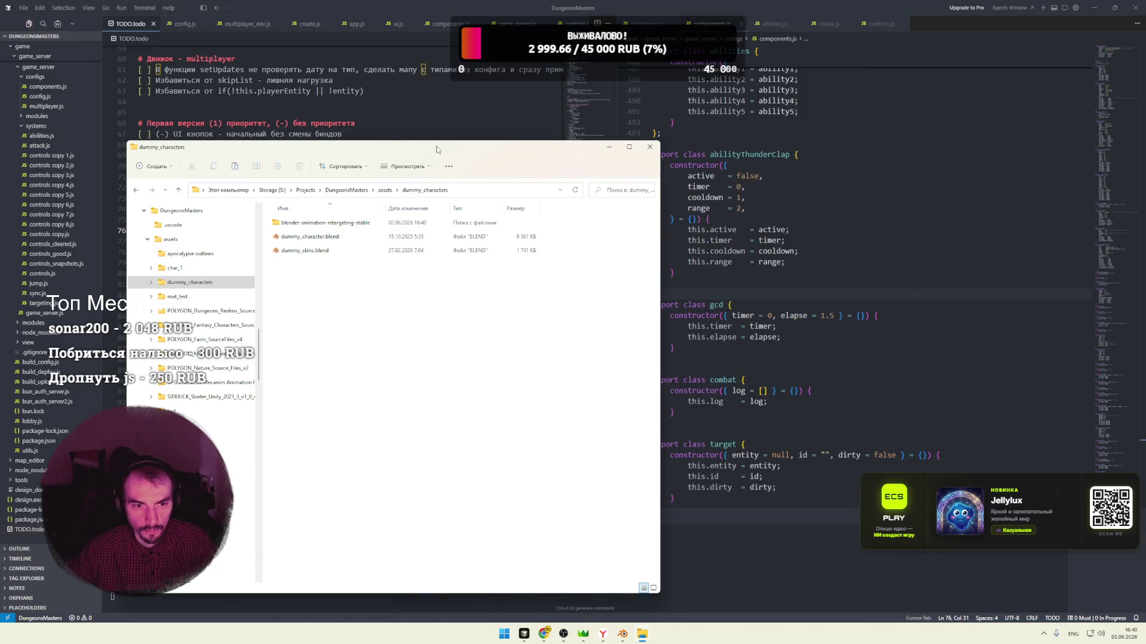
pyautogui.moveTo(437, 150); pyautogui.dragTo(621, 148)
# - Close dummy_skins without saving, keep the empty Blender scene open, and bring back the dummy_characters folder
pyautogui.moveTo(623, 634)
pyautogui.click(676, 592)
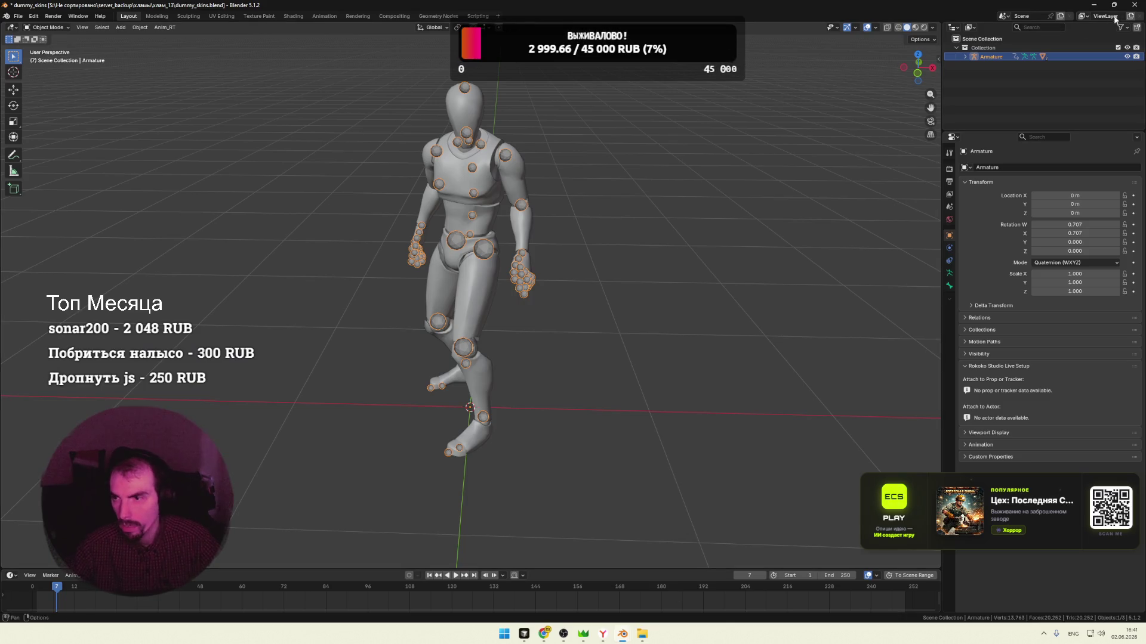
pyautogui.click(1134, 5)
pyautogui.click(597, 331)
pyautogui.click(622, 635)
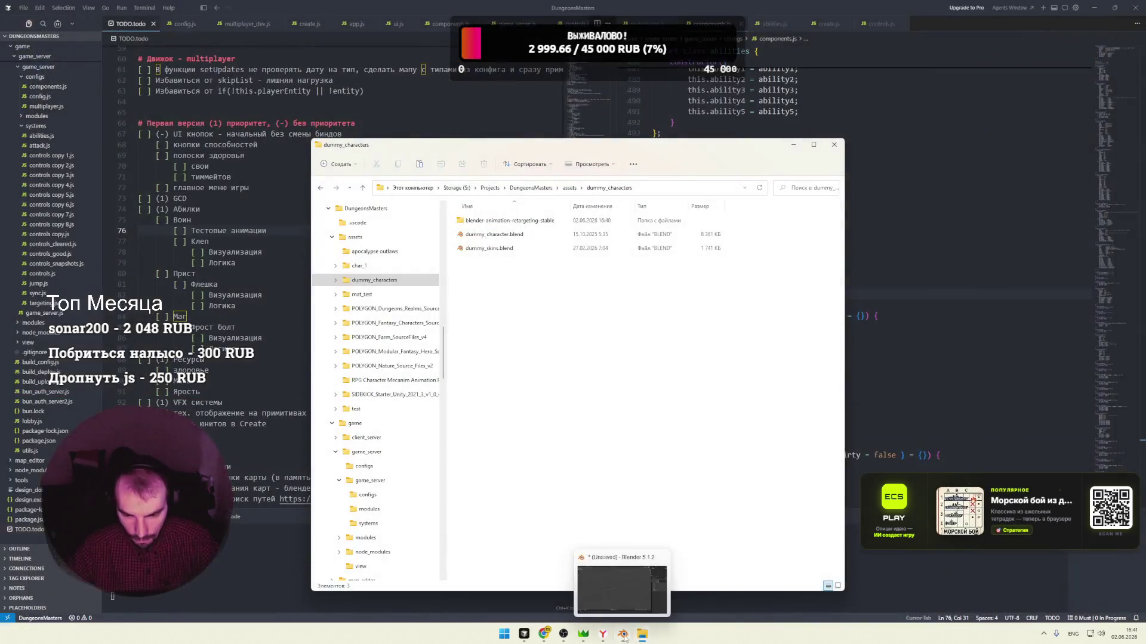
pyautogui.click(662, 560)
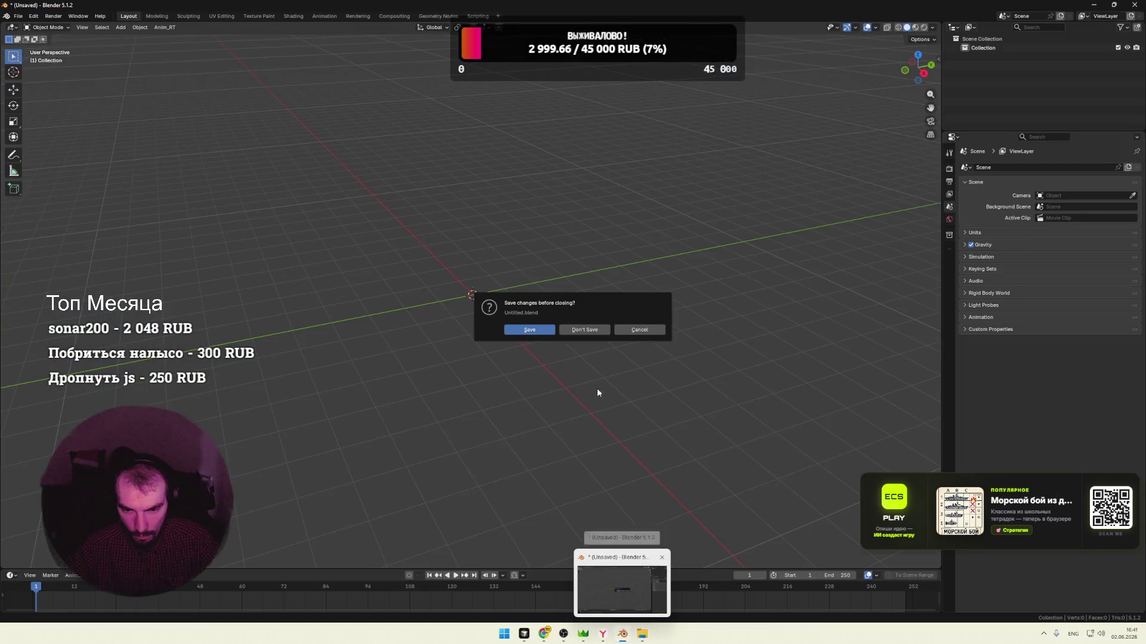
pyautogui.click(639, 330)
pyautogui.click(642, 634)
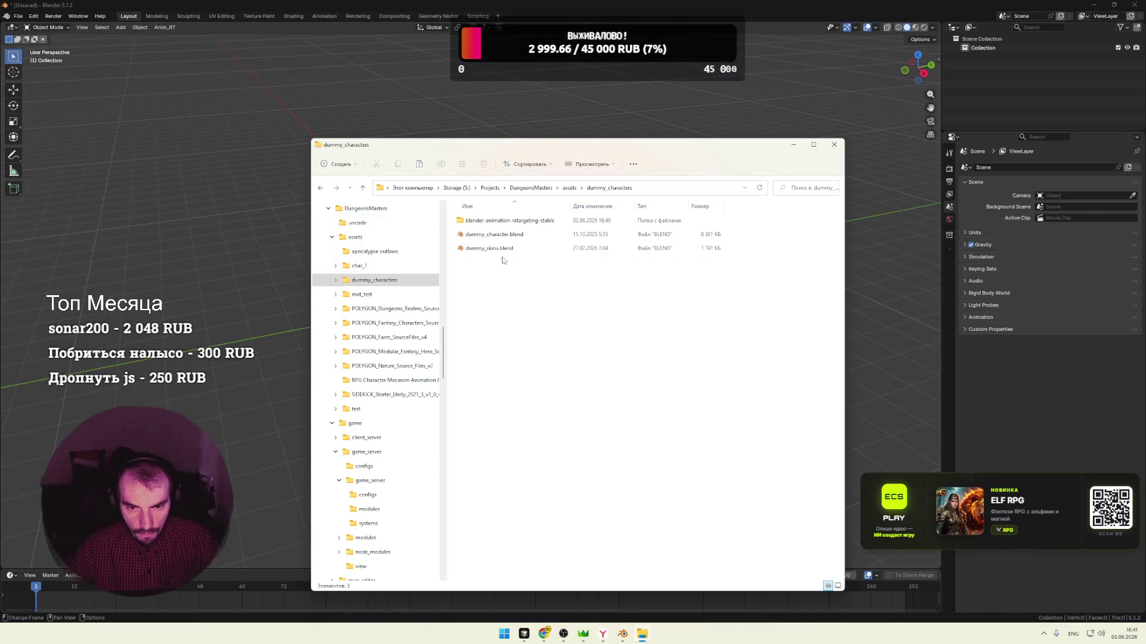
# - Open dummy_character.blend and review its actions: falling, idle, jumping, jumping_up, t-pose, walking
pyautogui.doubleClick(494, 234)
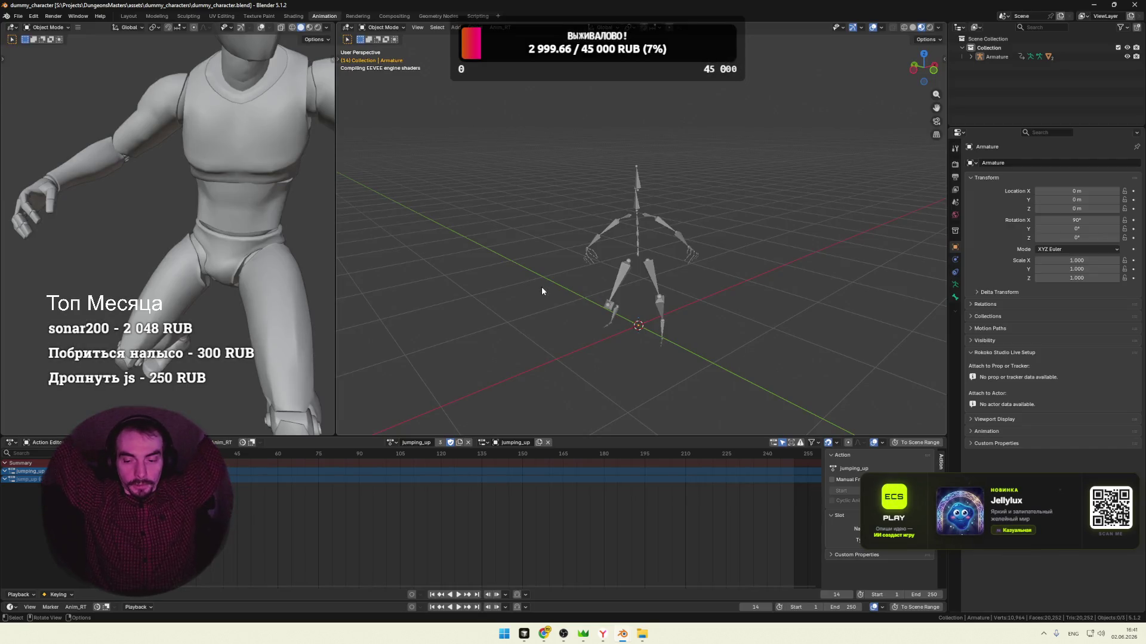
pyautogui.moveTo(574, 436); pyautogui.dragTo(574, 458)
pyautogui.click(391, 464)
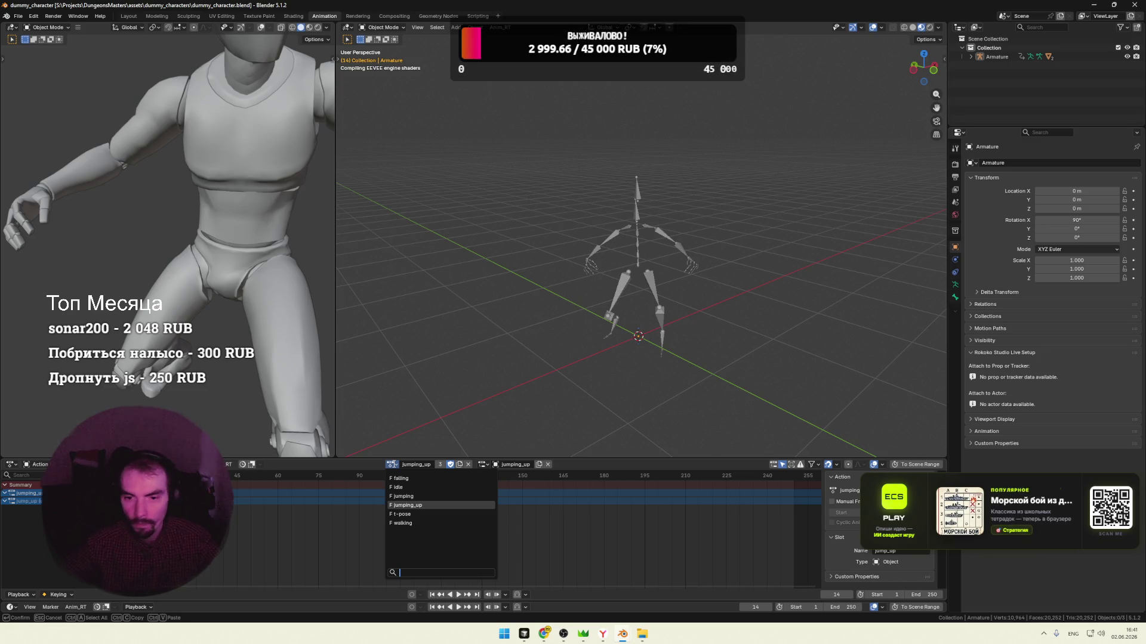
pyautogui.click(556, 306)
# - Inspect the mannequin, select the Motion_Dummy_Male mesh, and bring up the Windows Start menu
pyautogui.moveTo(549, 313); pyautogui.dragTo(722, 309, button='middle')
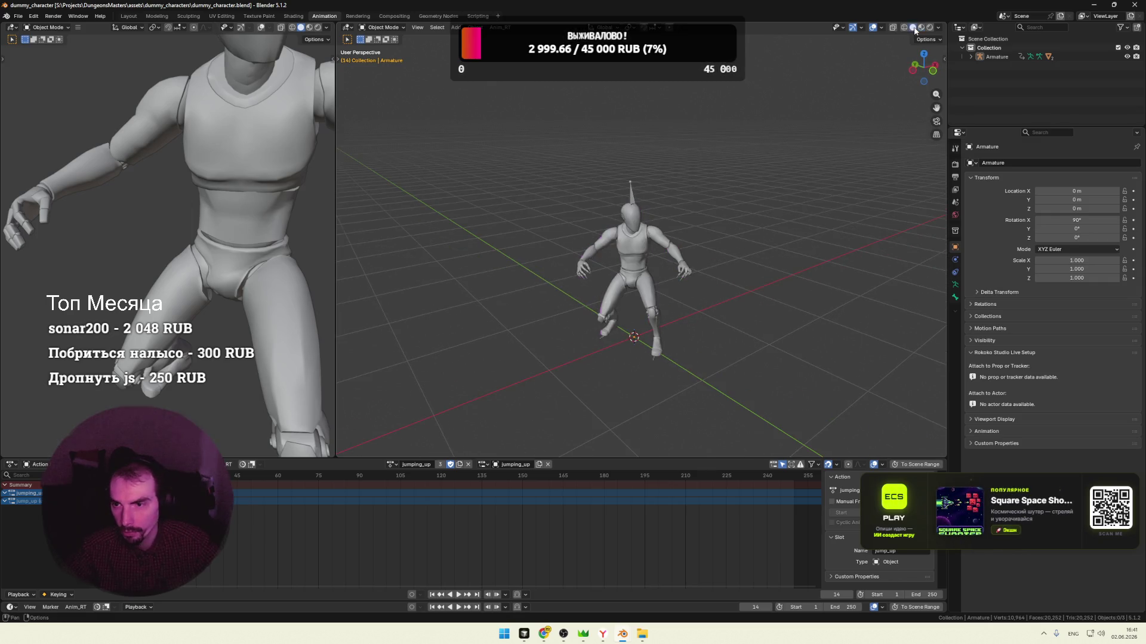
pyautogui.scroll(4, 725, 230)
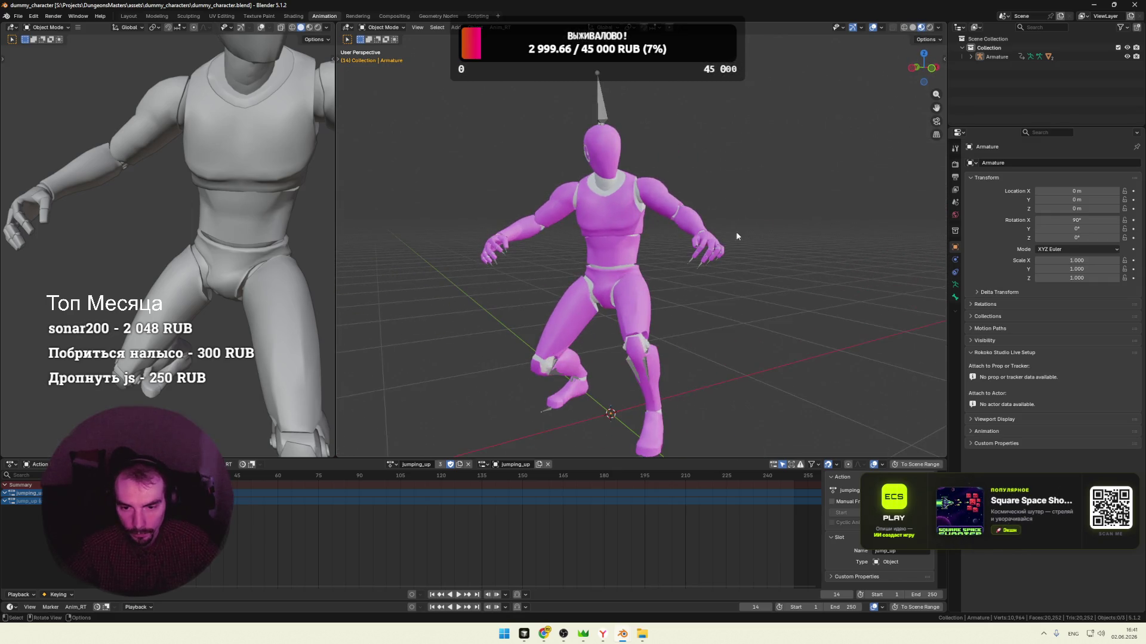
pyautogui.click(642, 634)
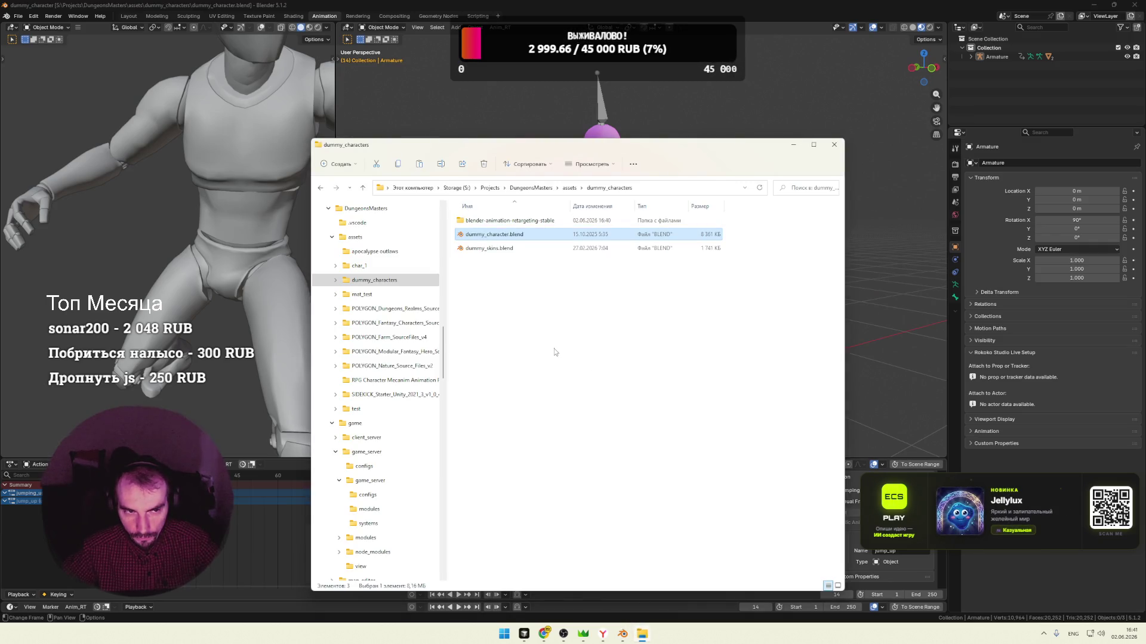
pyautogui.click(542, 119)
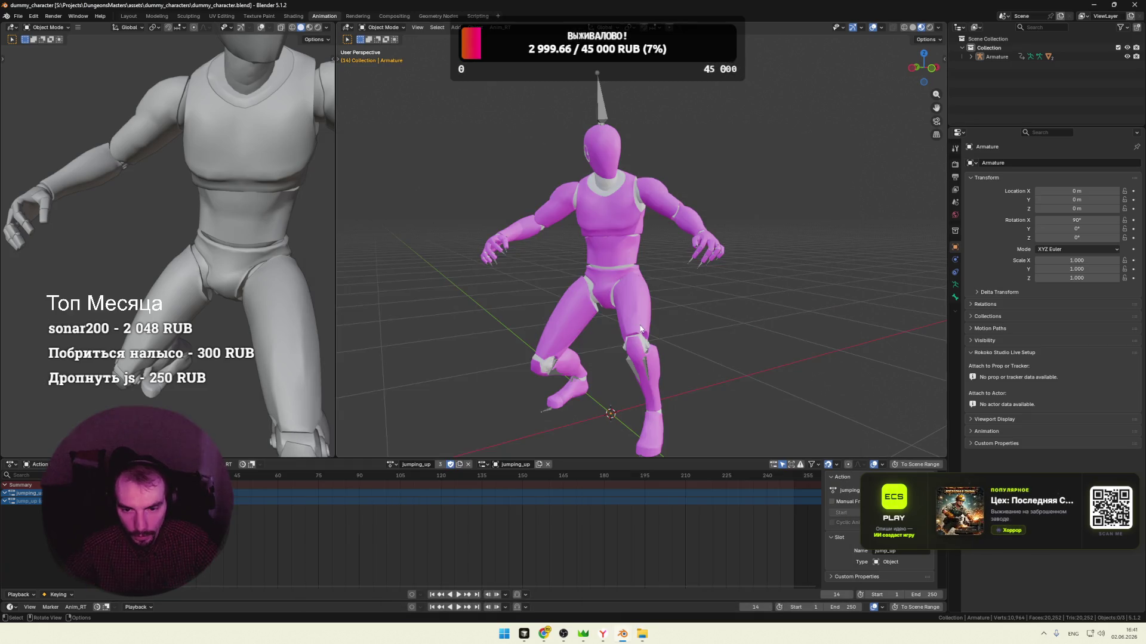
pyautogui.moveTo(598, 329)
pyautogui.mouseDown(button='middle')
pyautogui.moveTo(695, 306)
pyautogui.moveTo(669, 324)
pyautogui.mouseUp(button='middle')
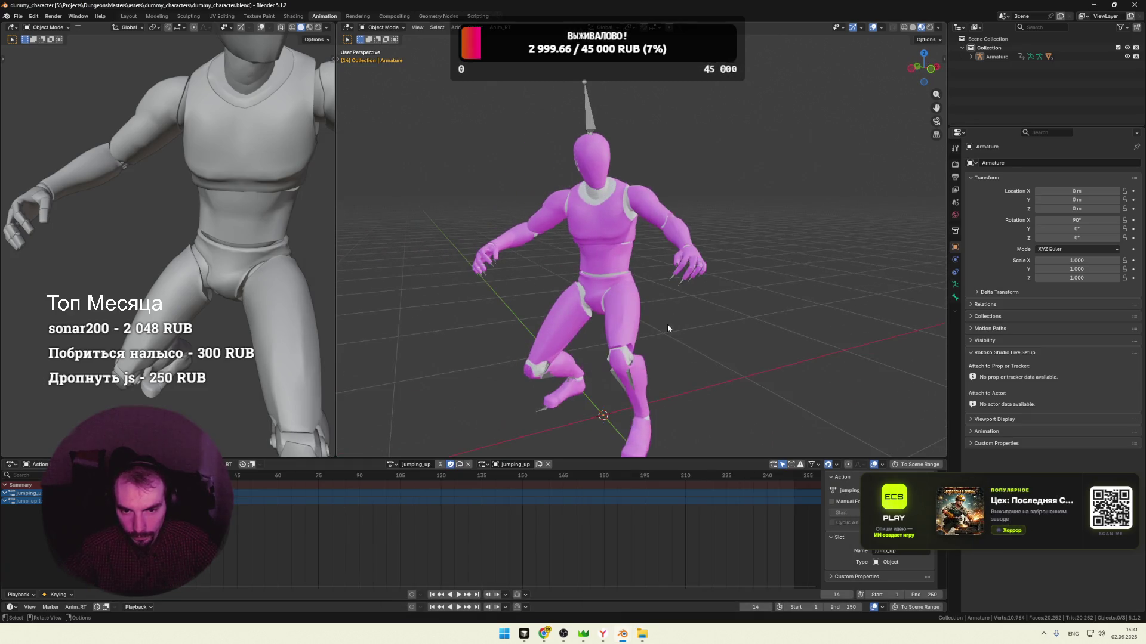
pyautogui.click(602, 258)
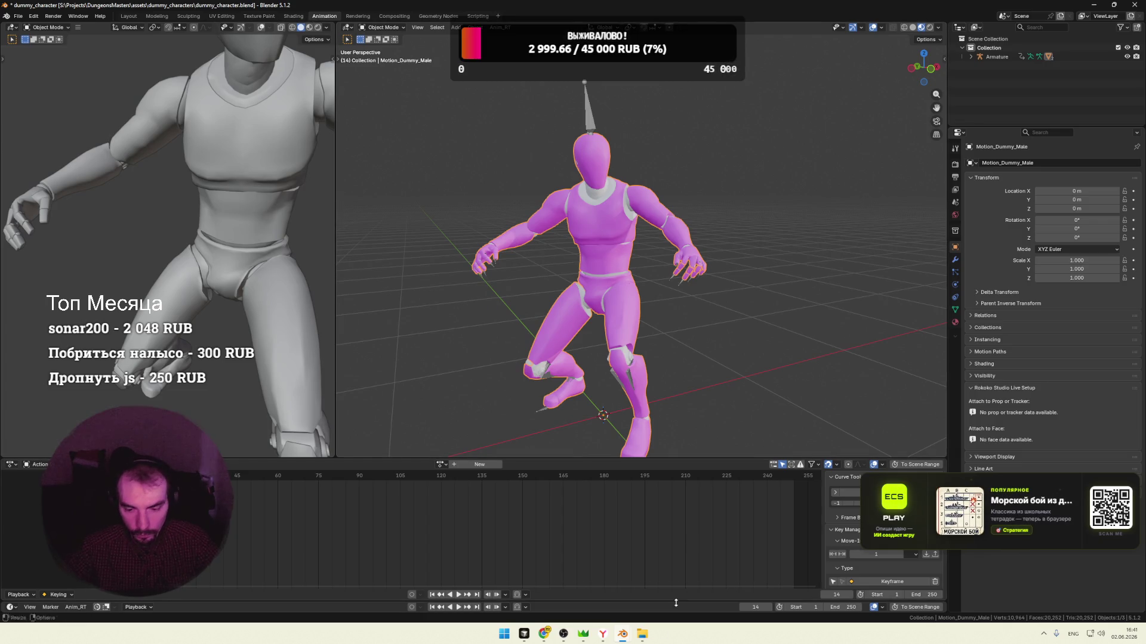
pyautogui.click(504, 634)
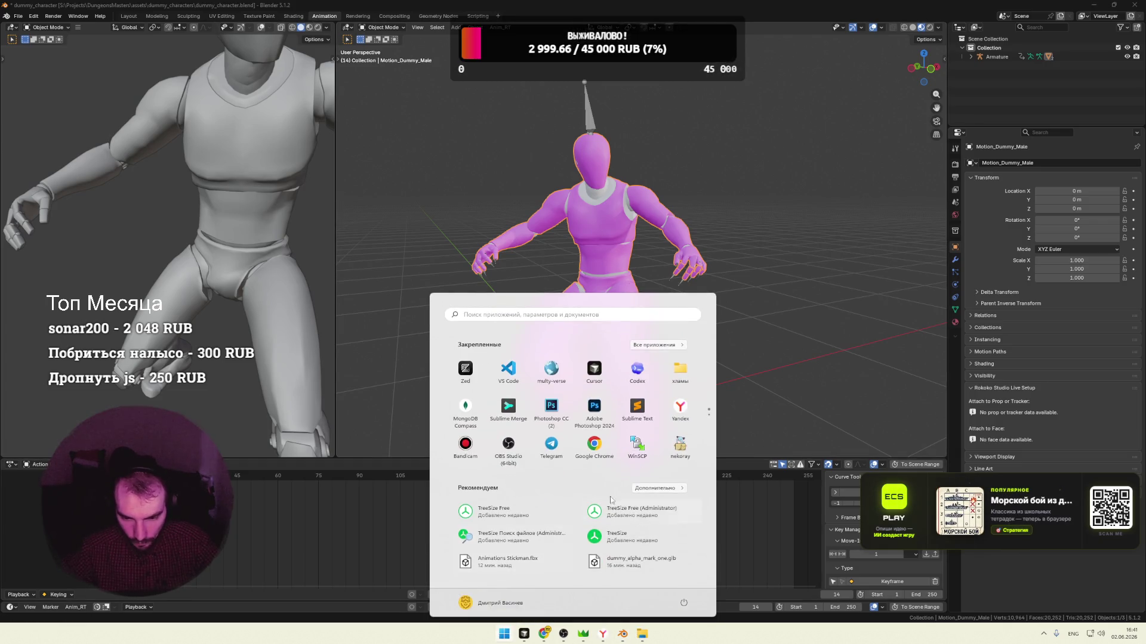
# - In a new File Explorer window, open the хлам_13 folder and search it for blend files
pyautogui.click(684, 374)
pyautogui.doubleClick(491, 396)
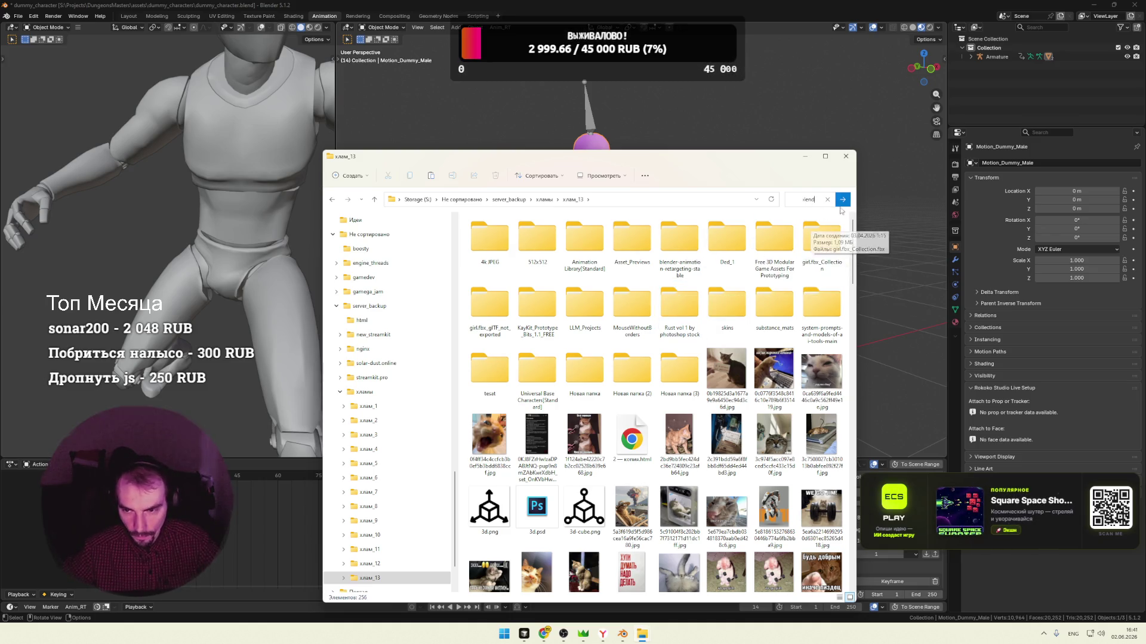
pyautogui.press('Return')
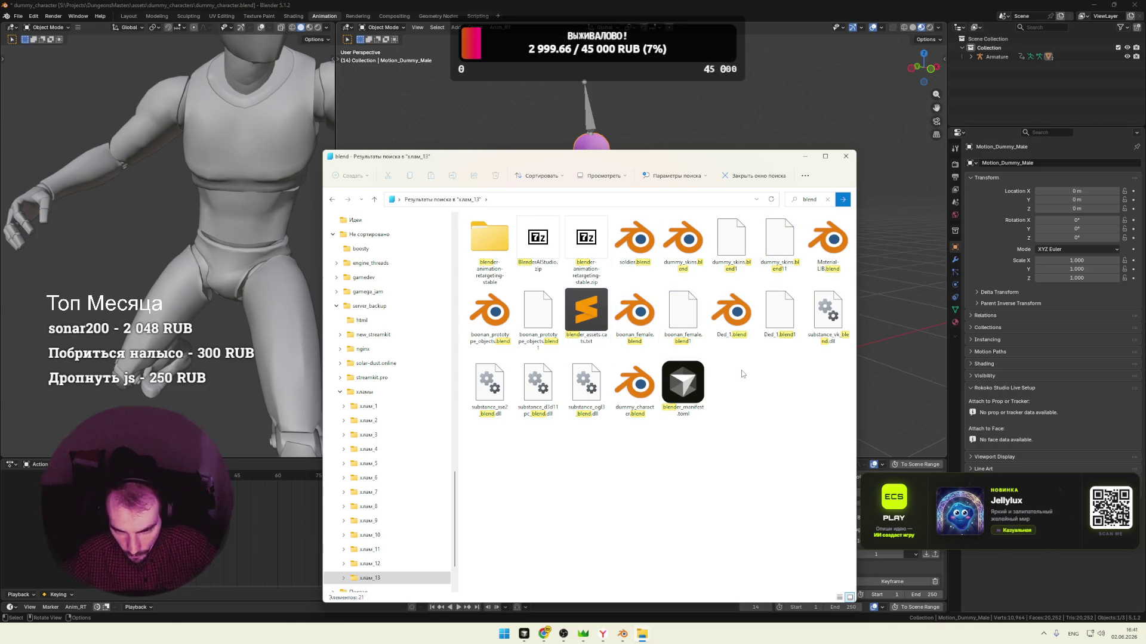
pyautogui.click(689, 253)
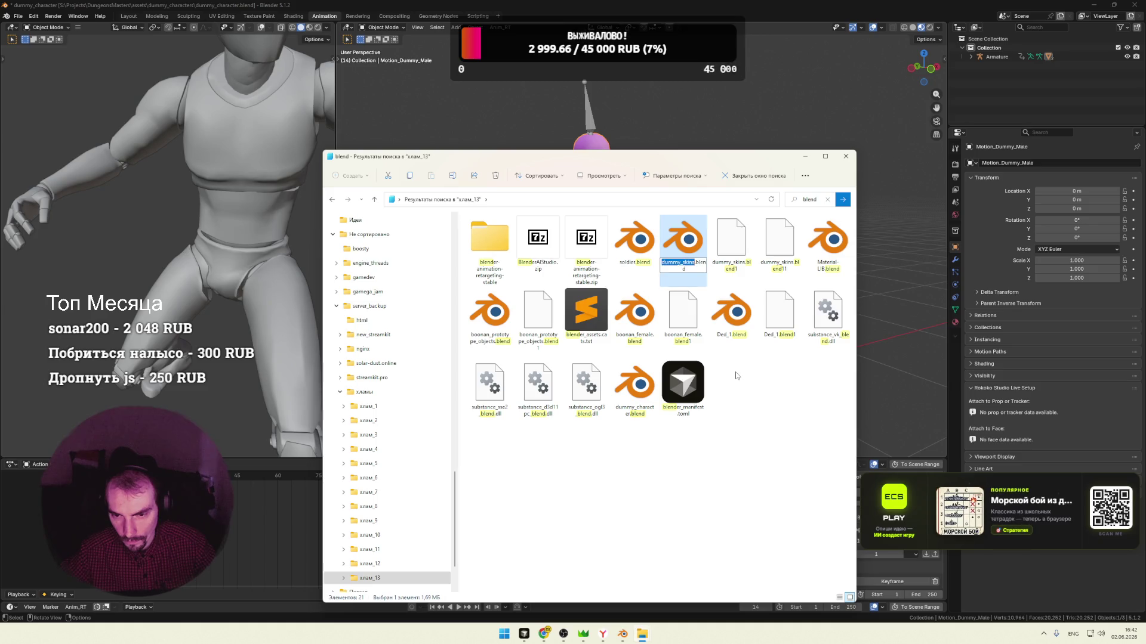
pyautogui.click(749, 380)
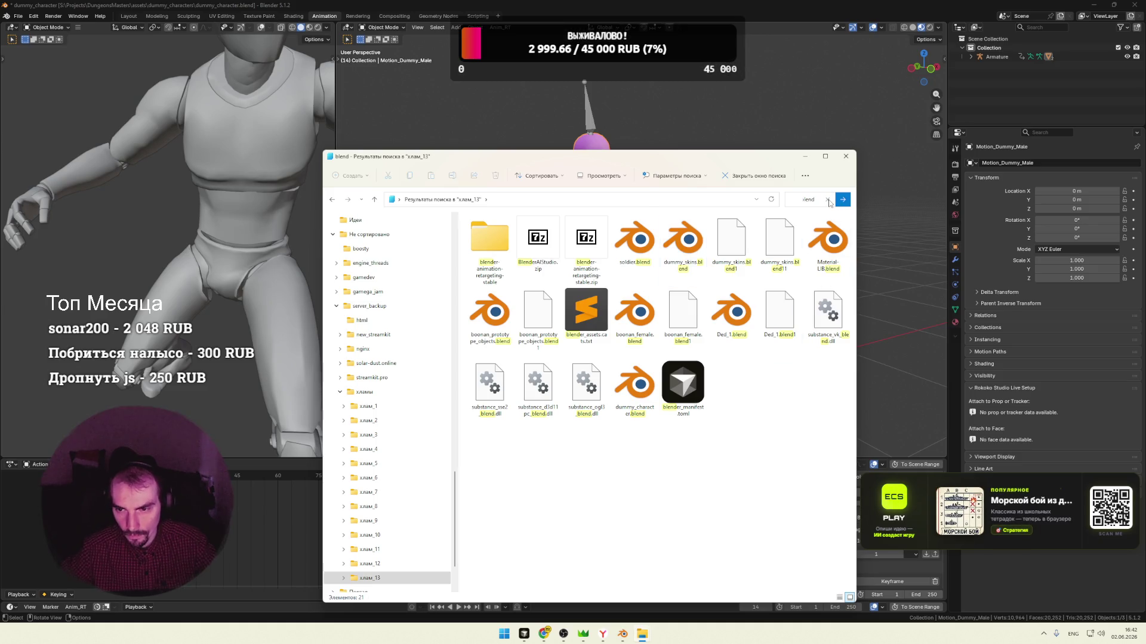
pyautogui.click(828, 200)
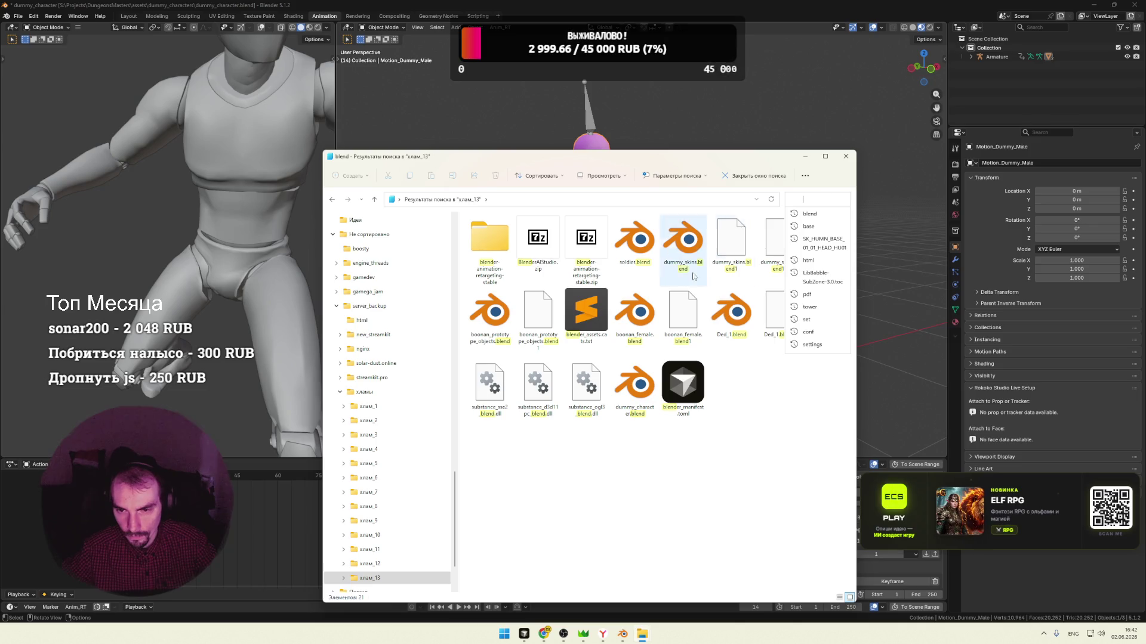
pyautogui.scroll(-1, 385, 424)
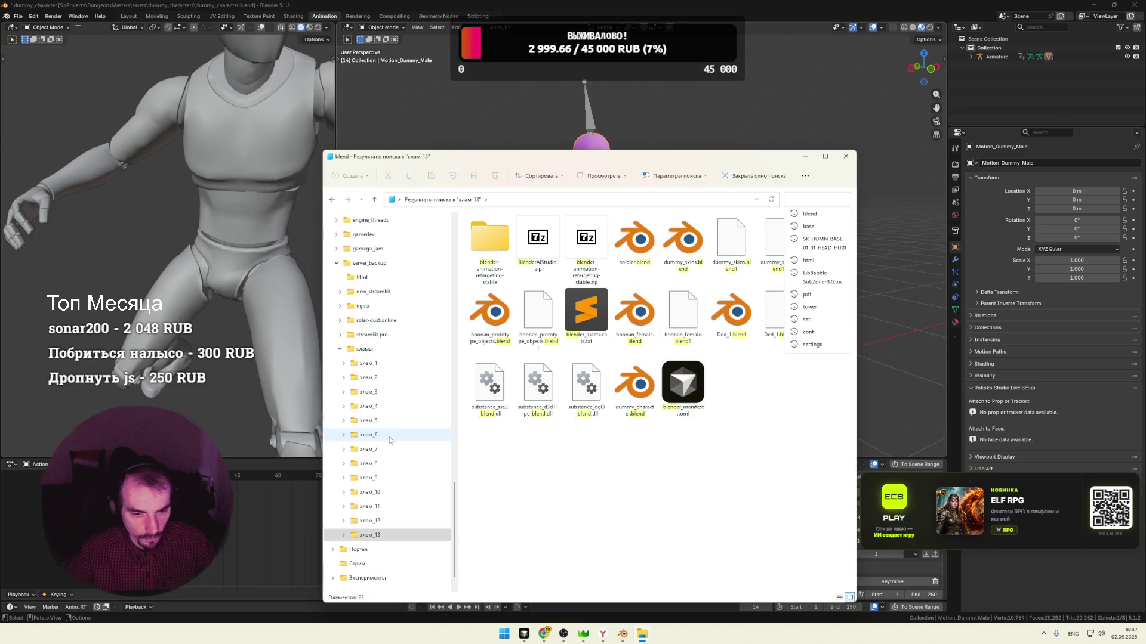
pyautogui.click(382, 537)
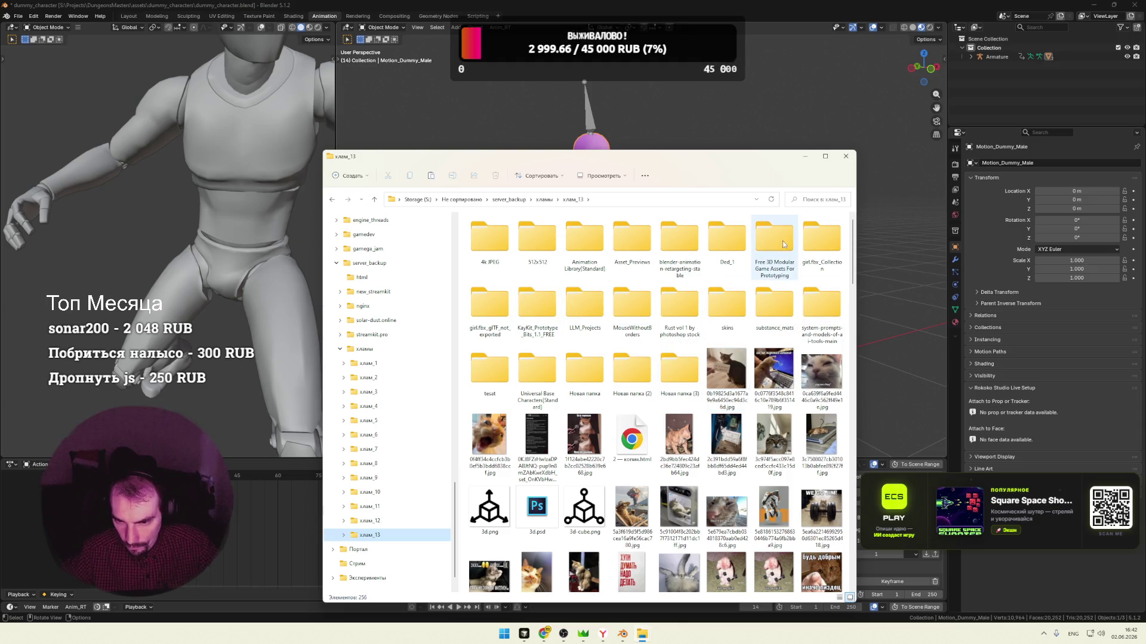
# - Find dummy_skins.blend with a 'blend' search and go to its file location
pyautogui.click(812, 202)
pyautogui.click(810, 213)
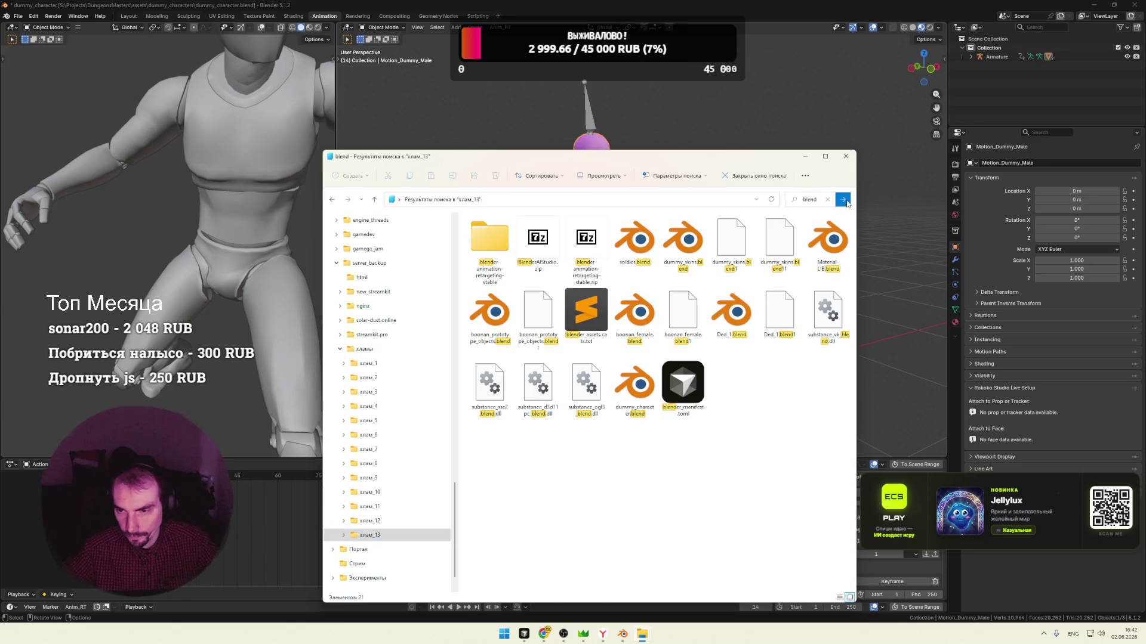
pyautogui.click(702, 266)
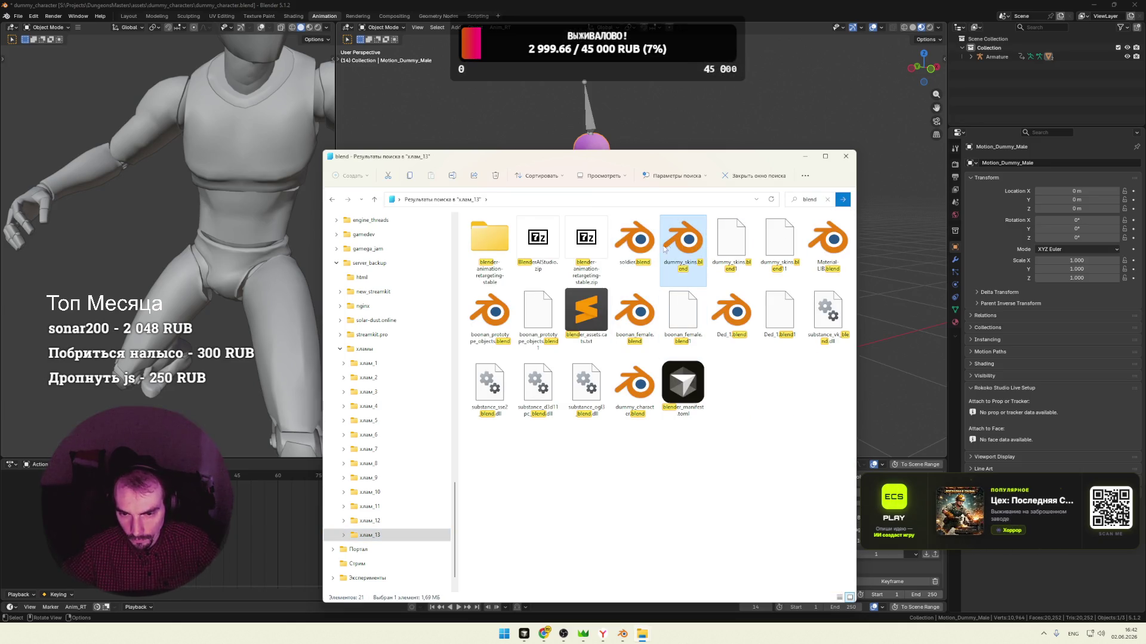
pyautogui.rightClick(690, 245)
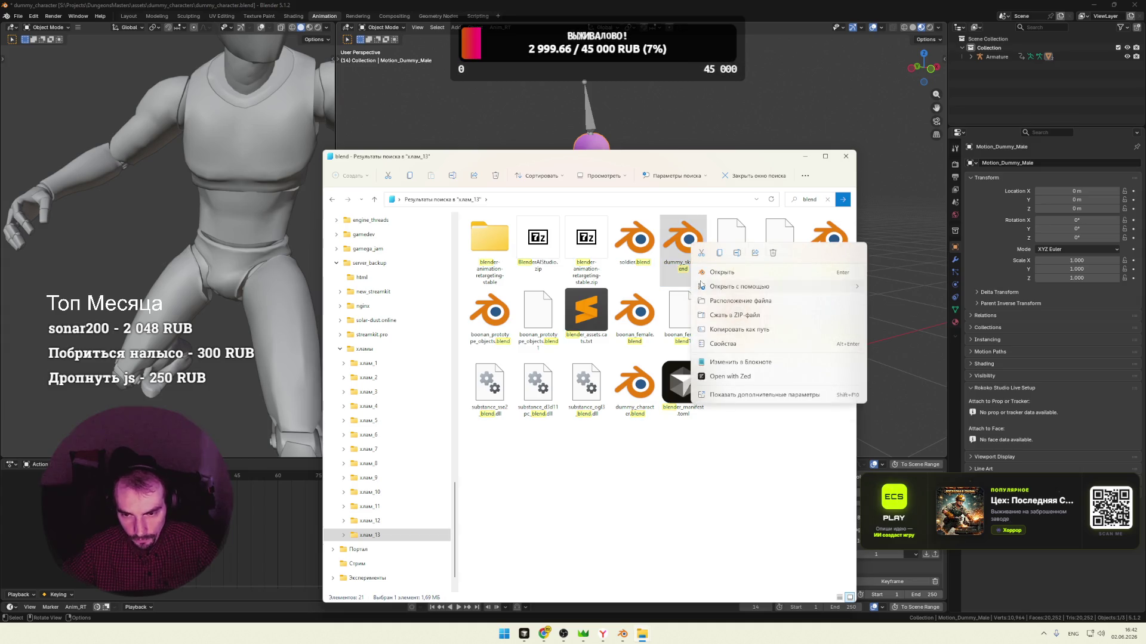
pyautogui.click(740, 301)
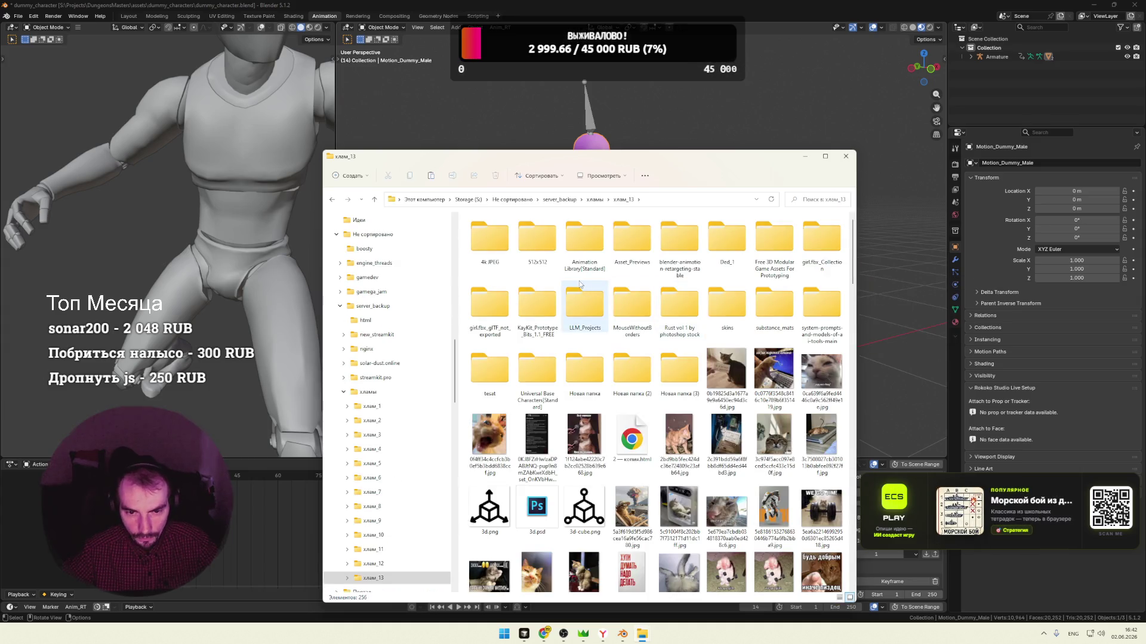
# - Select the GreenBase_512.png texture in хлам_13 and switch to the dummy_characters window
pyautogui.scroll(-5, 748, 354)
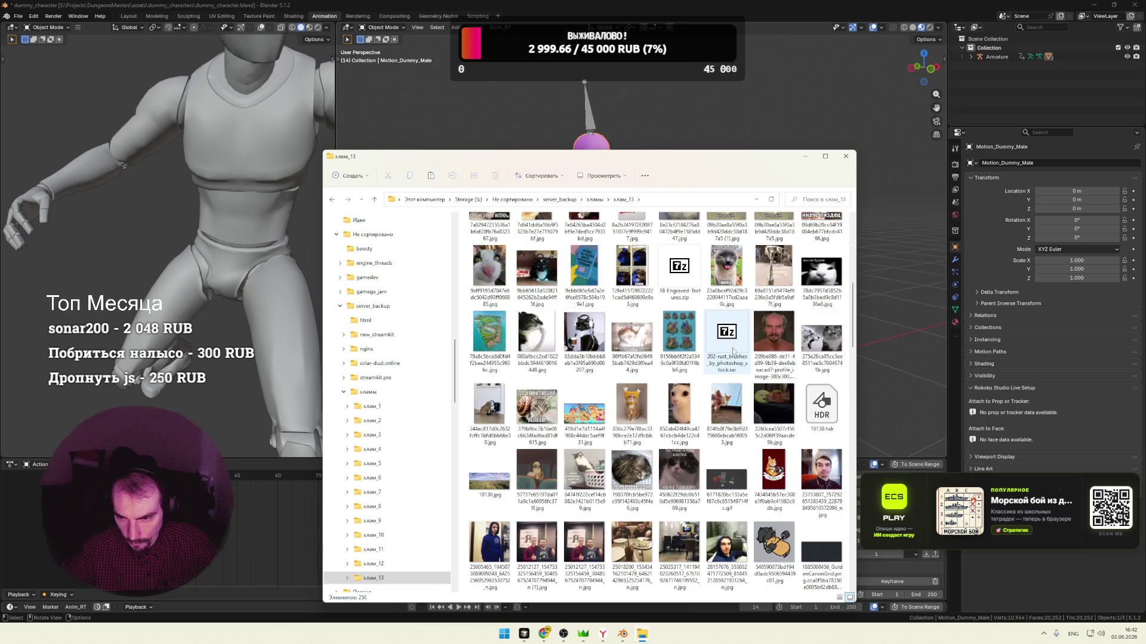
pyautogui.moveTo(854, 366); pyautogui.dragTo(857, 464)
pyautogui.click(773, 285)
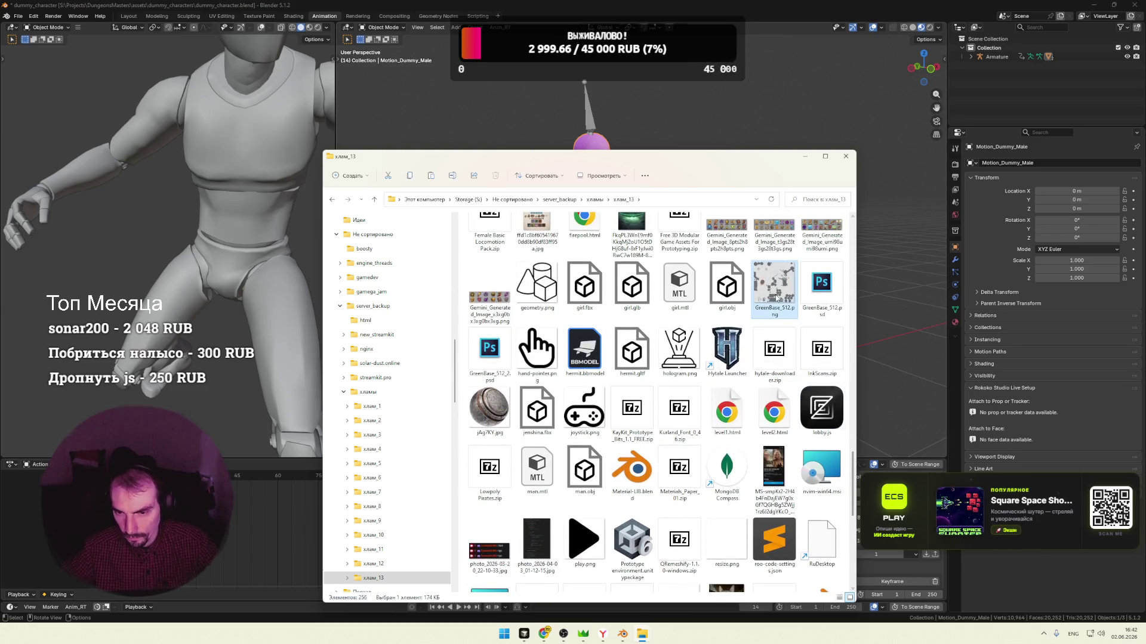
pyautogui.moveTo(642, 634)
pyautogui.click(577, 591)
# - Paste GreenBase_512.png into the dummy_characters folder and return to Blender
pyautogui.hotkey('ctrl', 'v')
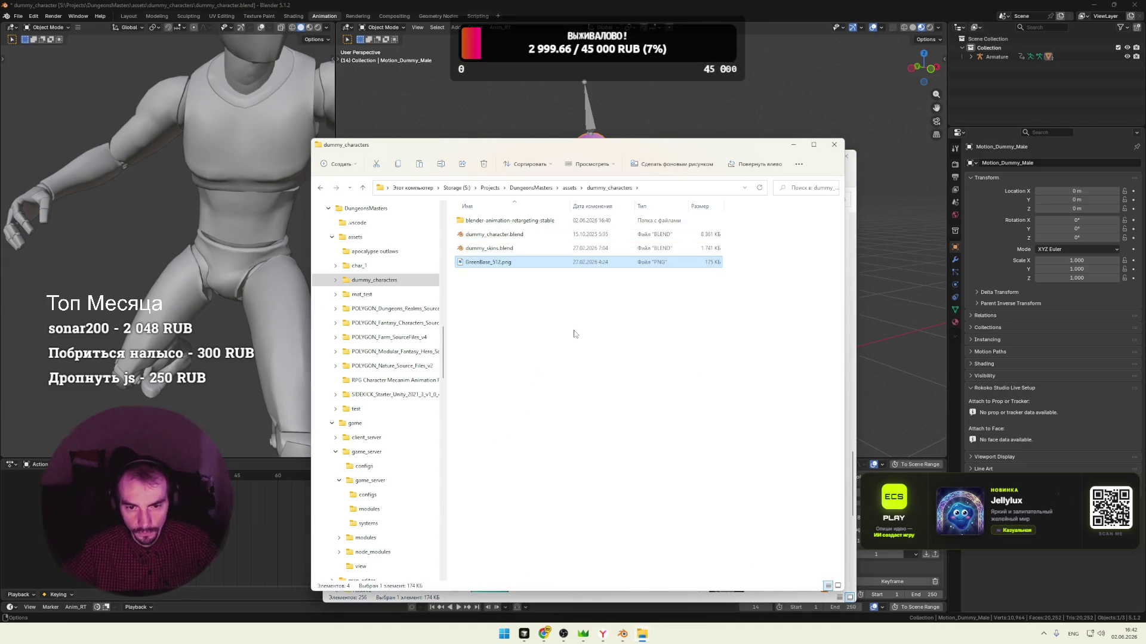
pyautogui.click(792, 145)
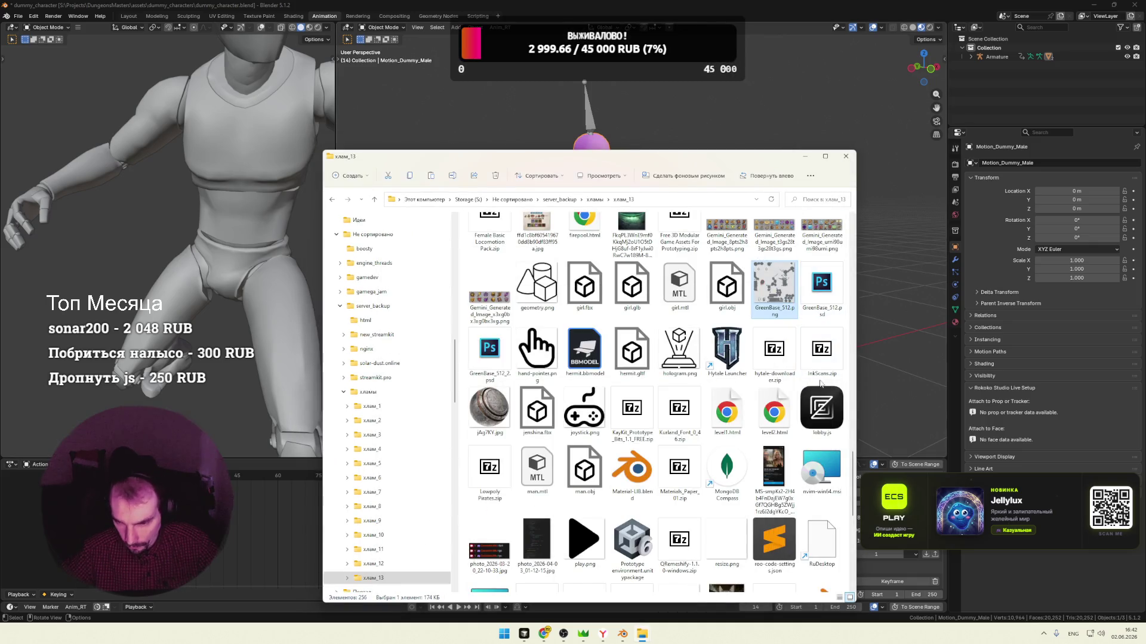
pyautogui.scroll(1, 810, 386)
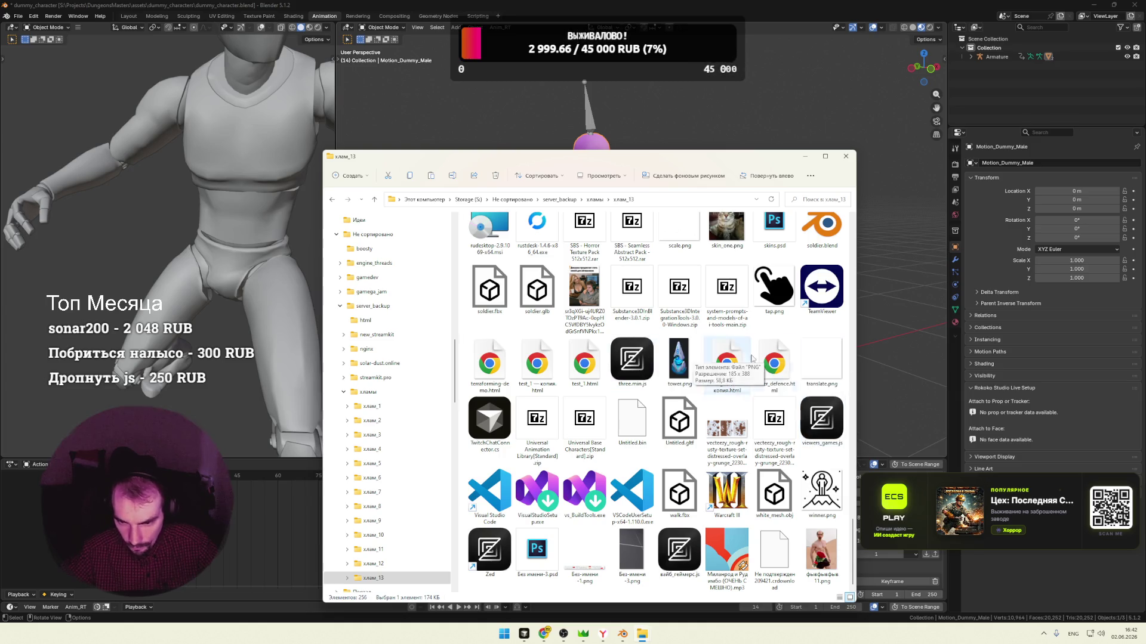
pyautogui.scroll(2, 788, 361)
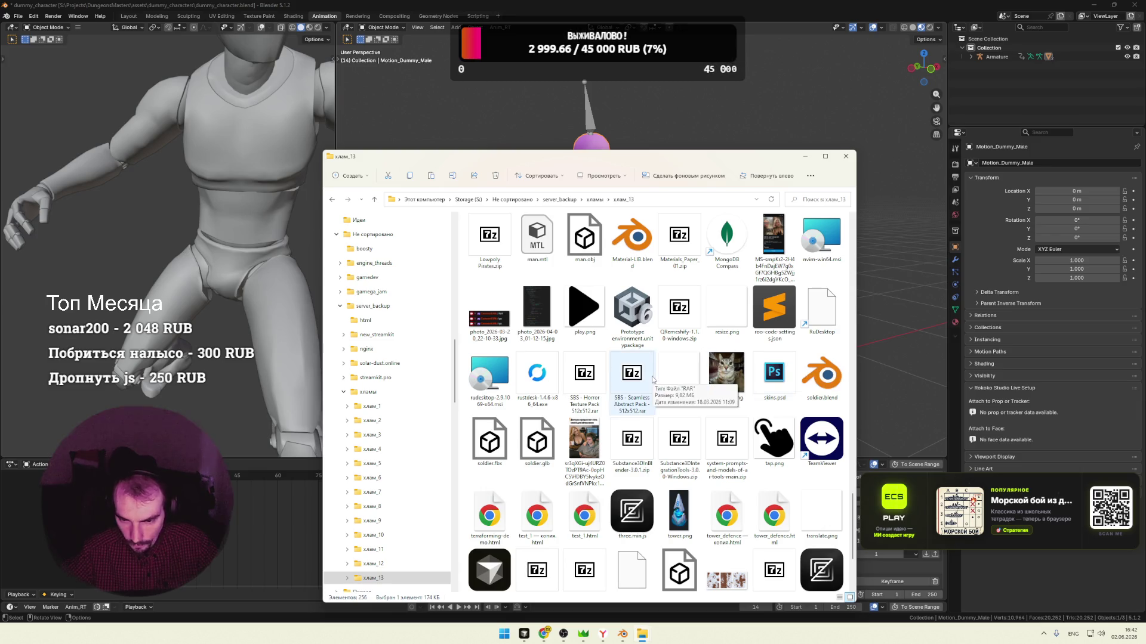
pyautogui.scroll(3, 788, 364)
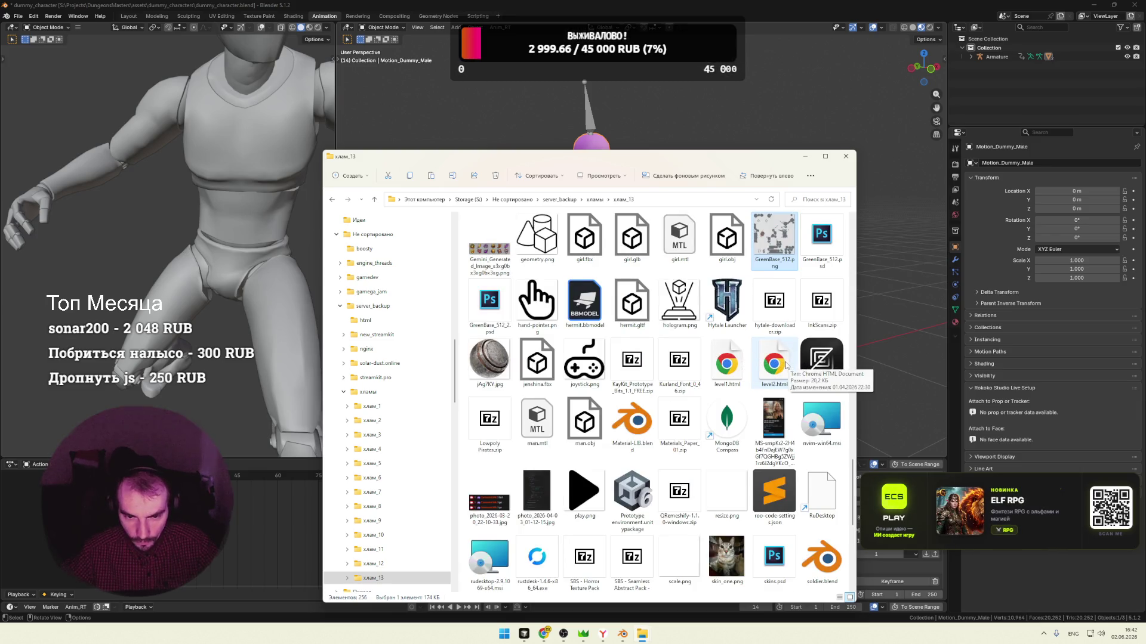
pyautogui.scroll(3, 790, 365)
pyautogui.scroll(3, 764, 371)
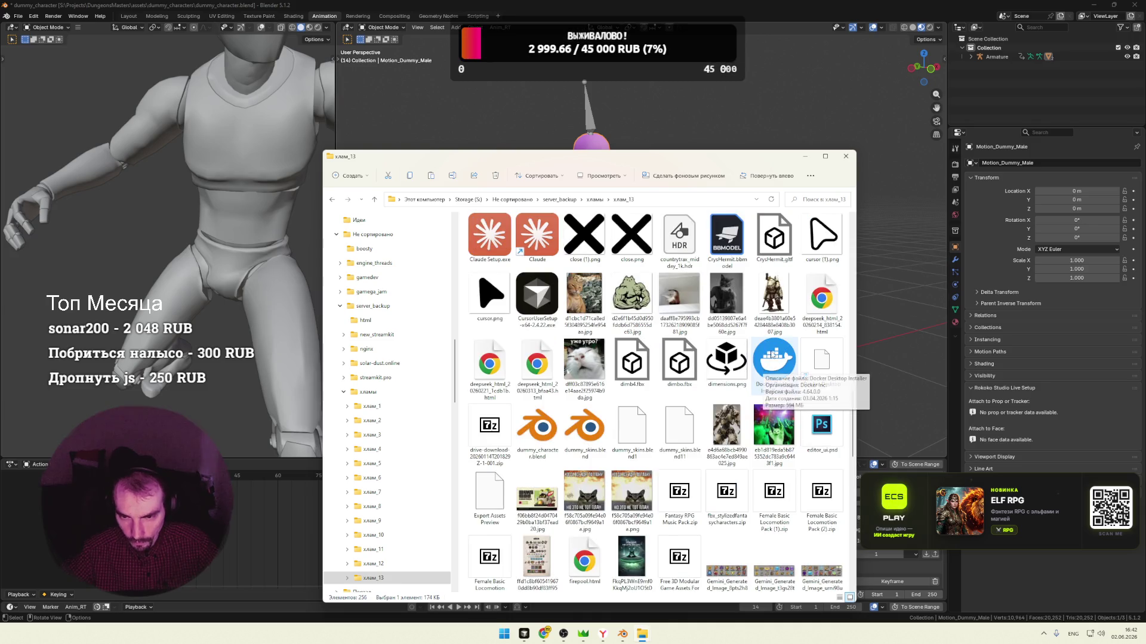
pyautogui.click(788, 148)
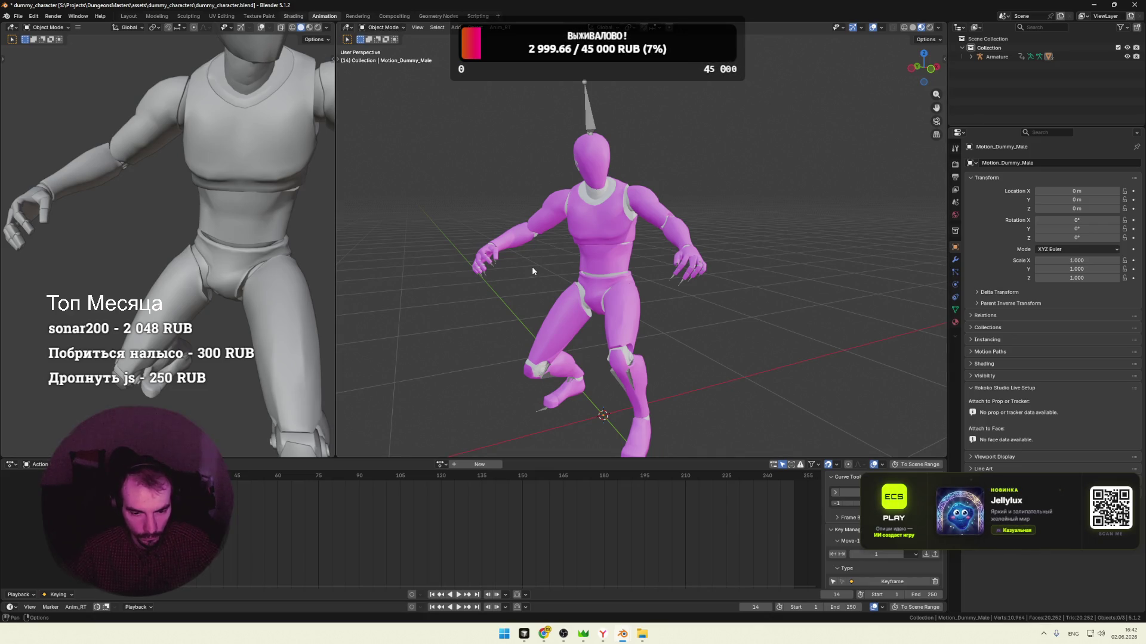
# - In the Shading workspace, load GreenBase_512.png into the image texture node
pyautogui.hotkey('ctrl', 'pageup')
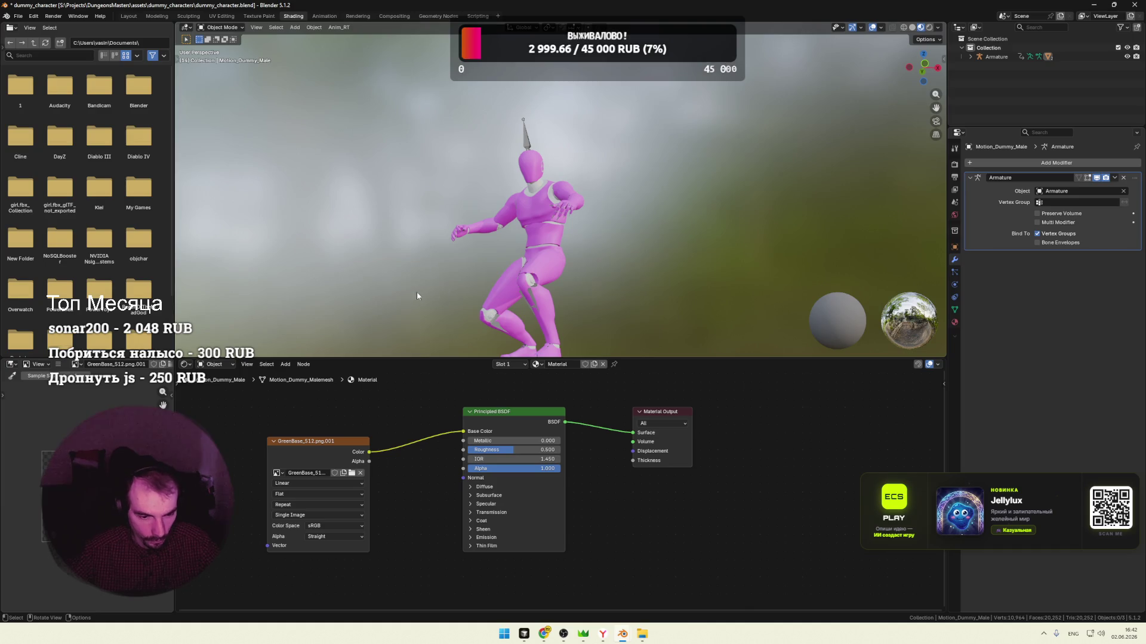
pyautogui.click(351, 472)
pyautogui.click(413, 146)
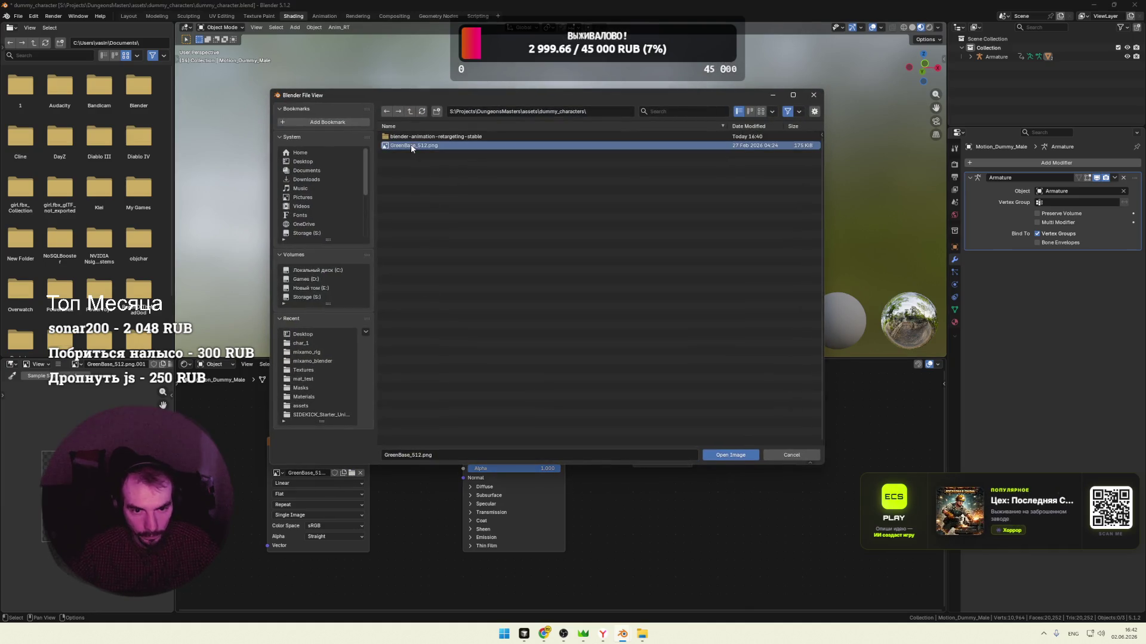
pyautogui.click(722, 455)
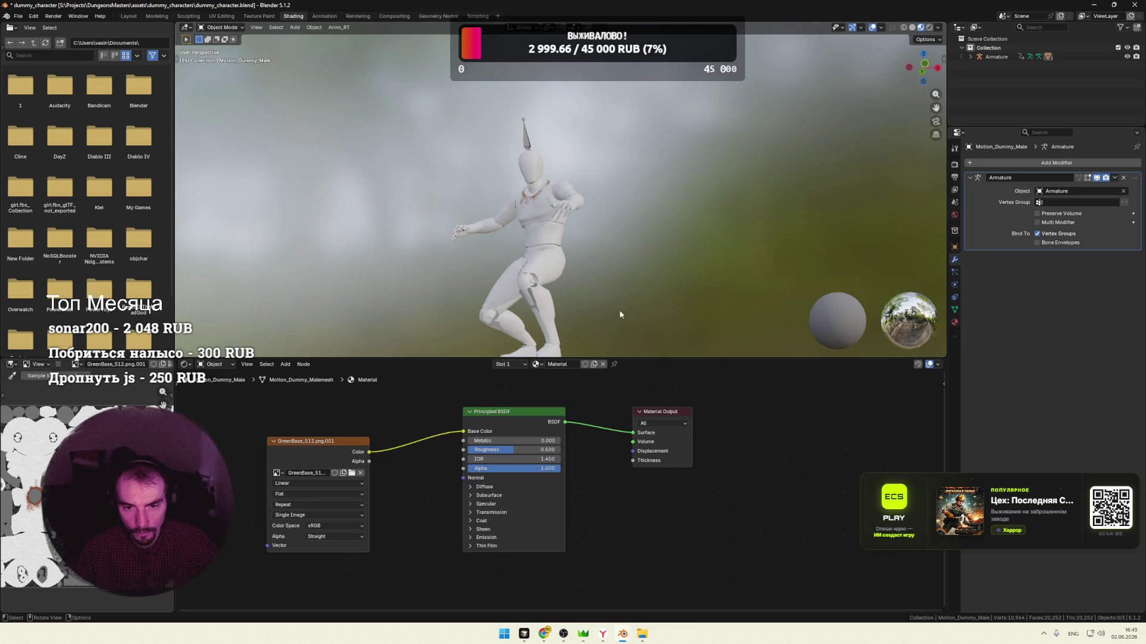
pyautogui.moveTo(621, 262)
pyautogui.mouseDown(button='middle')
pyautogui.moveTo(621, 273)
pyautogui.moveTo(650, 277)
pyautogui.moveTo(600, 292)
pyautogui.moveTo(684, 276)
pyautogui.moveTo(527, 292)
pyautogui.moveTo(648, 291)
pyautogui.mouseUp(button='middle')
pyautogui.scroll(3, 650, 278)
pyautogui.scroll(-5, 684, 277)
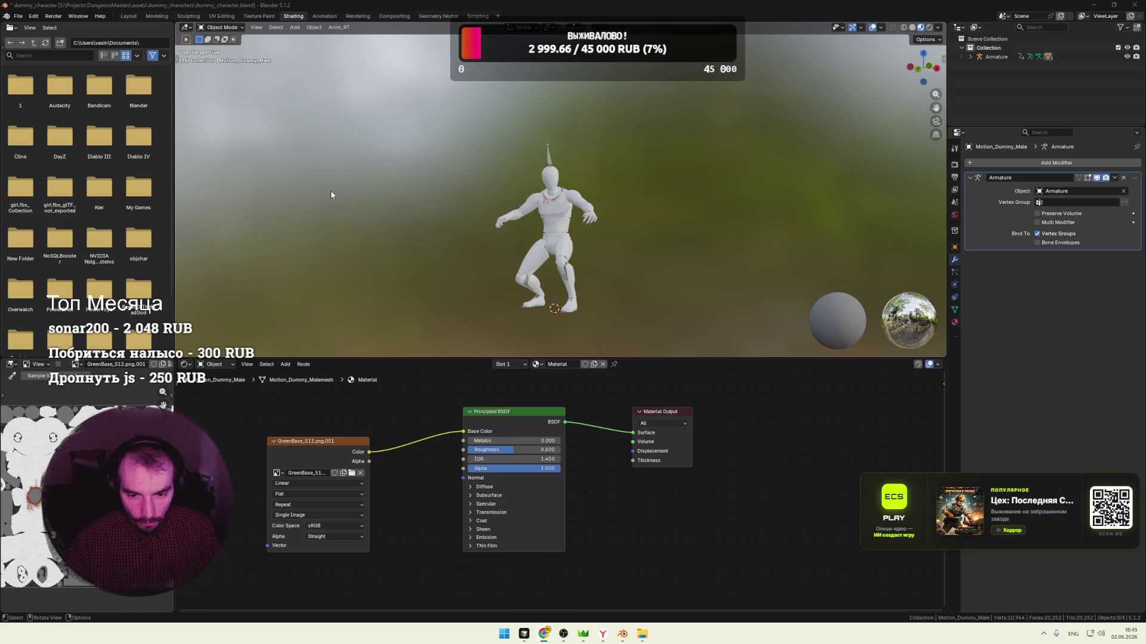
pyautogui.scroll(2, 552, 243)
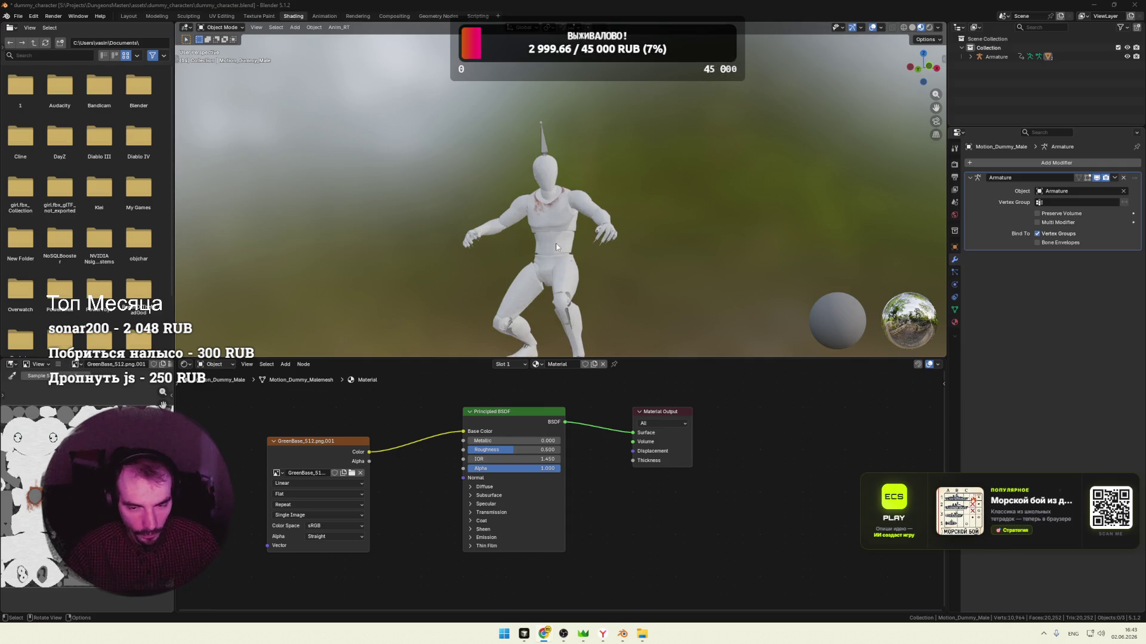
pyautogui.scroll(2, 513, 189)
pyautogui.moveTo(514, 189)
pyautogui.mouseDown(button='middle')
pyautogui.moveTo(449, 214)
pyautogui.moveTo(580, 209)
pyautogui.moveTo(629, 173)
pyautogui.moveTo(573, 212)
pyautogui.mouseUp(button='middle')
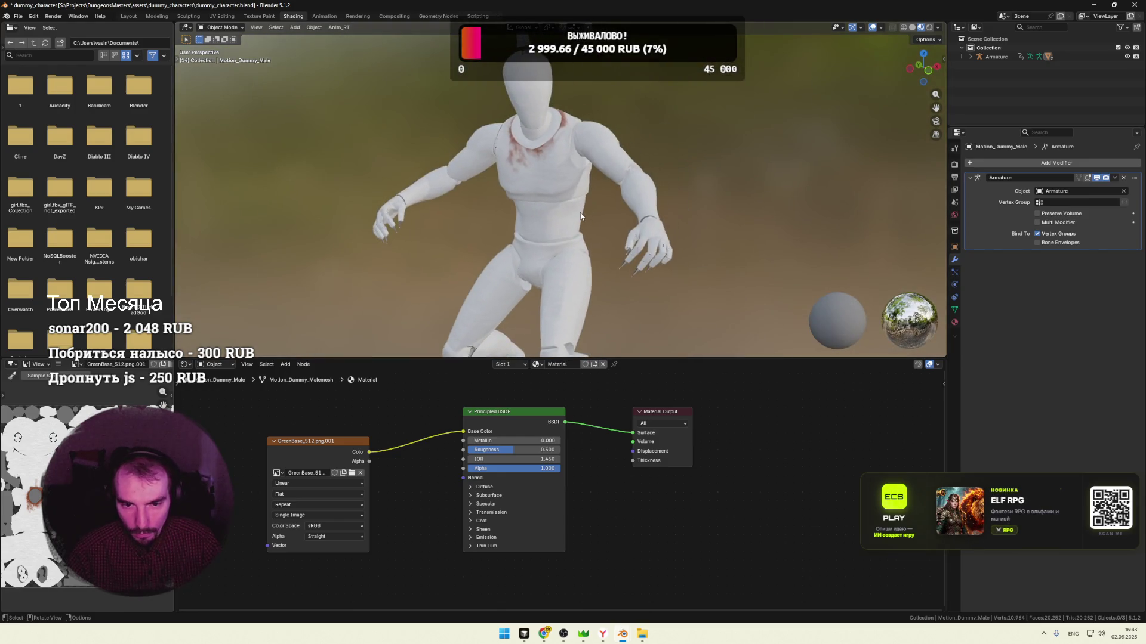
pyautogui.scroll(2, 571, 210)
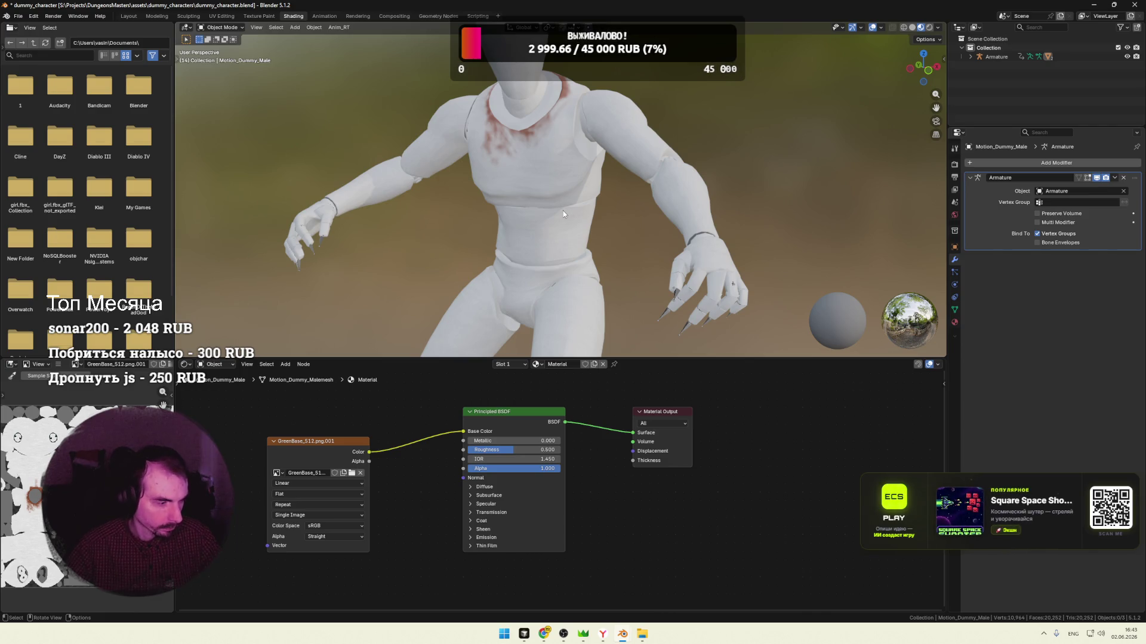
pyautogui.scroll(-2, 557, 210)
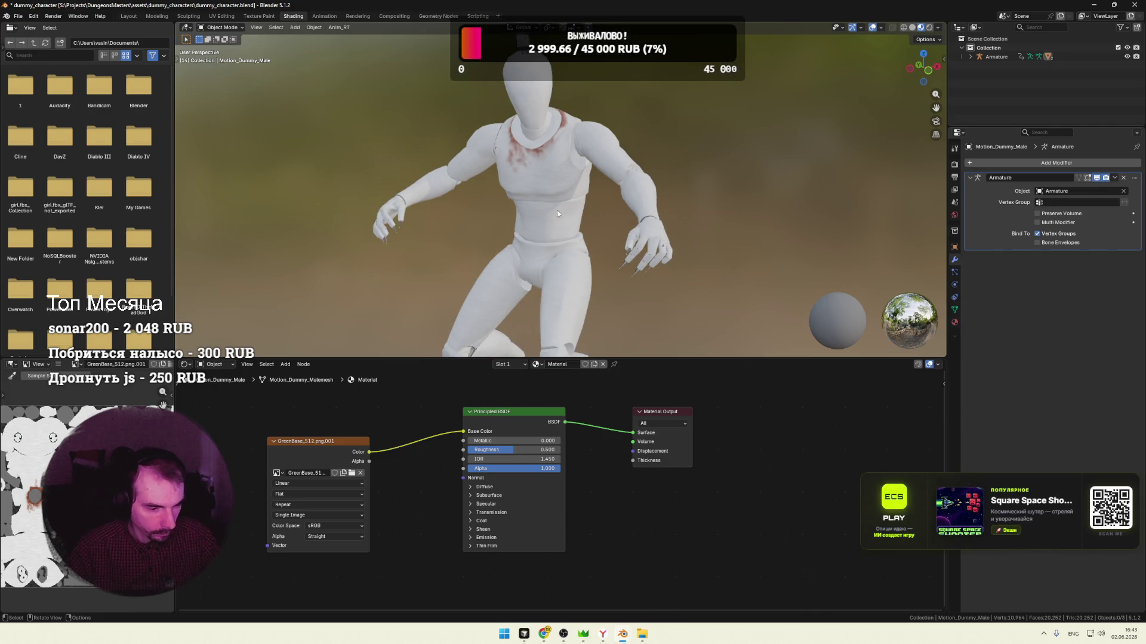
pyautogui.scroll(-1, 557, 210)
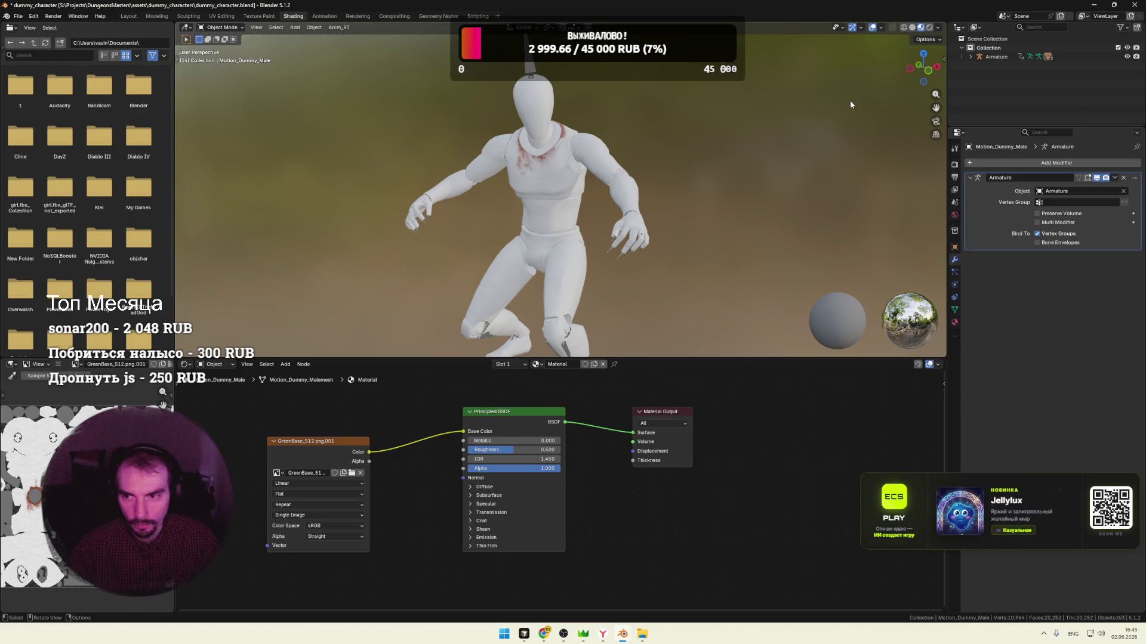
pyautogui.click(912, 27)
# - Expand the Armature in the Outliner and hide the Dope object
pyautogui.moveTo(633, 158)
pyautogui.mouseDown(button='middle')
pyautogui.moveTo(581, 159)
pyautogui.moveTo(558, 173)
pyautogui.moveTo(539, 156)
pyautogui.moveTo(495, 158)
pyautogui.mouseUp(button='middle')
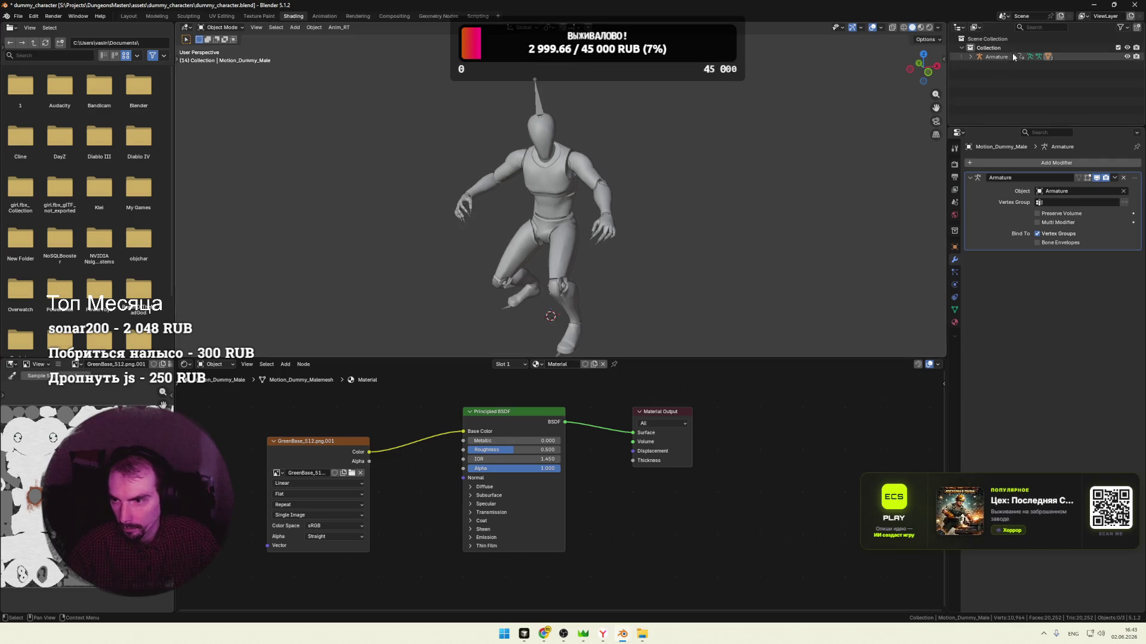
pyautogui.click(970, 58)
pyautogui.click(970, 57)
pyautogui.click(1008, 93)
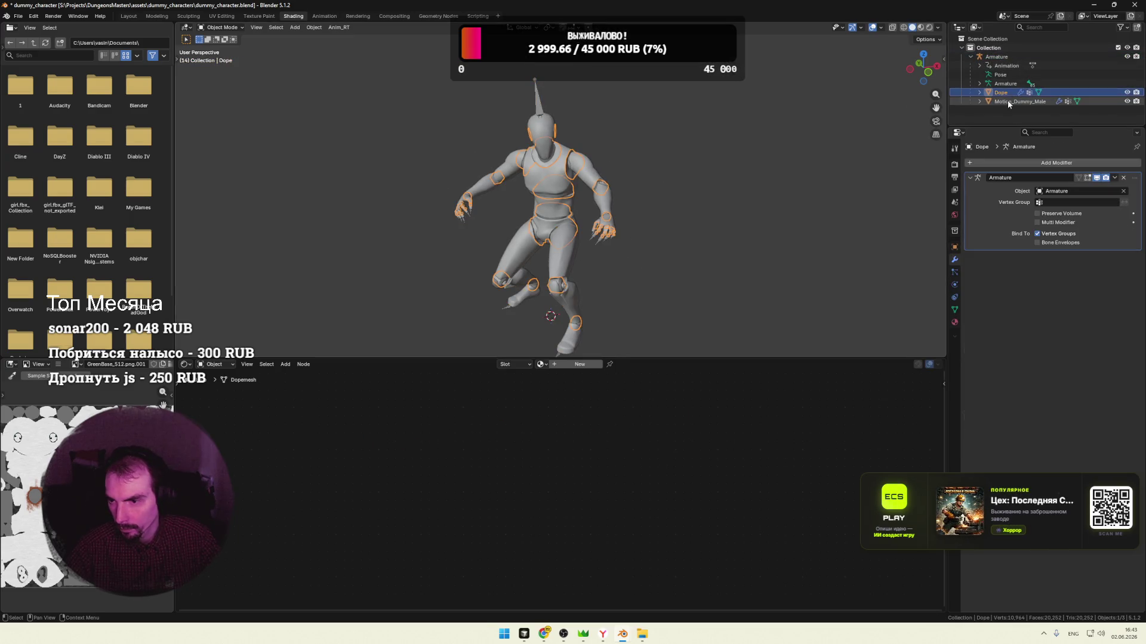
pyautogui.click(1127, 93)
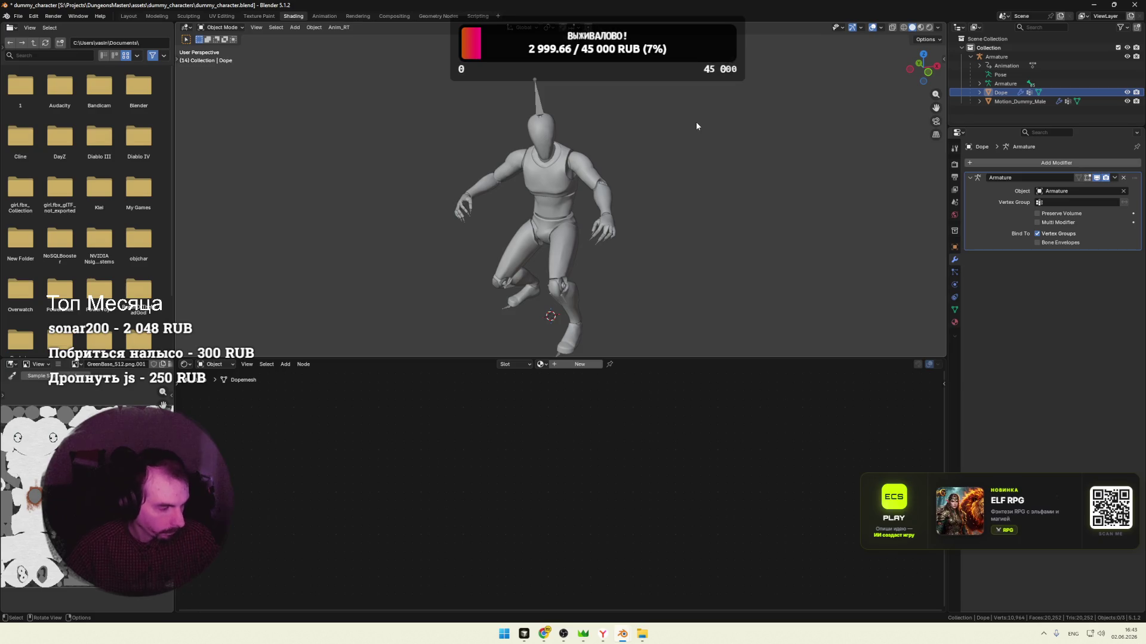
# - Inspect Motion_Dummy_Male, then minimize Blender and the remaining window to the desktop
pyautogui.moveTo(559, 121)
pyautogui.mouseDown(button='middle')
pyautogui.moveTo(611, 184)
pyautogui.moveTo(582, 162)
pyautogui.moveTo(529, 166)
pyautogui.moveTo(586, 161)
pyautogui.moveTo(581, 153)
pyautogui.moveTo(556, 170)
pyautogui.moveTo(514, 225)
pyautogui.moveTo(545, 195)
pyautogui.moveTo(592, 198)
pyautogui.mouseUp(button='middle')
pyautogui.scroll(3, 600, 170)
pyautogui.scroll(4, 586, 161)
pyautogui.scroll(-2, 549, 194)
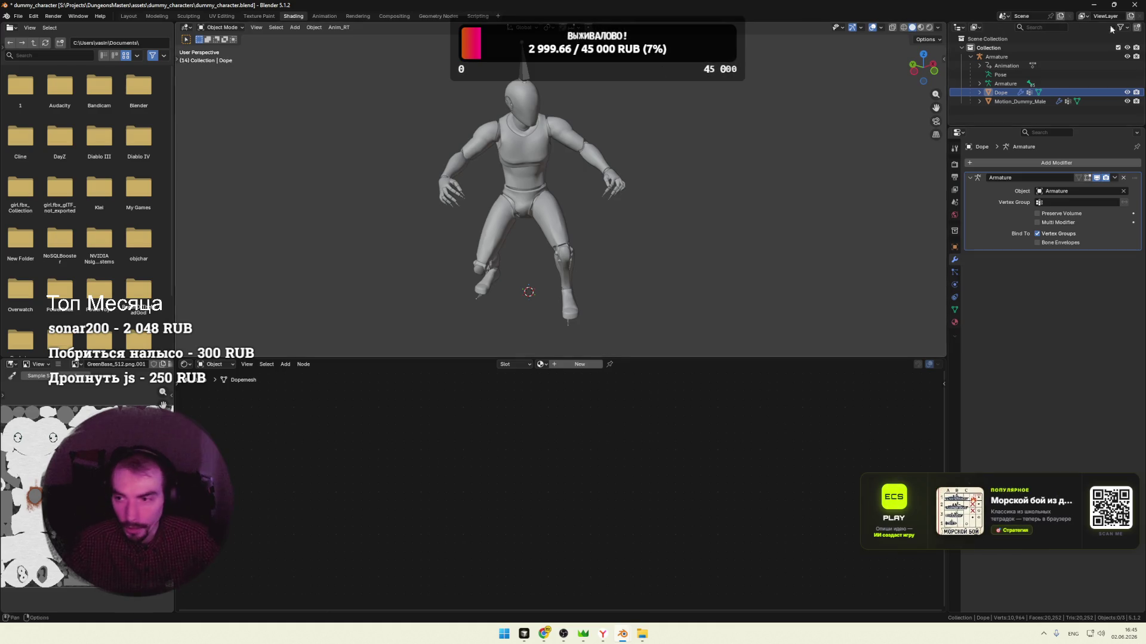
pyautogui.click(1095, 8)
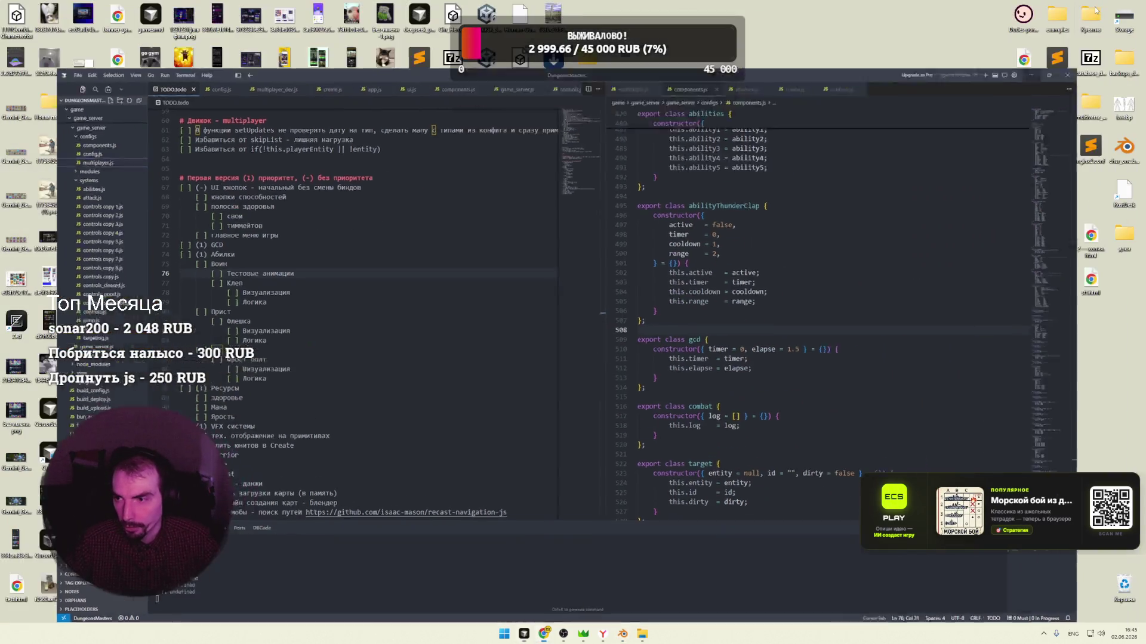
pyautogui.click(1096, 8)
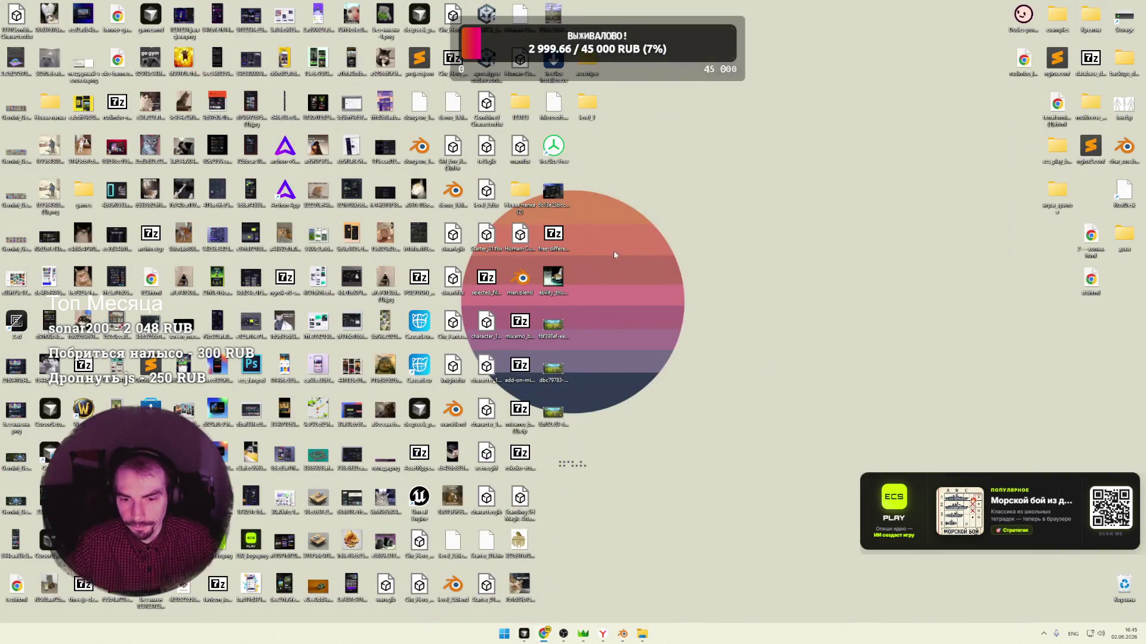
# - View the mobile fantasy RPG mockup image in Photos, then close it
pyautogui.doubleClick(561, 416)
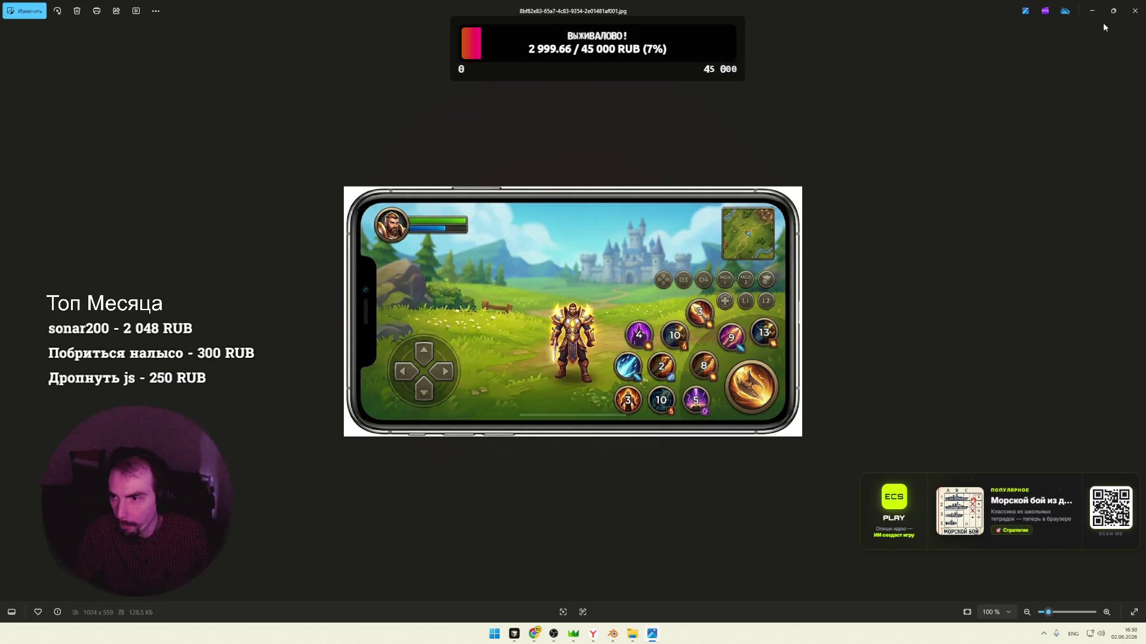
pyautogui.click(1135, 10)
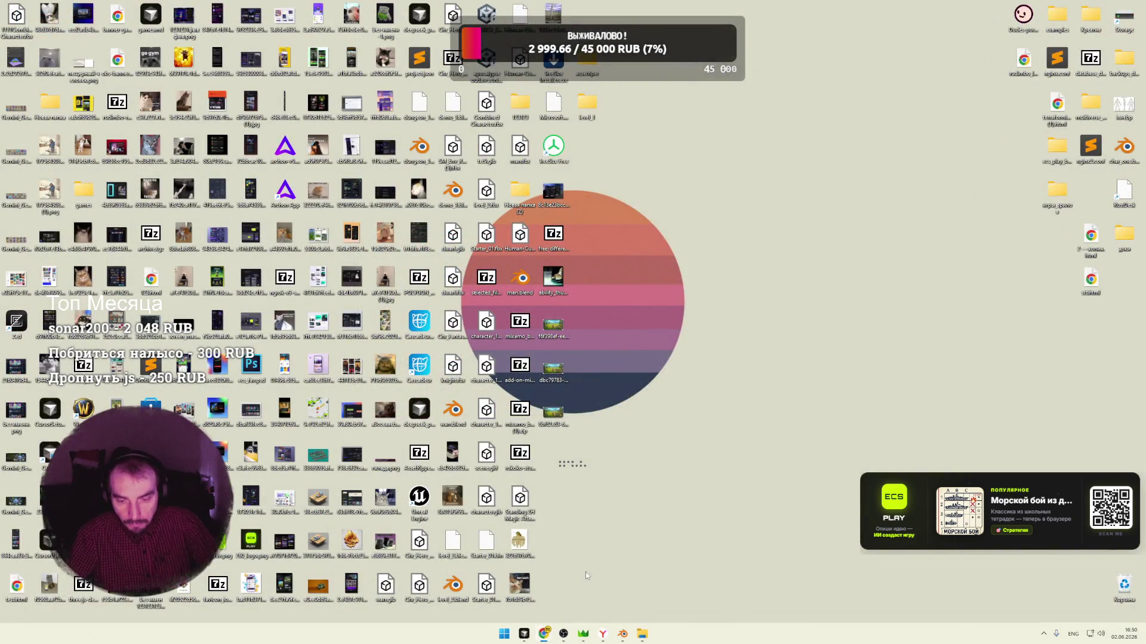
# - Close the empty Blender window without saving and select Motion_Dummy_Male
pyautogui.click(643, 621)
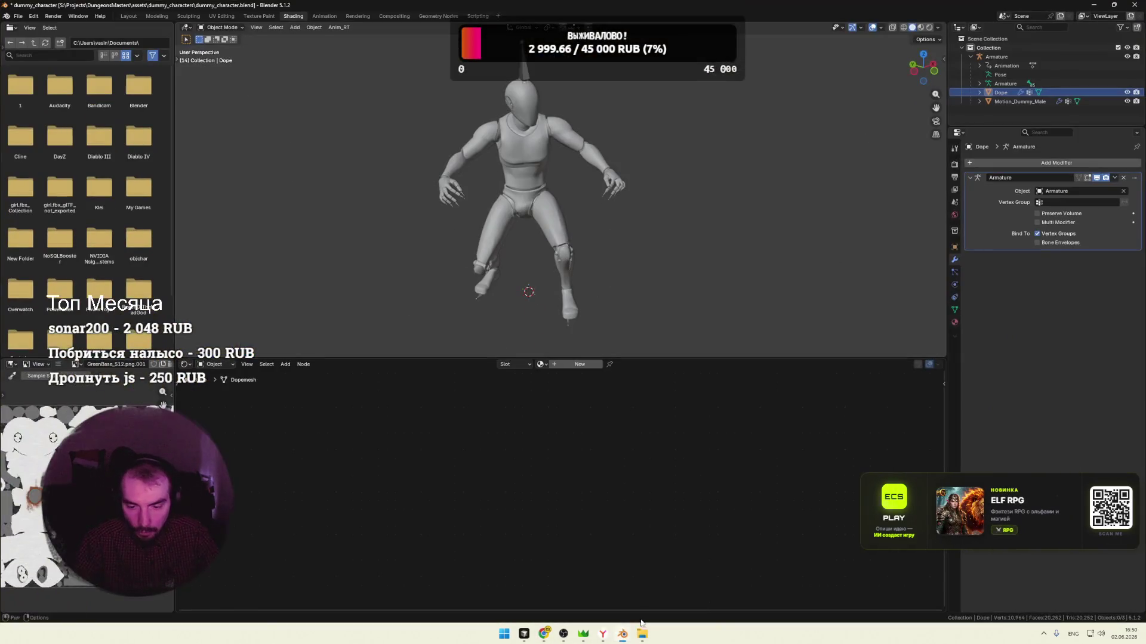
pyautogui.click(576, 582)
pyautogui.click(1134, 6)
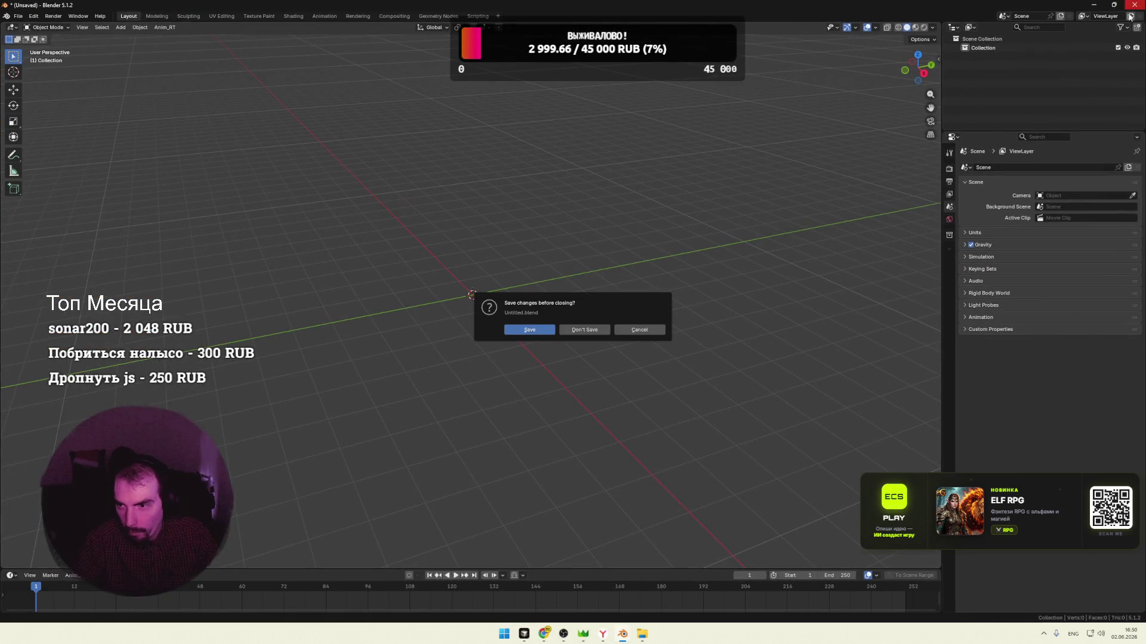
pyautogui.click(593, 329)
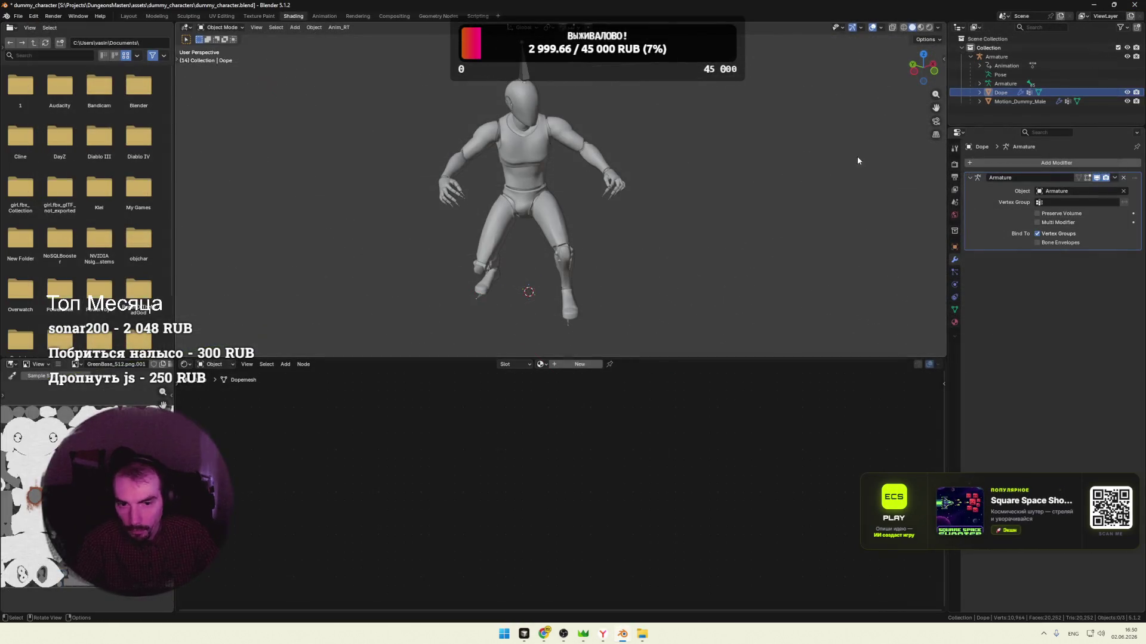
pyautogui.click(560, 144)
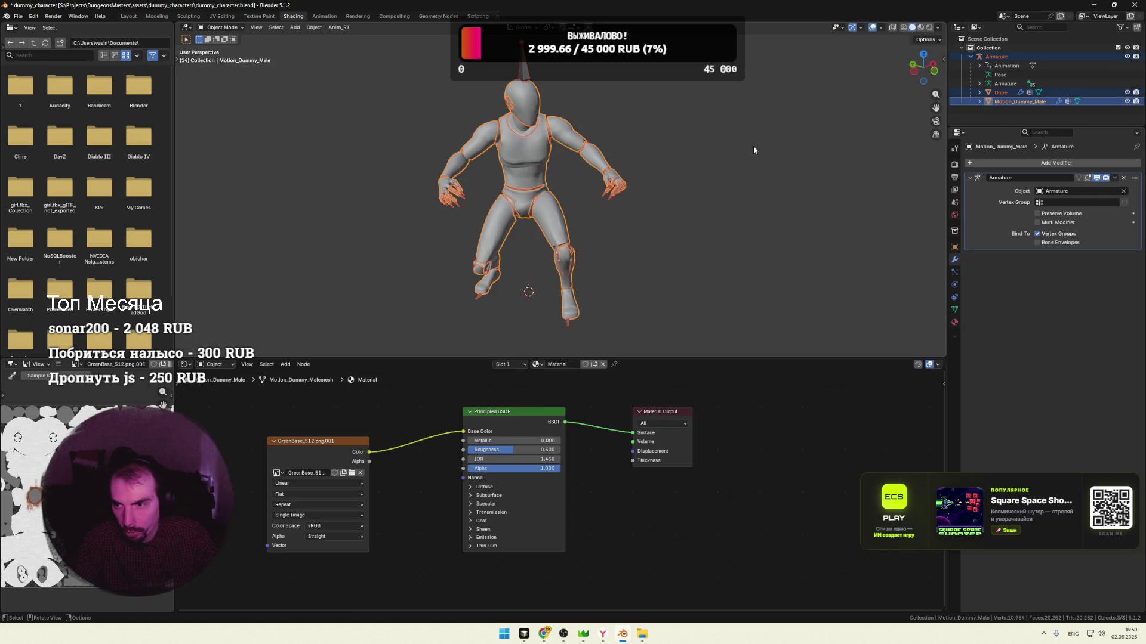
pyautogui.click(970, 56)
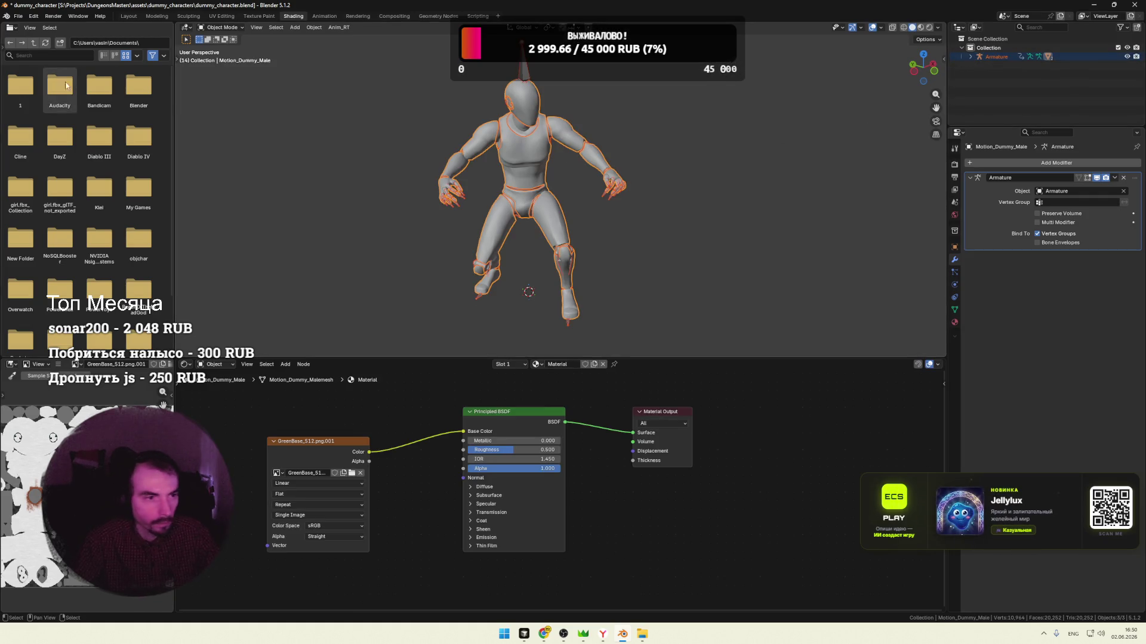
# - Export the selected objects with animation as dummy_character.fbx to the Desktop
pyautogui.click(17, 16)
pyautogui.moveTo(41, 148)
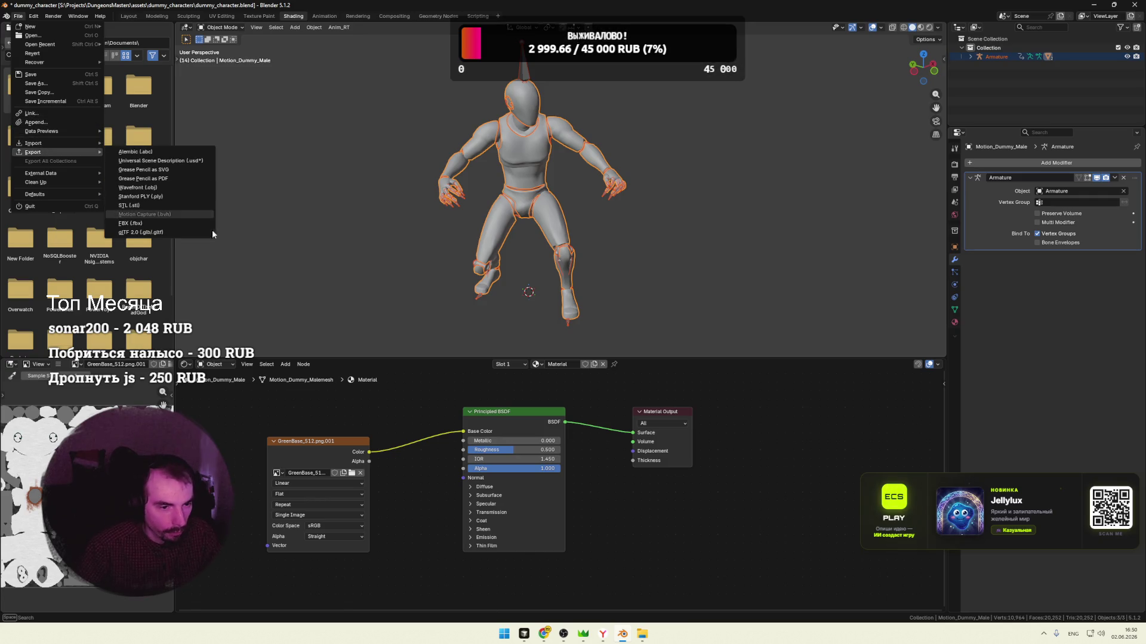
pyautogui.click(170, 223)
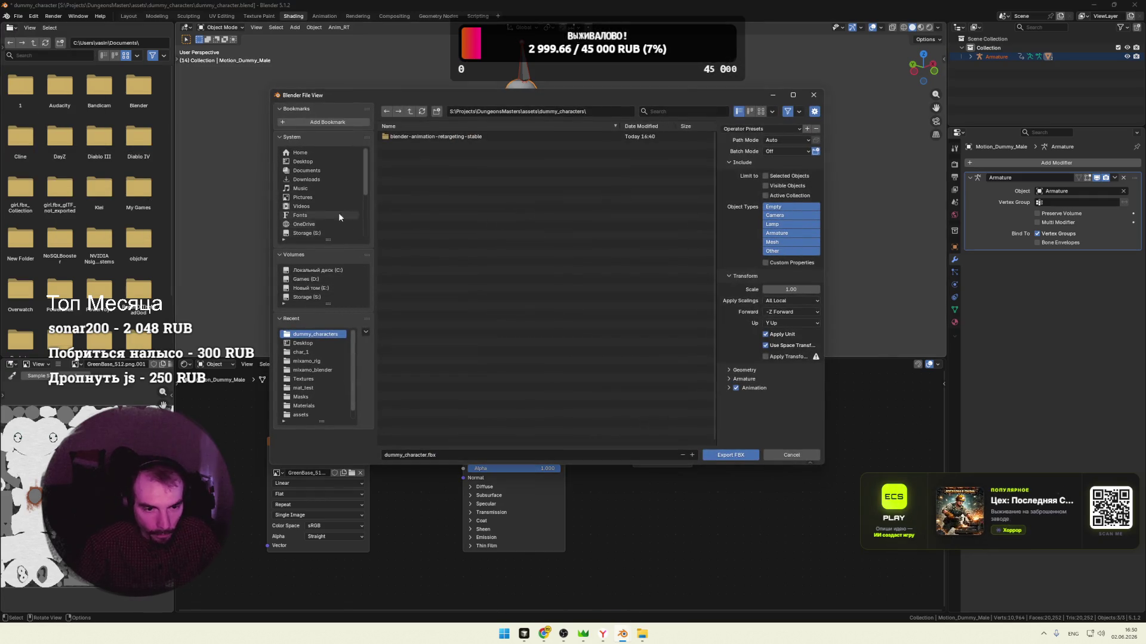
pyautogui.click(310, 162)
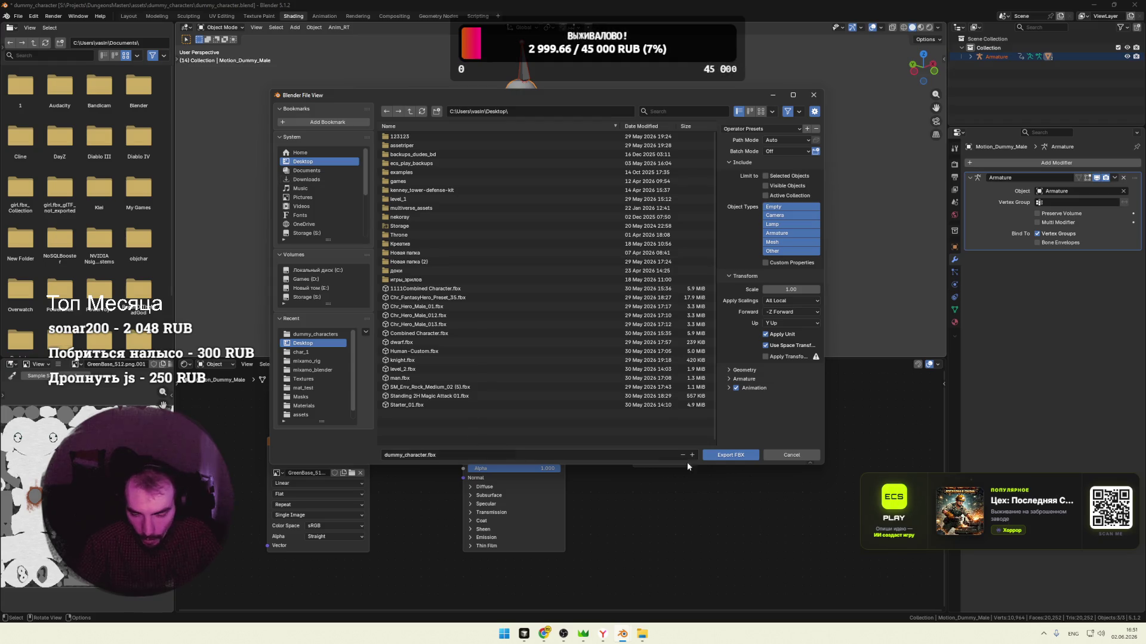
pyautogui.click(766, 176)
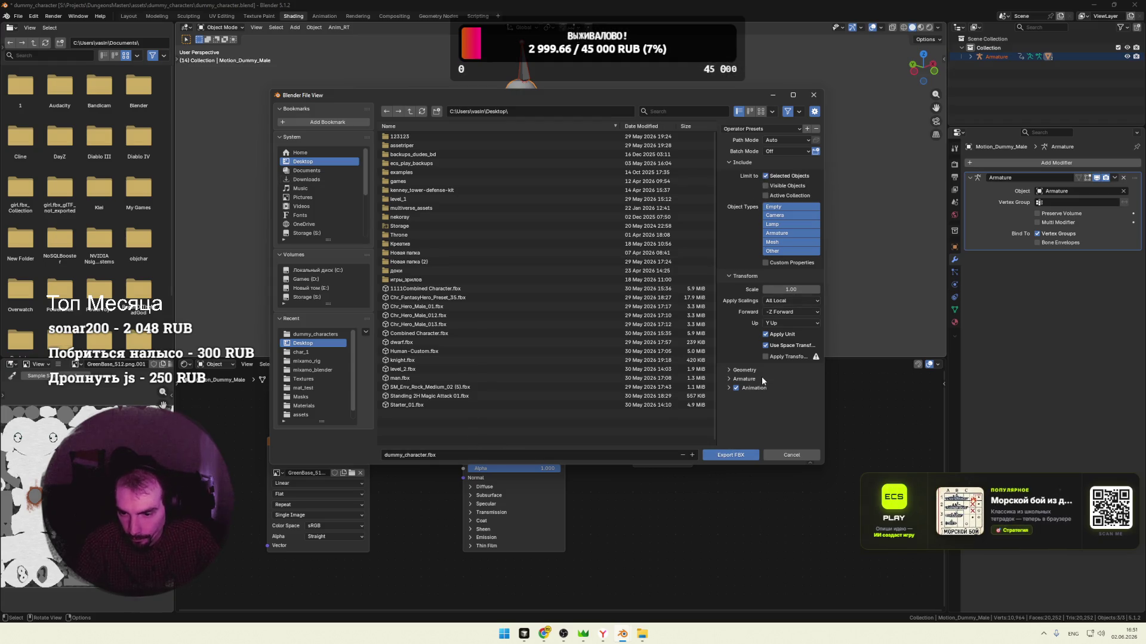
pyautogui.click(729, 388)
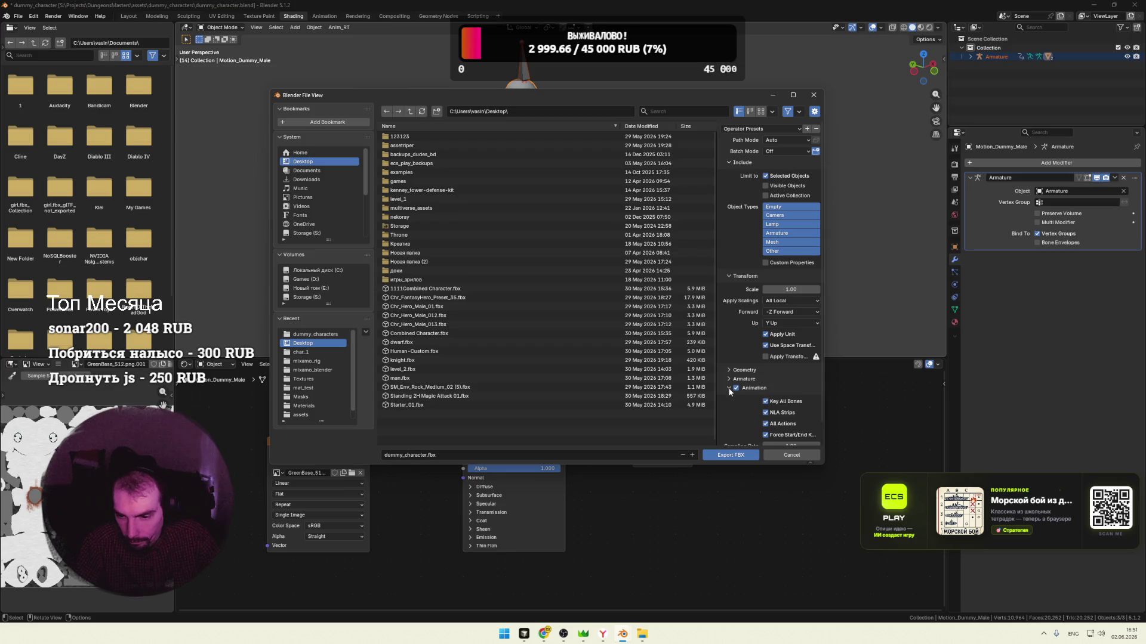
pyautogui.click(731, 455)
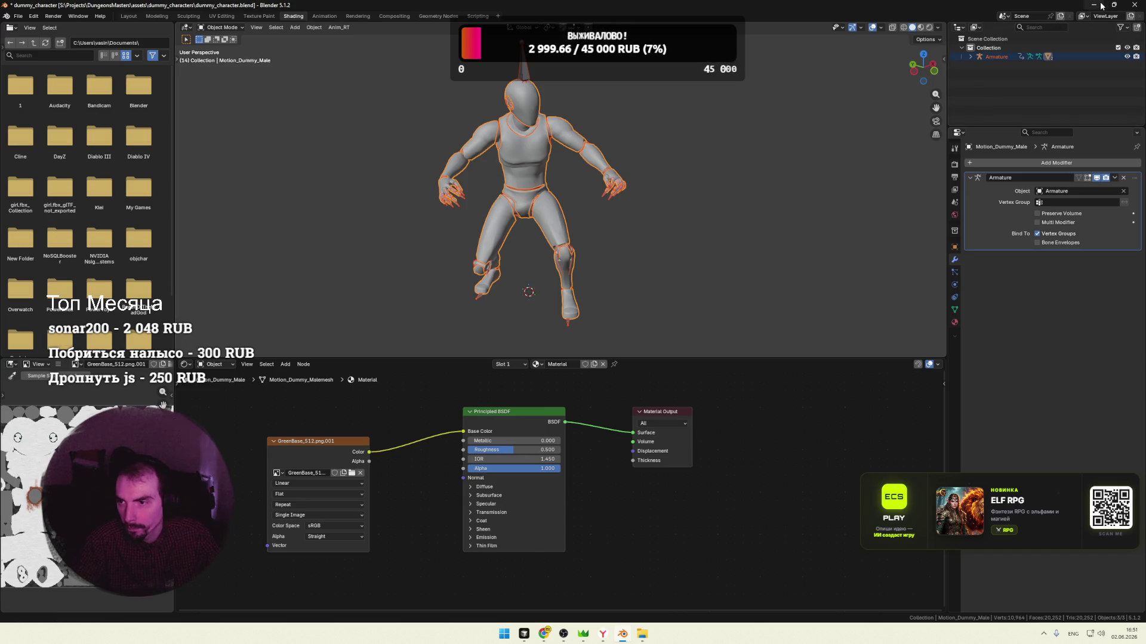
pyautogui.click(1101, 6)
# - Upload dummy_character.fbx from the desktop to Mixamo's Auto-Rigger and maximize the browser
pyautogui.moveTo(630, 625)
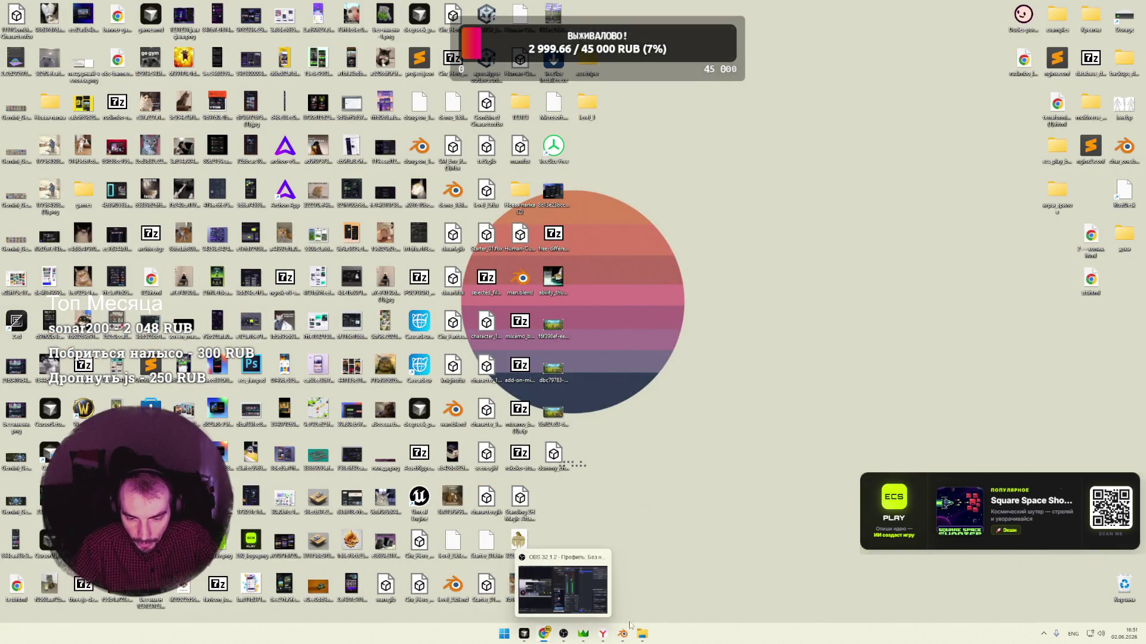
pyautogui.moveTo(543, 636)
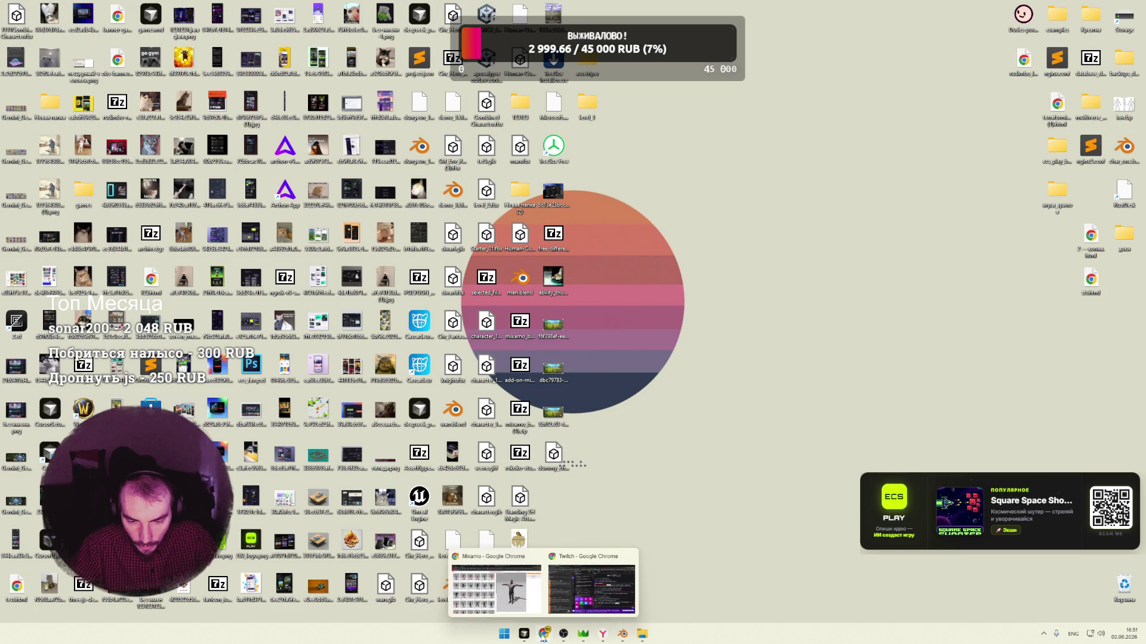
pyautogui.click(521, 603)
pyautogui.moveTo(972, 6)
pyautogui.mouseDown()
pyautogui.moveTo(986, 35)
pyautogui.moveTo(1119, 46)
pyautogui.moveTo(1095, 52)
pyautogui.mouseUp()
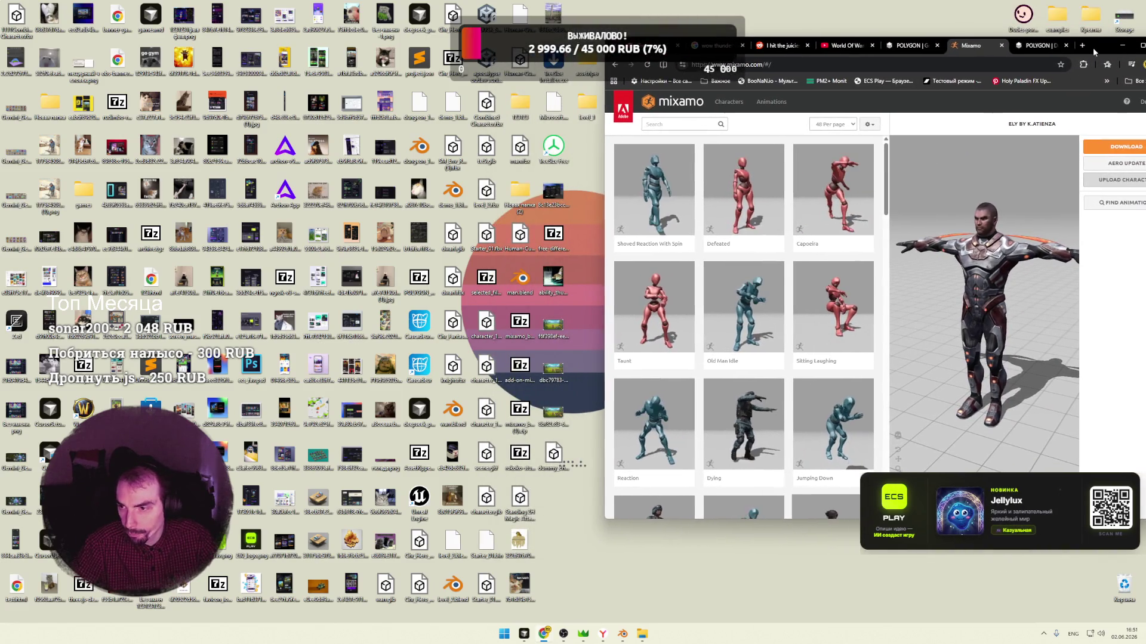
pyautogui.click(1114, 179)
pyautogui.moveTo(554, 455); pyautogui.dragTo(871, 292)
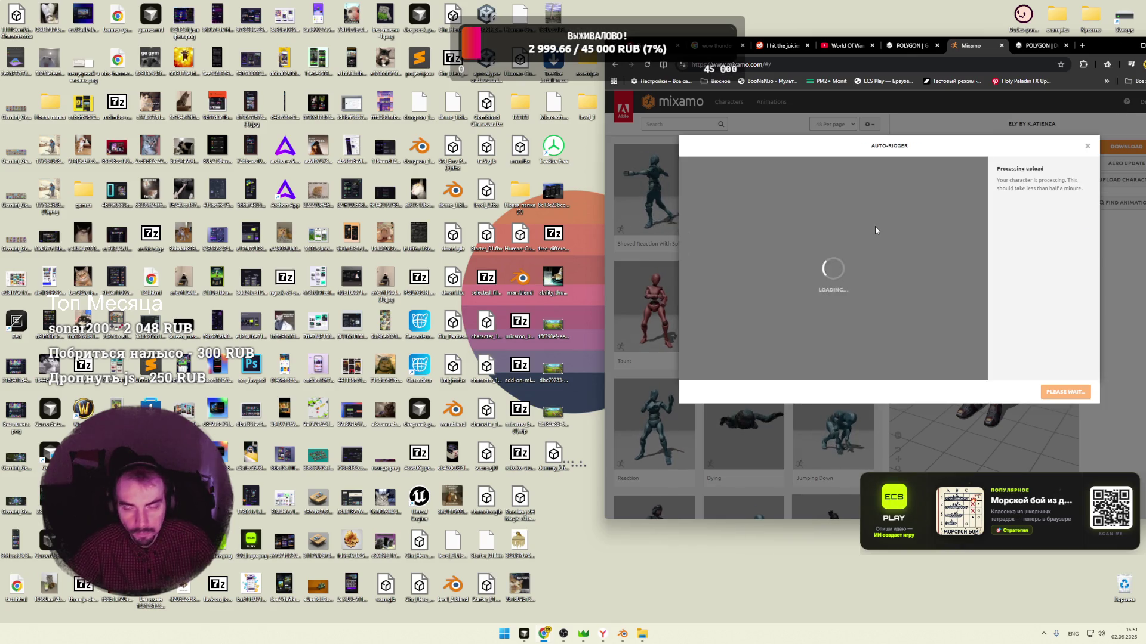
pyautogui.doubleClick(1096, 44)
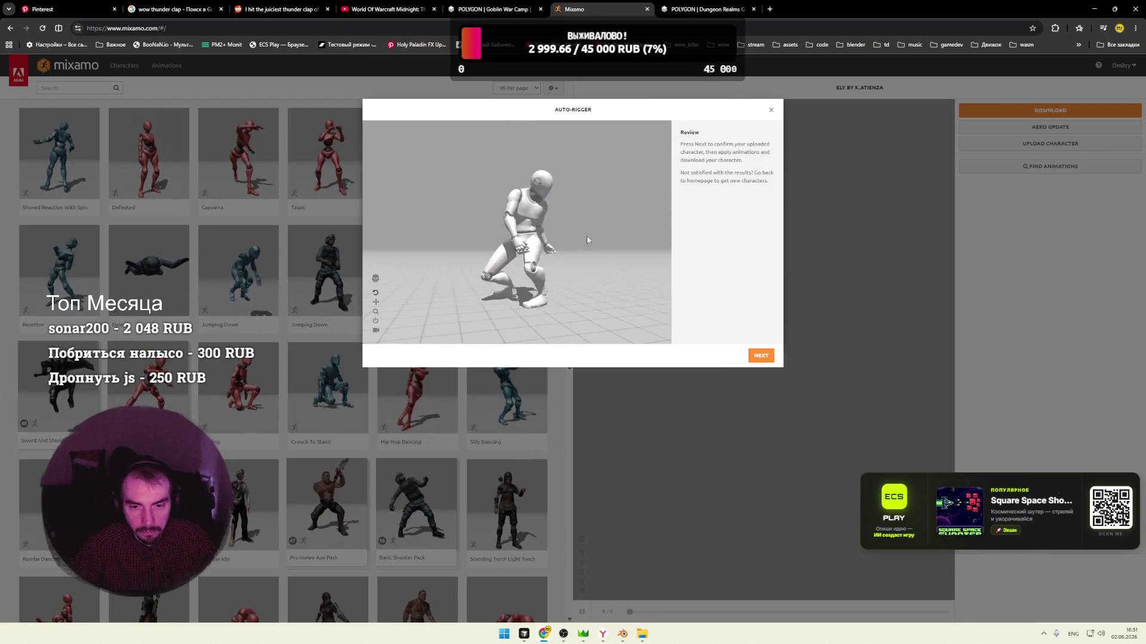
# - Confirm the auto-rigged DUMMY_CHARACTER and search the animation library for 'knight'
pyautogui.click(762, 356)
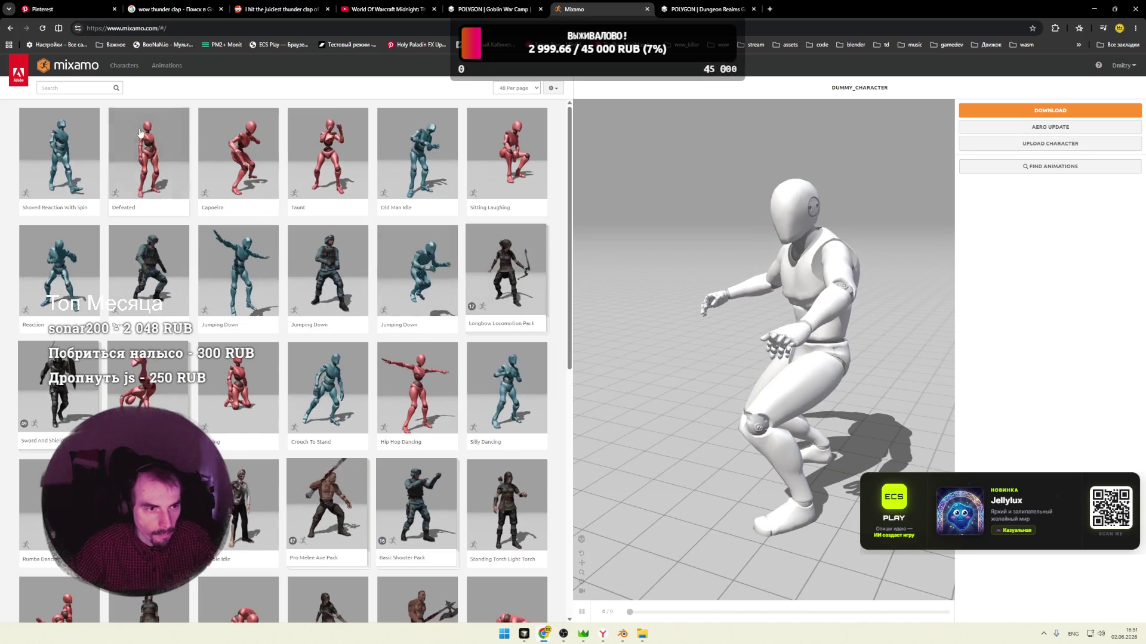
pyautogui.click(89, 88)
pyautogui.write('warr')
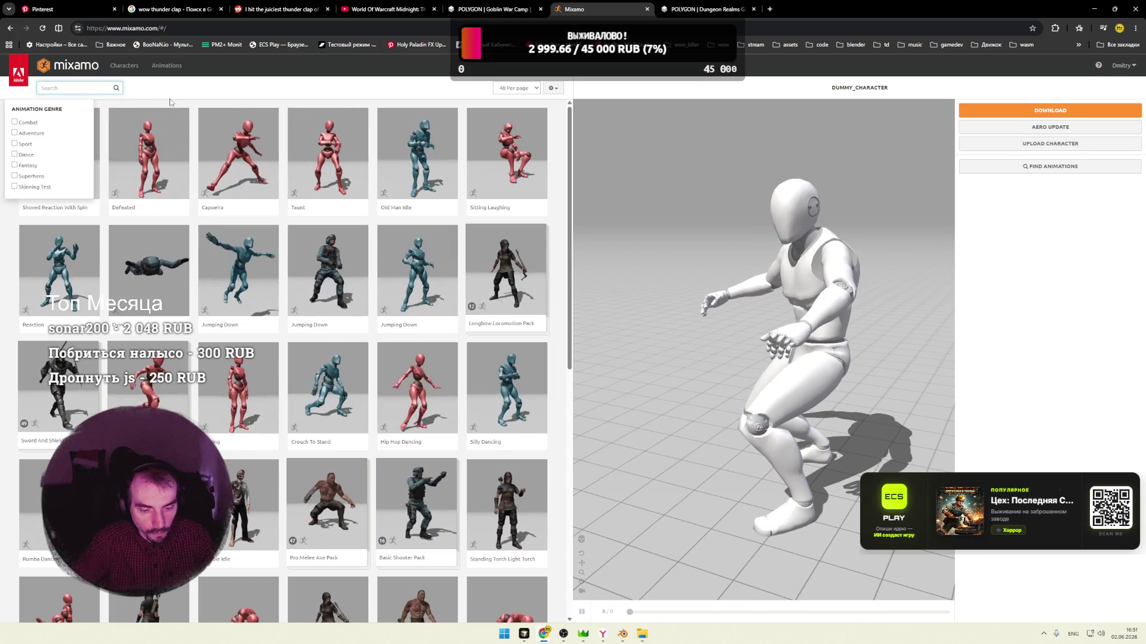
pyautogui.press('BackSpace')
pyautogui.press('BackSpace')
pyautogui.press('BackSpace')
pyautogui.write('knight')
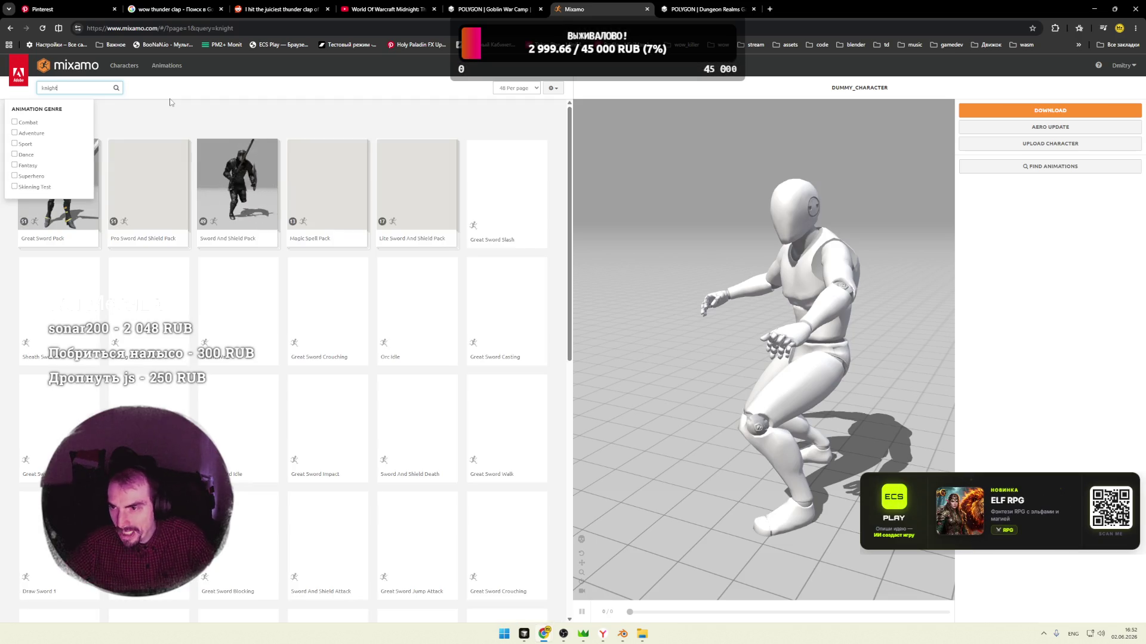
# - Close the genre filter list to reveal the 146 'knight' results
pyautogui.click(247, 116)
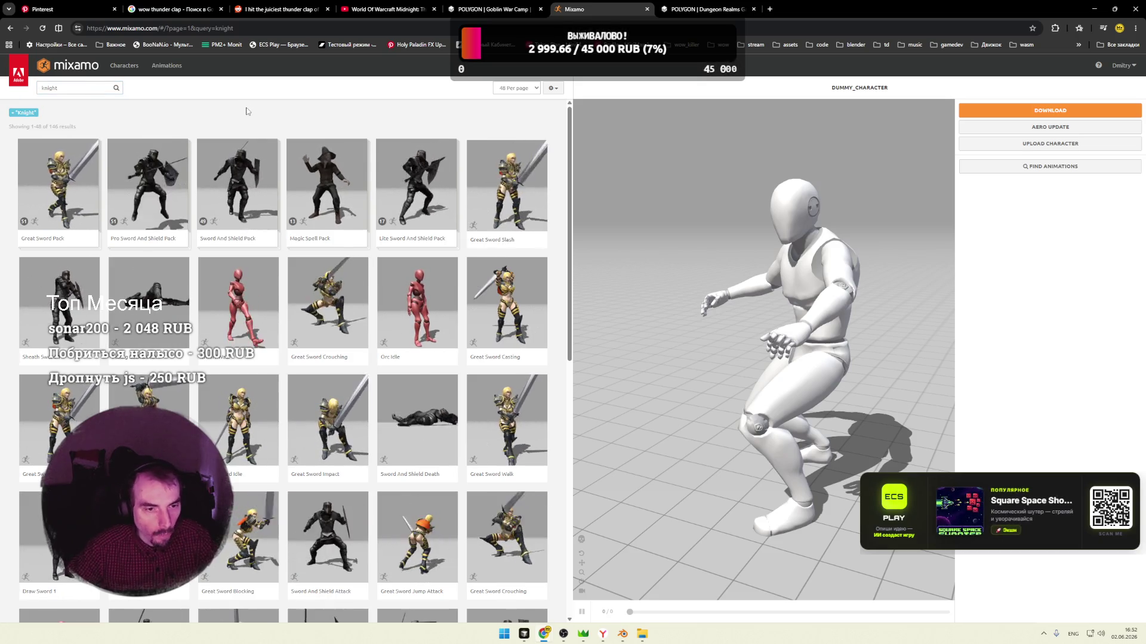
# - Play the Pro Sword And Shield Pack on DUMMY_CHARACTER, orbiting and zooming to inspect the moves
pyautogui.click(163, 181)
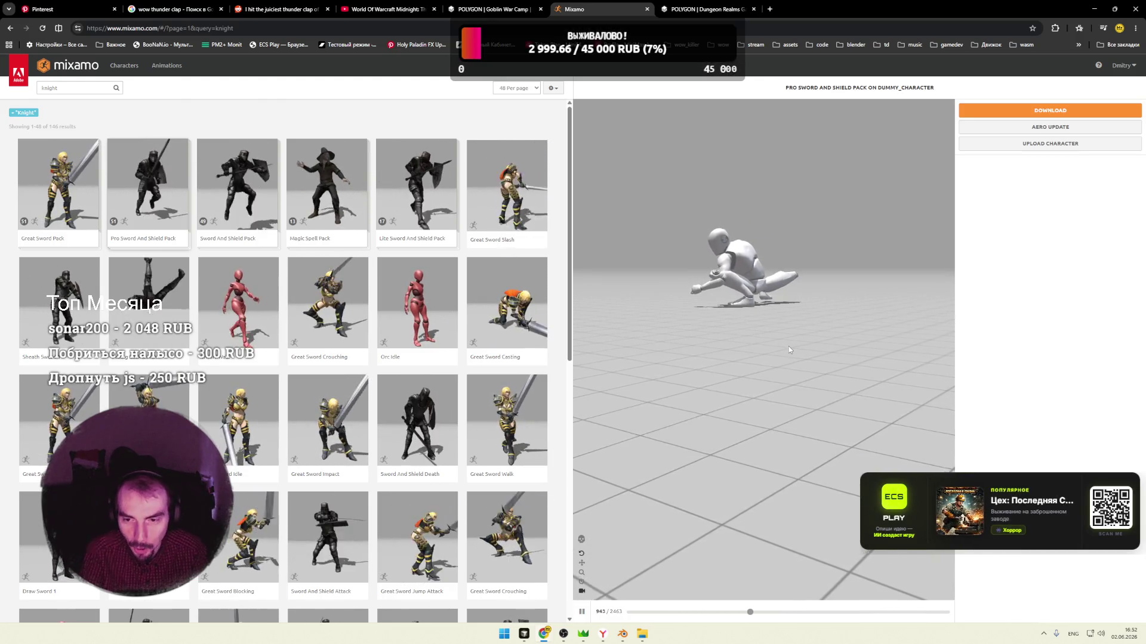
pyautogui.moveTo(823, 311)
pyautogui.mouseDown()
pyautogui.moveTo(807, 334)
pyautogui.moveTo(844, 335)
pyautogui.moveTo(827, 349)
pyautogui.mouseUp()
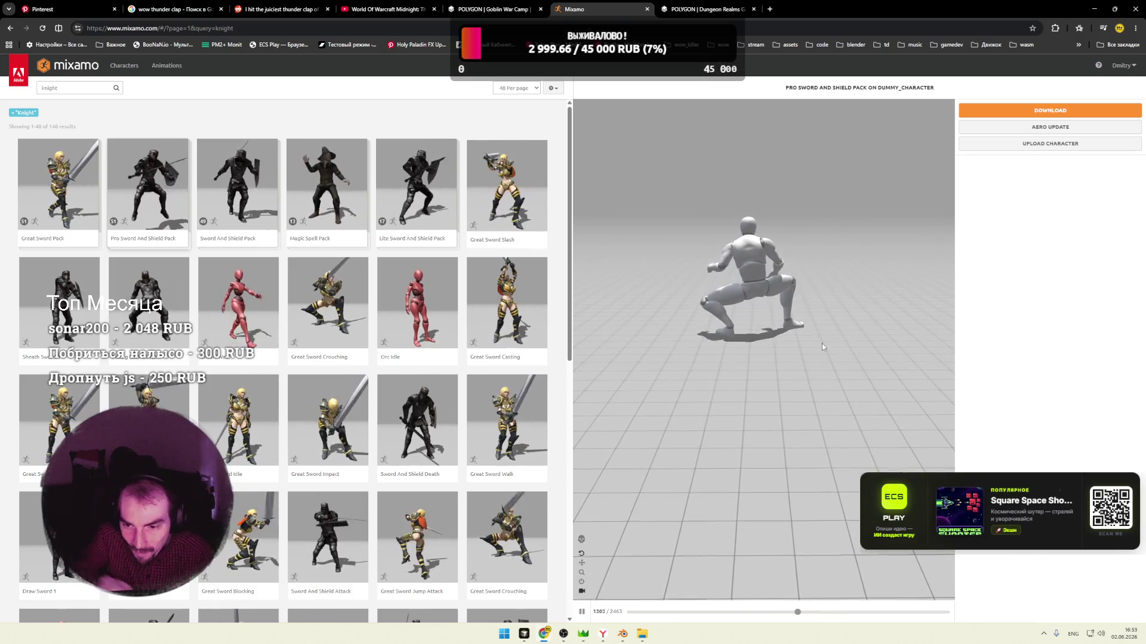
pyautogui.moveTo(821, 343); pyautogui.dragTo(853, 349)
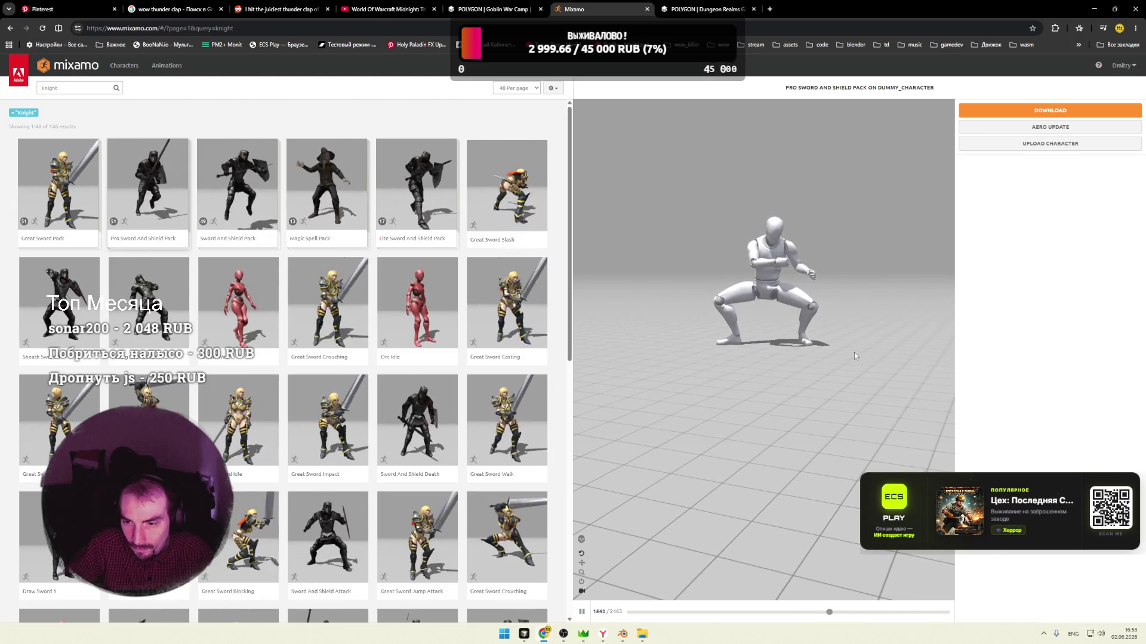
pyautogui.scroll(5, 825, 326)
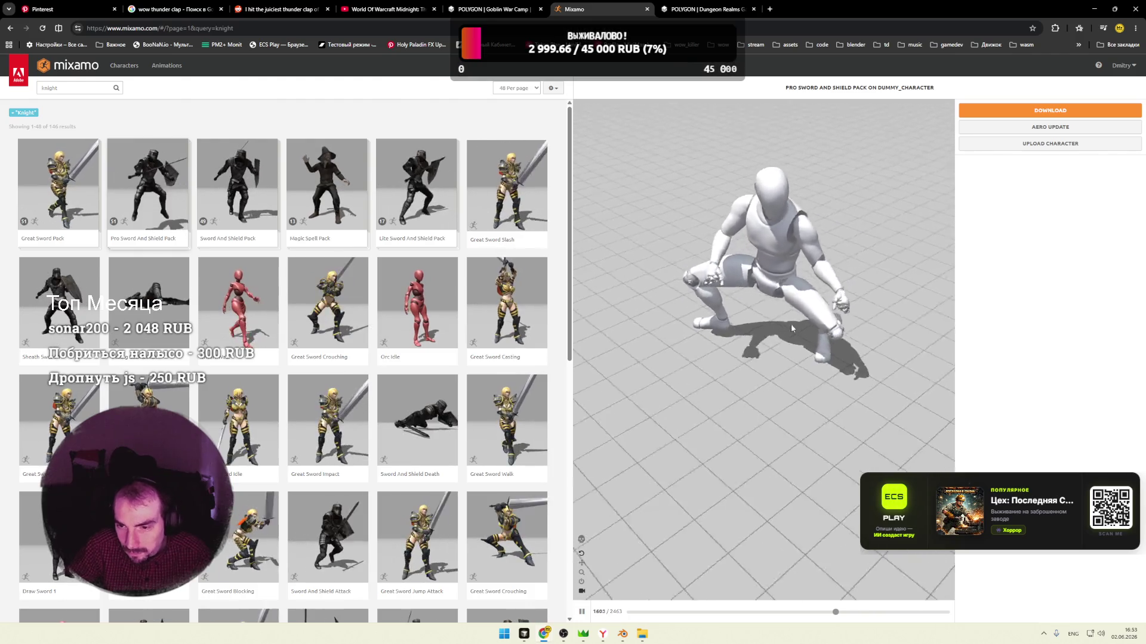
pyautogui.scroll(5, 800, 307)
pyautogui.scroll(5, 832, 259)
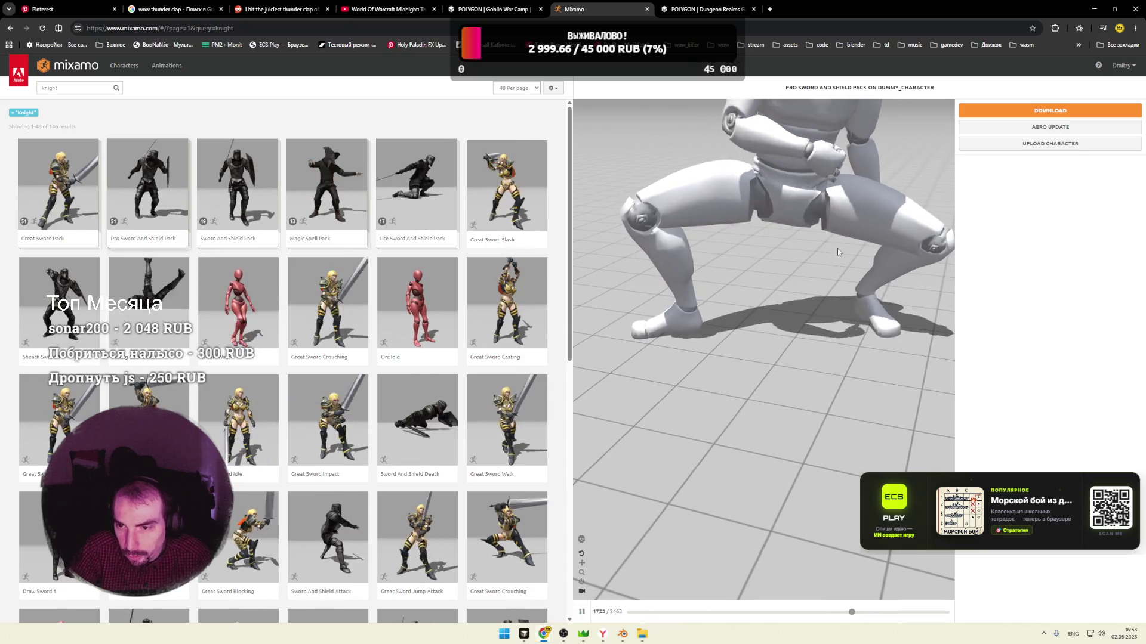
pyautogui.scroll(-10, 829, 255)
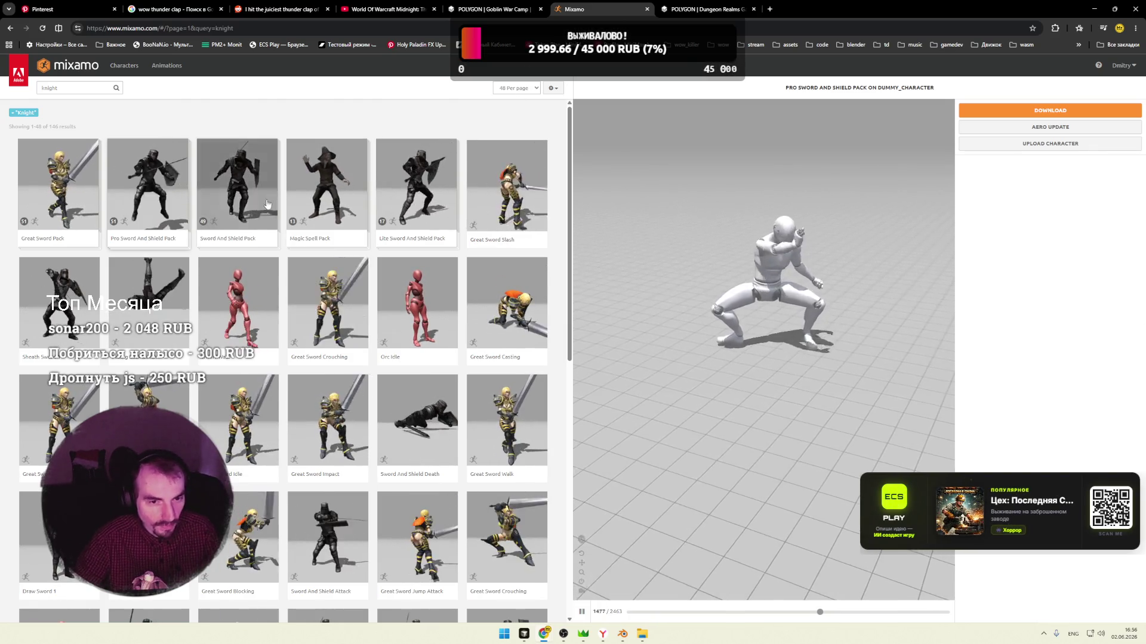
# - Preview the Magic Spell Pack on the dummy character, then return to the Blender mannequin scene
pyautogui.click(350, 207)
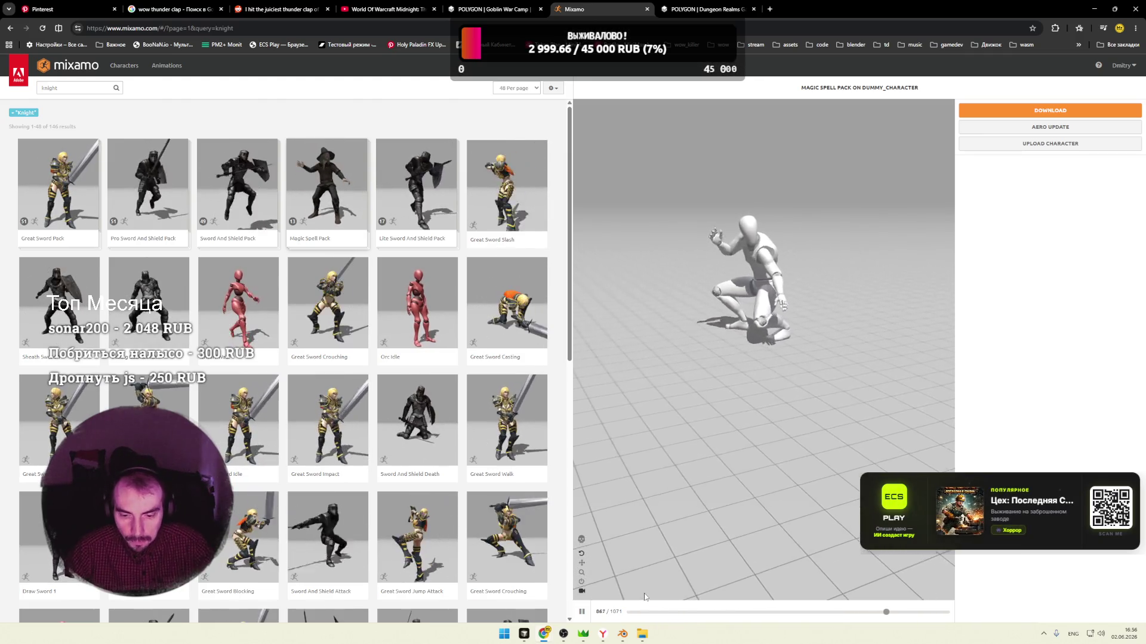
pyautogui.click(622, 634)
pyautogui.moveTo(638, 246)
pyautogui.mouseDown(button='middle')
pyautogui.moveTo(560, 223)
pyautogui.moveTo(617, 230)
pyautogui.mouseUp(button='middle')
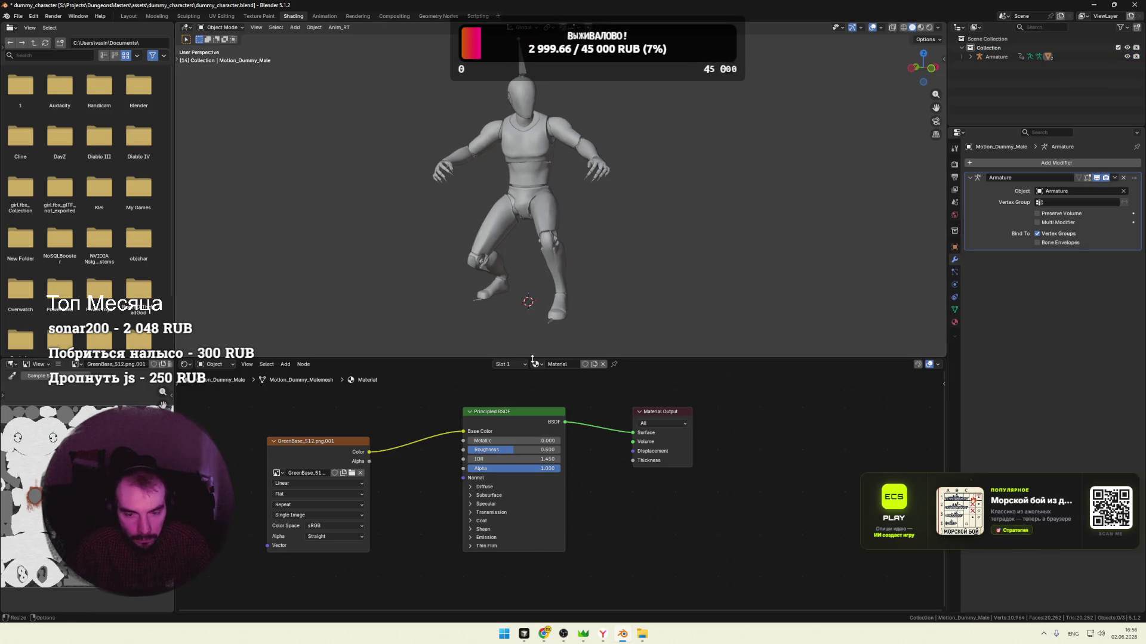
# - Select the whole rig and re-export it over dummy_character.fbx with Animation unchecked
pyautogui.click(588, 164)
pyautogui.press('a')
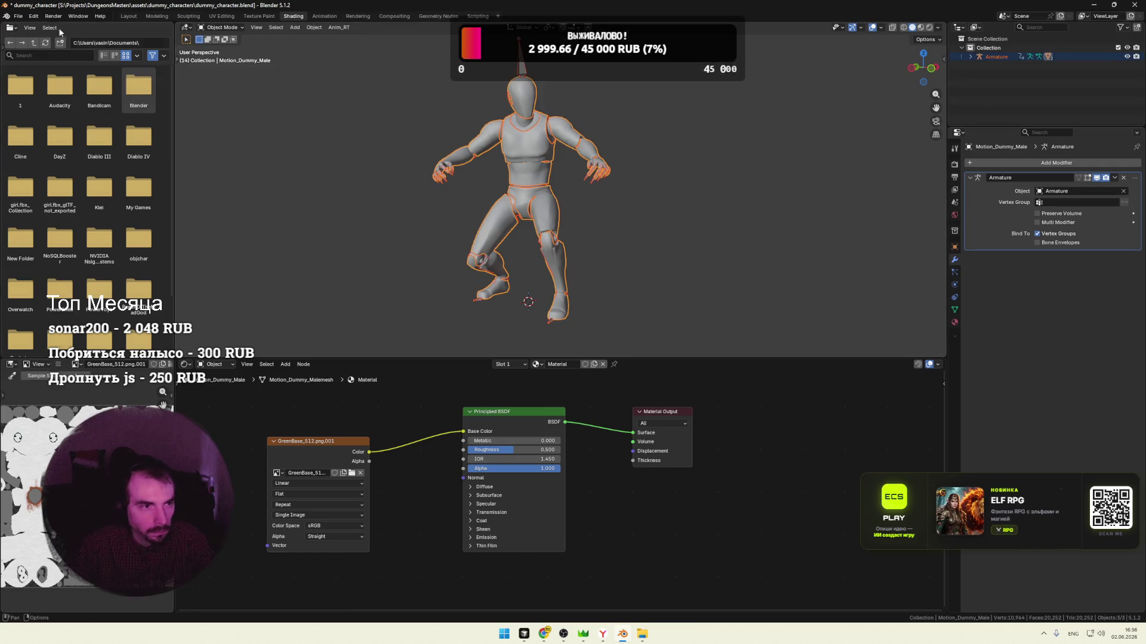
pyautogui.click(18, 16)
pyautogui.moveTo(52, 149)
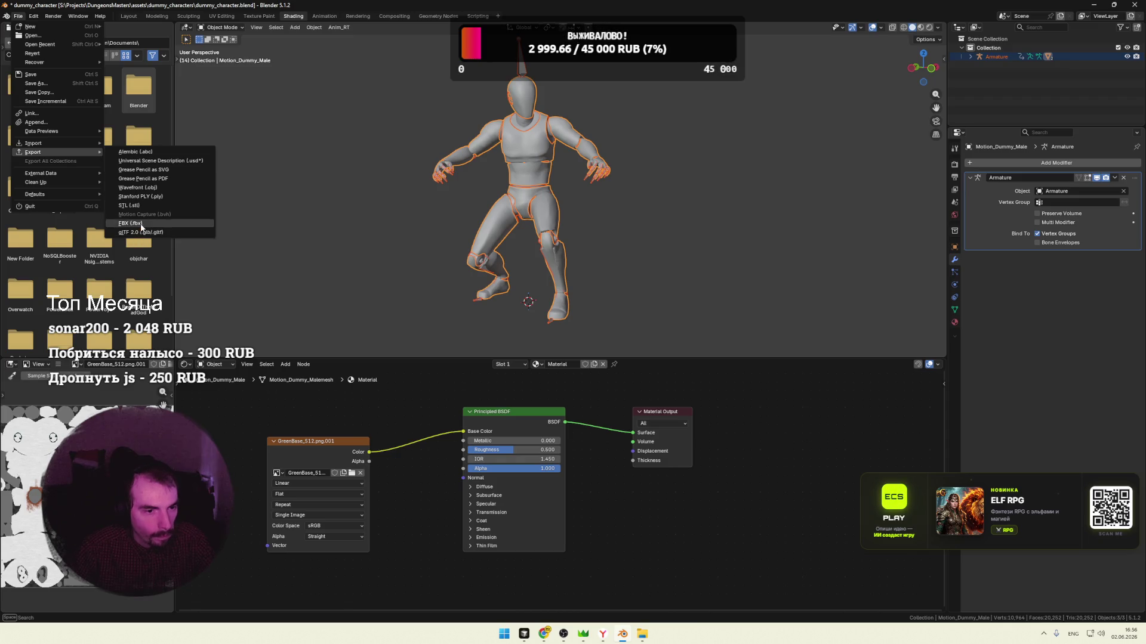
pyautogui.click(138, 234)
pyautogui.click(747, 388)
pyautogui.click(737, 389)
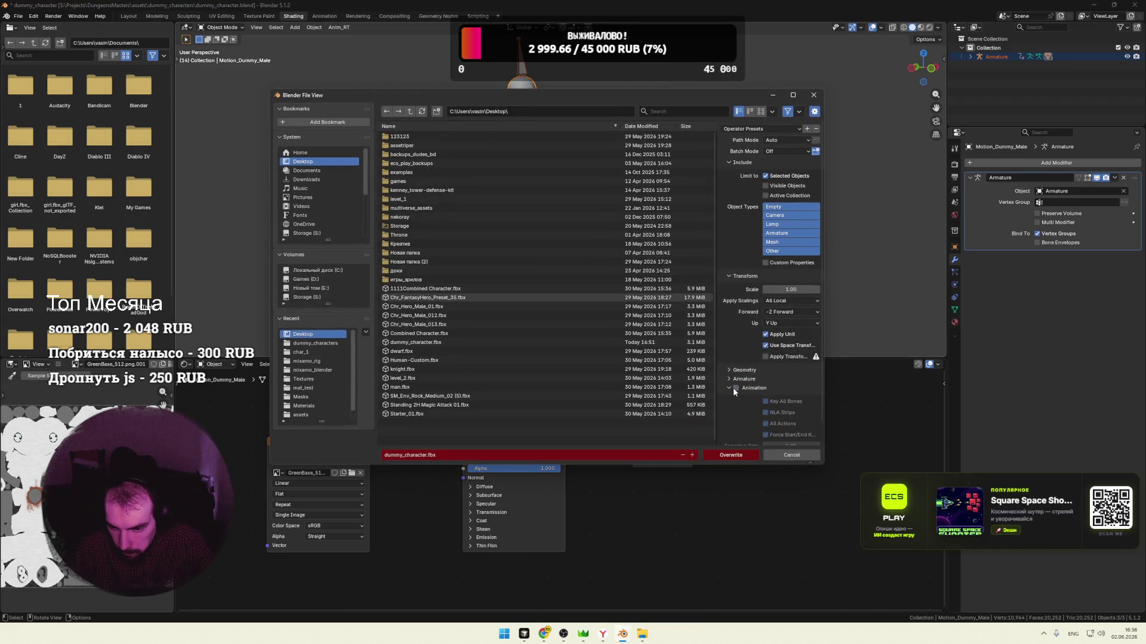
pyautogui.click(750, 453)
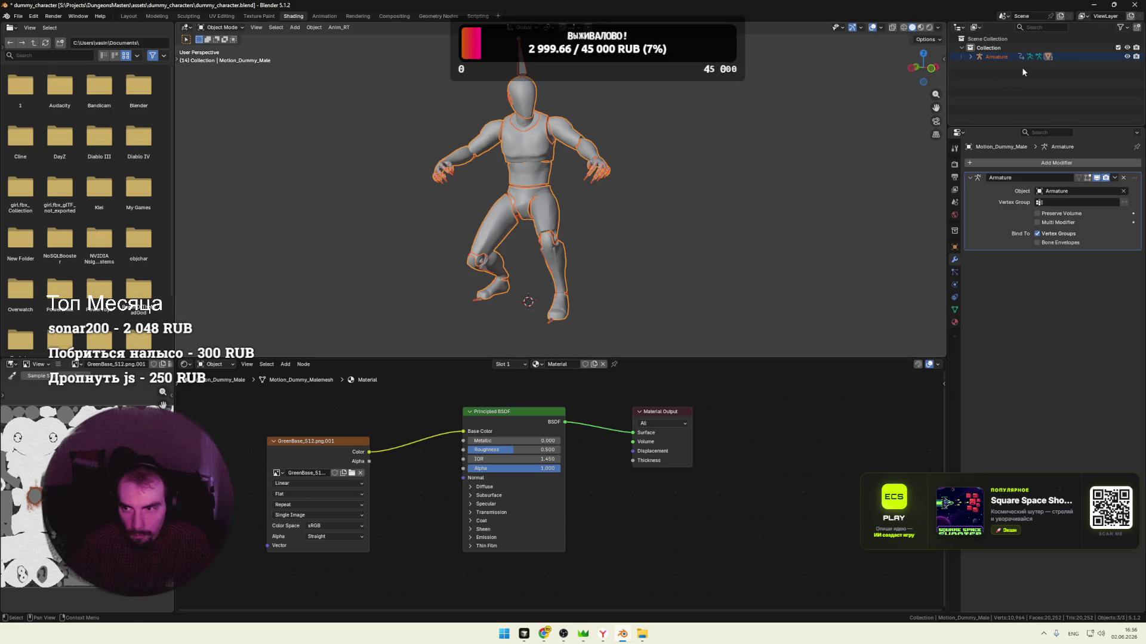
pyautogui.click(1093, 5)
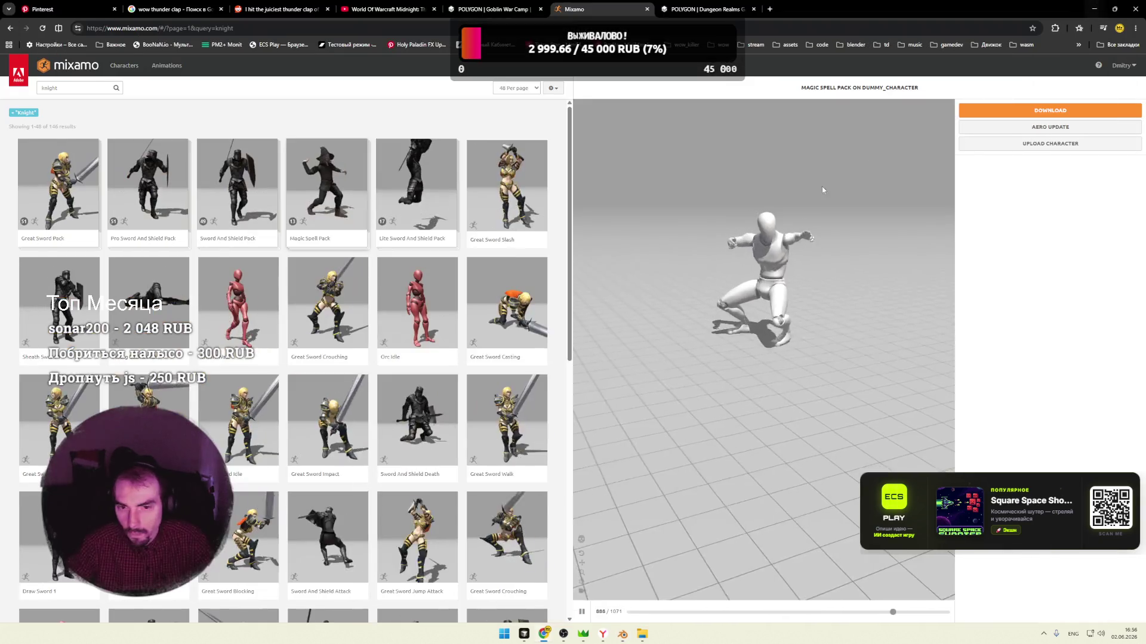
# - Upload the re-exported FBX to Mixamo by dropping it from the desktop into the upload area
pyautogui.click(1039, 147)
pyautogui.press('super+Down')
pyautogui.moveTo(554, 457); pyautogui.dragTo(869, 324)
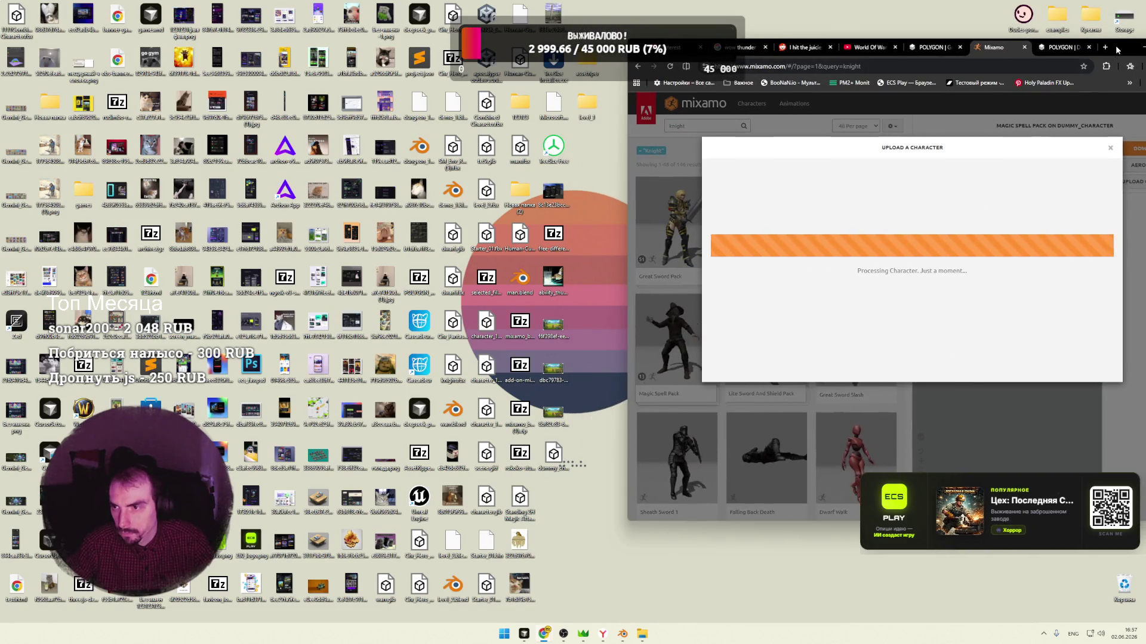
pyautogui.press('super+Up')
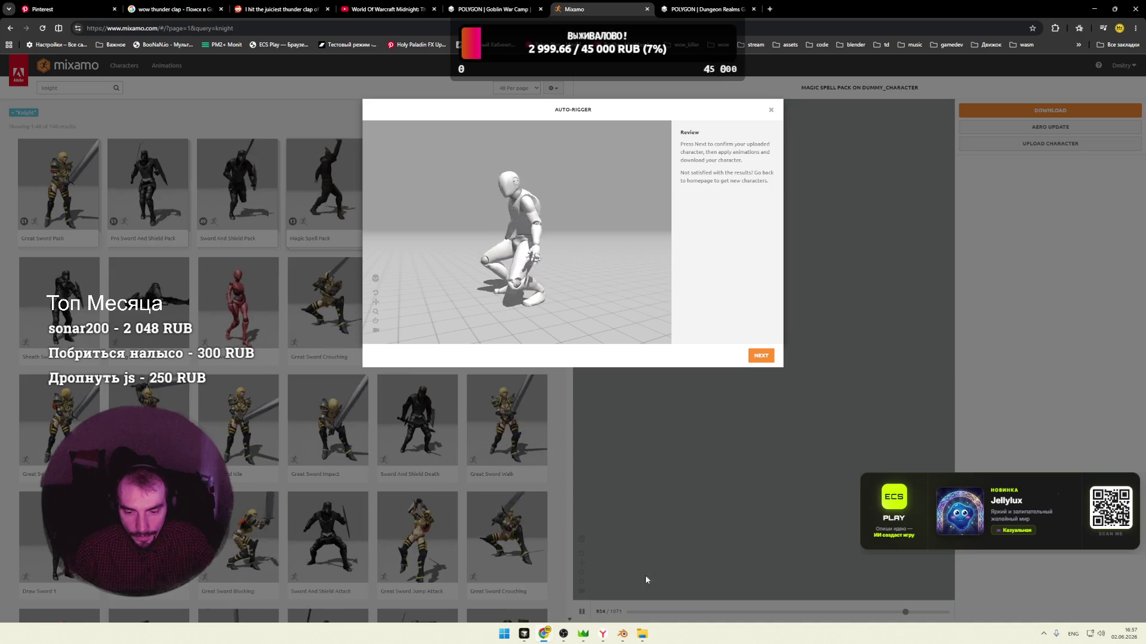
# - Return to Blender and orbit to a side view of the mannequin
pyautogui.click(622, 634)
pyautogui.click(630, 278)
pyautogui.moveTo(630, 278)
pyautogui.mouseDown(button='middle')
pyautogui.moveTo(586, 287)
pyautogui.moveTo(603, 281)
pyautogui.mouseUp(button='middle')
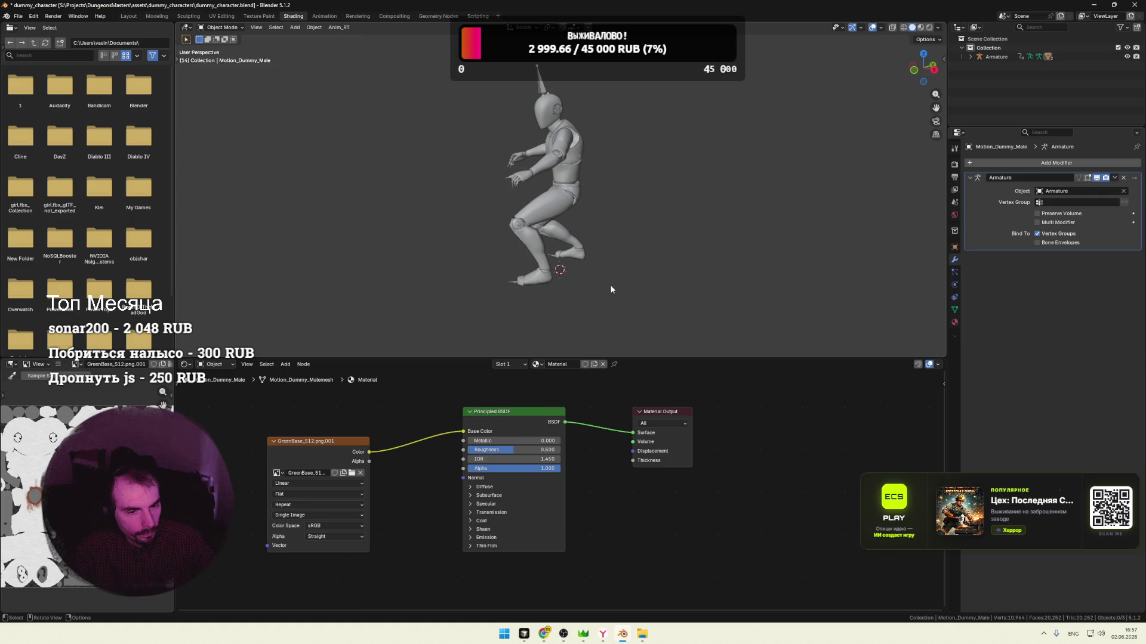
# - In the Animation workspace, try the idle and t-pose actions and the Layer0 and walking slots
pyautogui.click(324, 16)
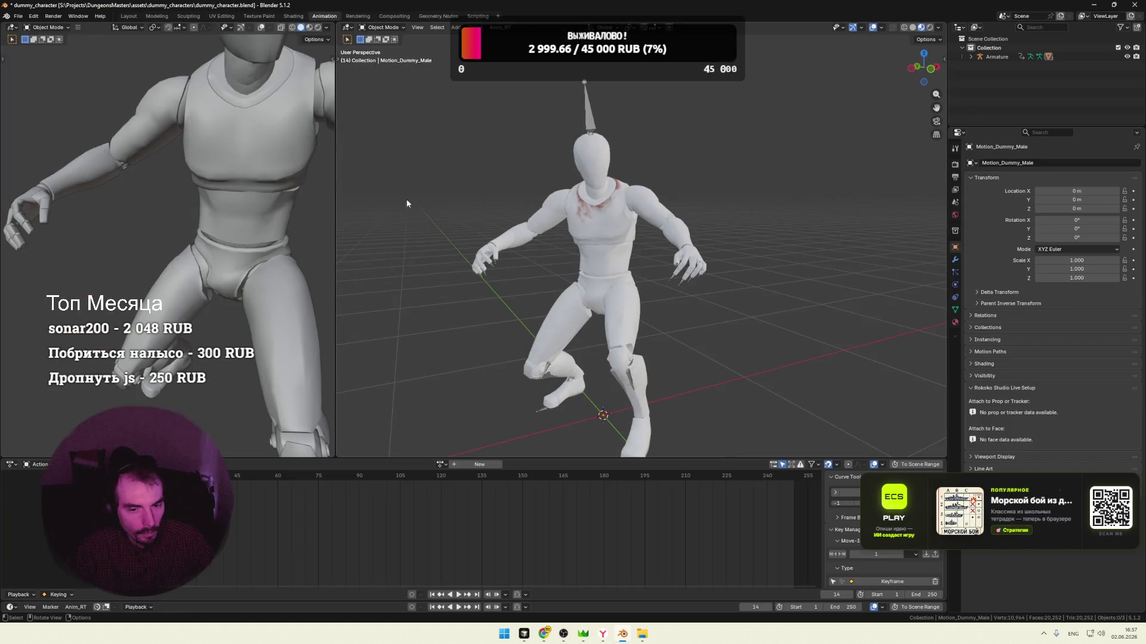
pyautogui.click(441, 465)
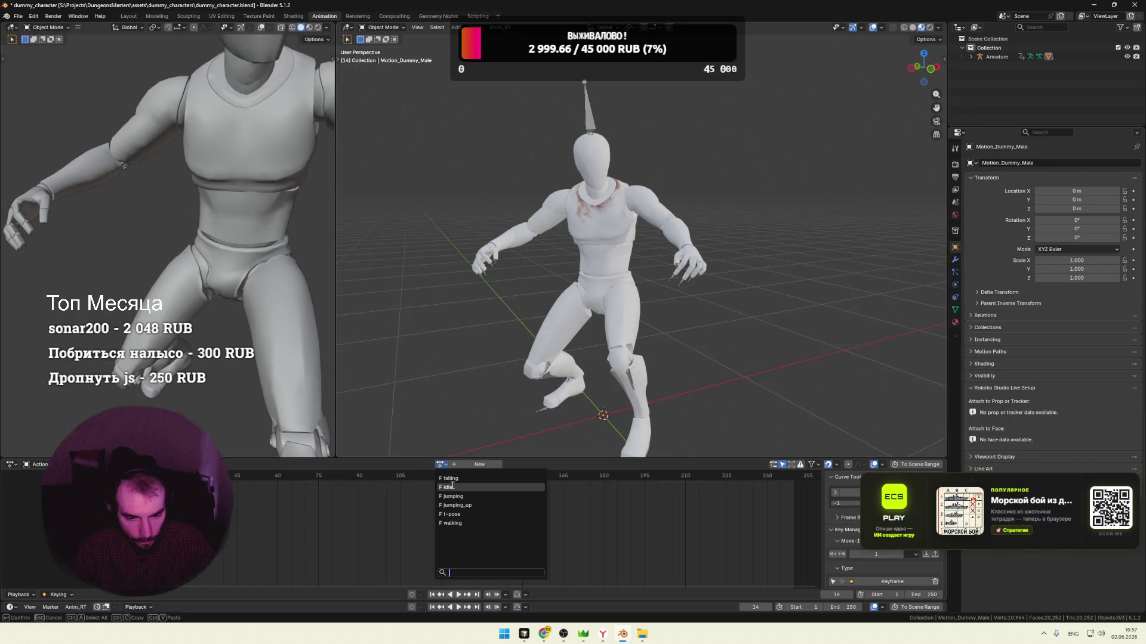
pyautogui.click(452, 486)
pyautogui.click(400, 464)
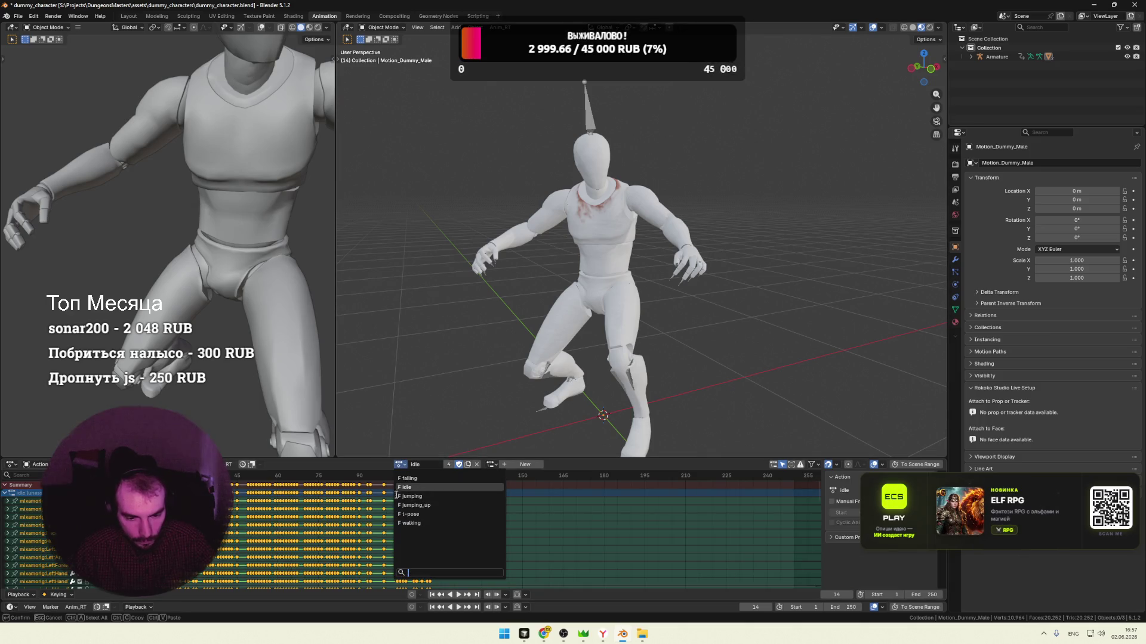
pyautogui.click(409, 515)
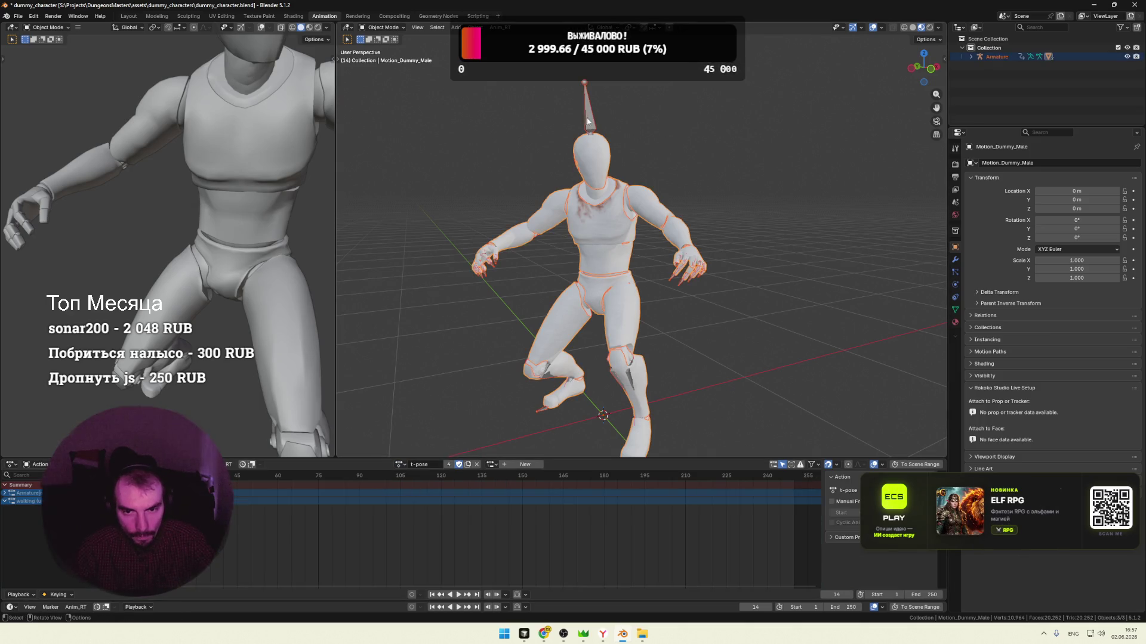
pyautogui.click(490, 465)
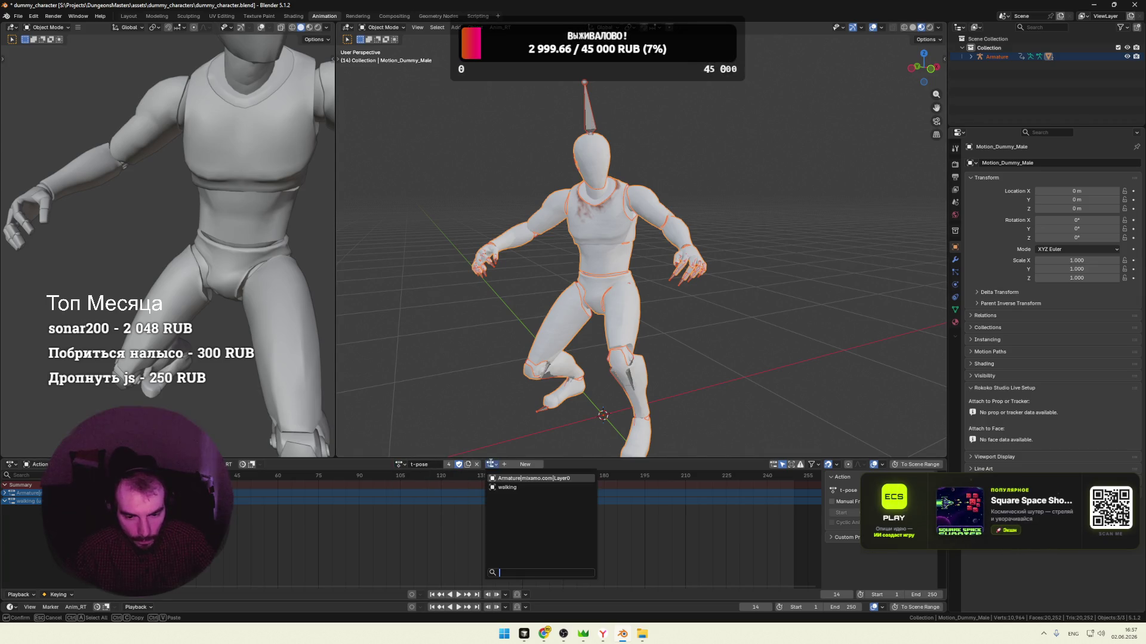
pyautogui.click(496, 478)
pyautogui.click(463, 464)
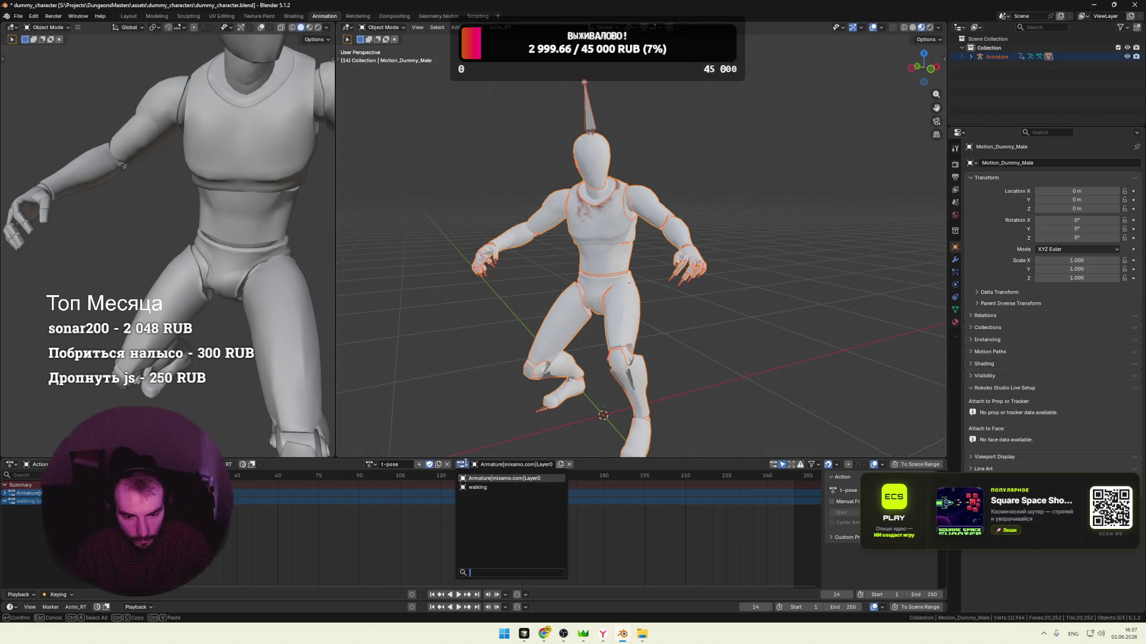
pyautogui.click(471, 488)
# - Select the Armature and assign the t-pose action with slot Armature|mixamo.com|Layer0
pyautogui.click(481, 371)
pyautogui.moveTo(679, 320); pyautogui.dragTo(589, 331, button='middle')
pyautogui.scroll(3, 625, 274)
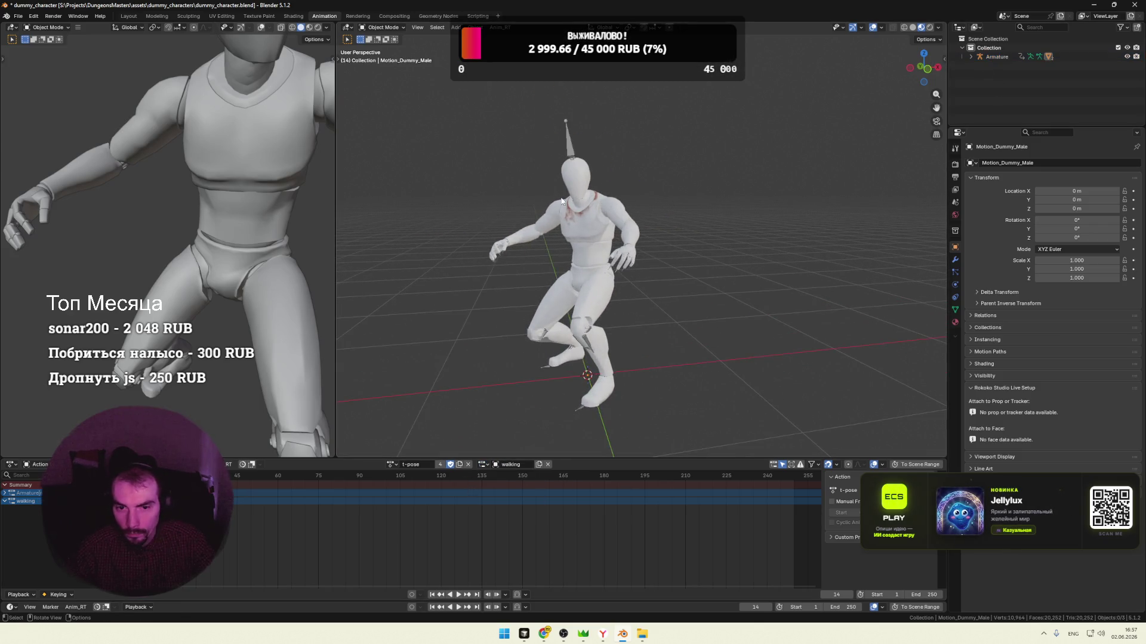
pyautogui.click(568, 153)
pyautogui.click(483, 464)
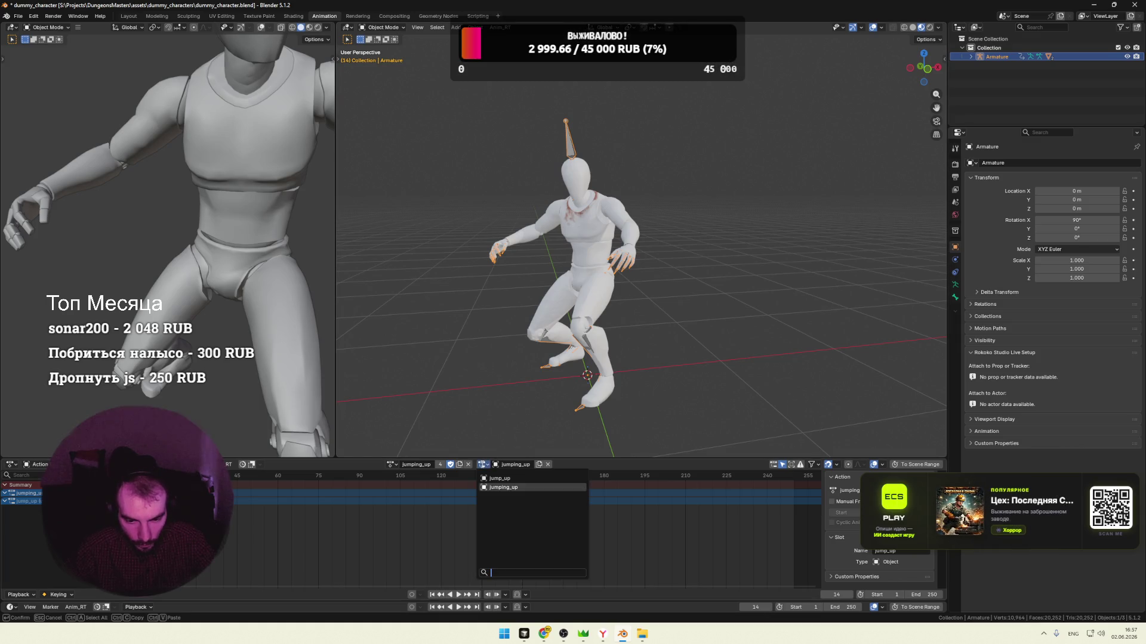
pyautogui.click(389, 465)
pyautogui.click(403, 523)
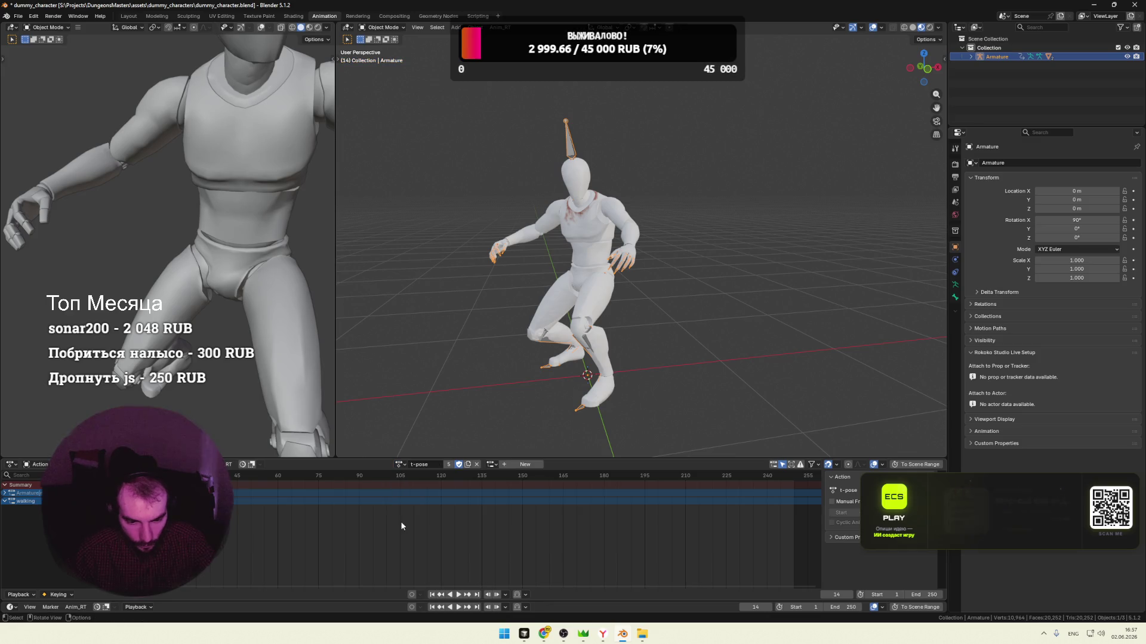
pyautogui.click(492, 464)
pyautogui.click(499, 479)
# - Pull back to view the whole T-pose and select all objects for export
pyautogui.scroll(-3, 699, 332)
pyautogui.moveTo(699, 332); pyautogui.dragTo(658, 306, button='middle')
pyautogui.press('a')
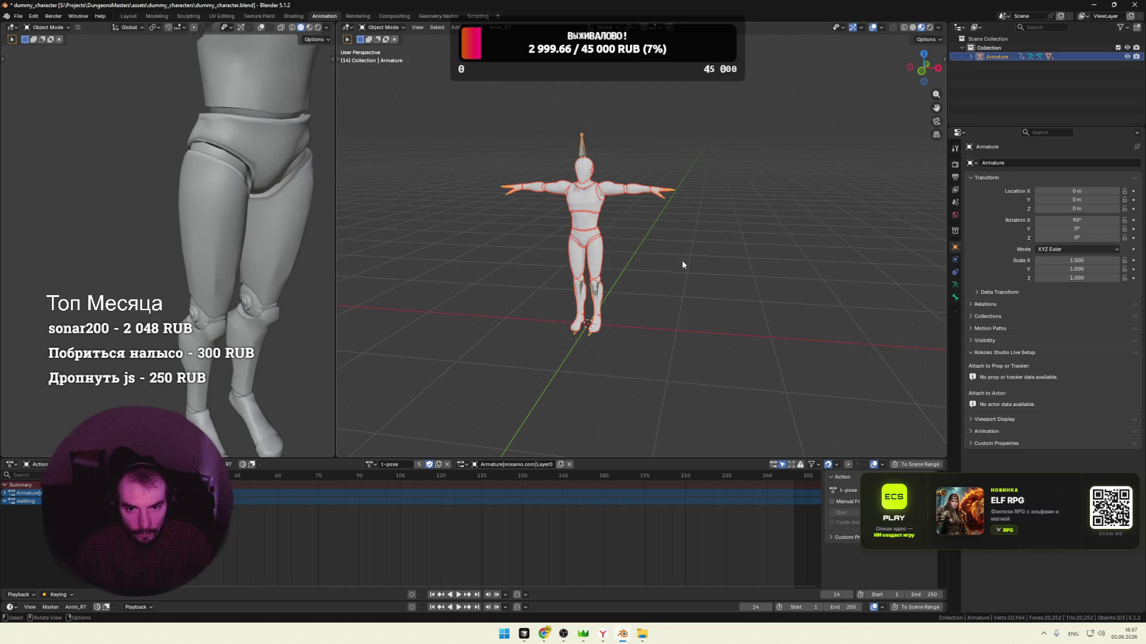
pyautogui.click(17, 16)
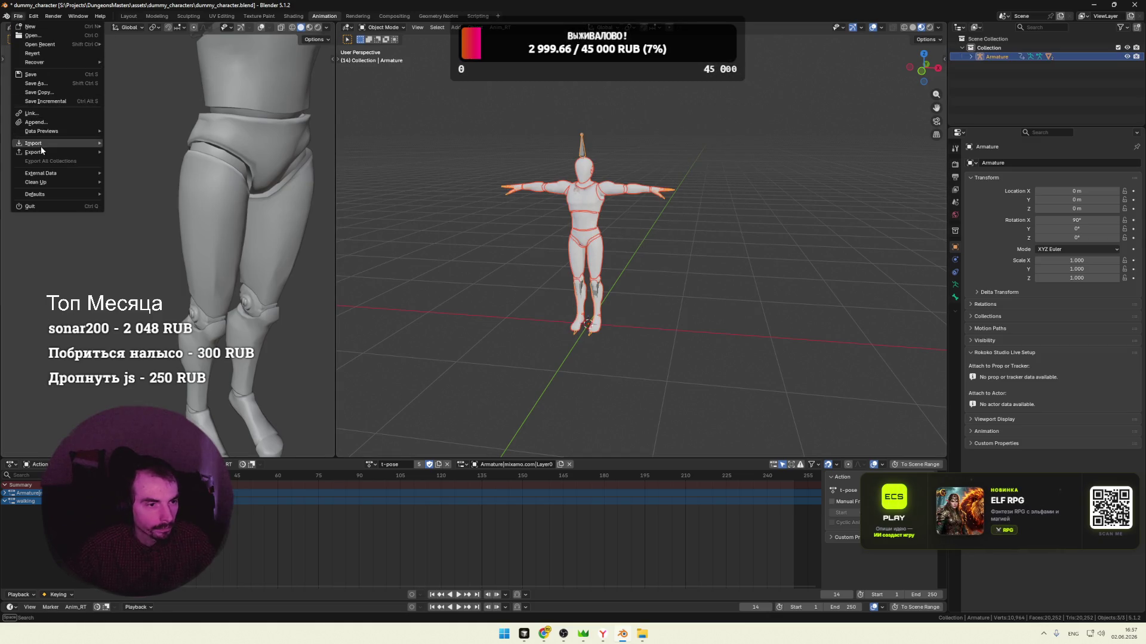
pyautogui.moveTo(41, 154)
pyautogui.click(170, 233)
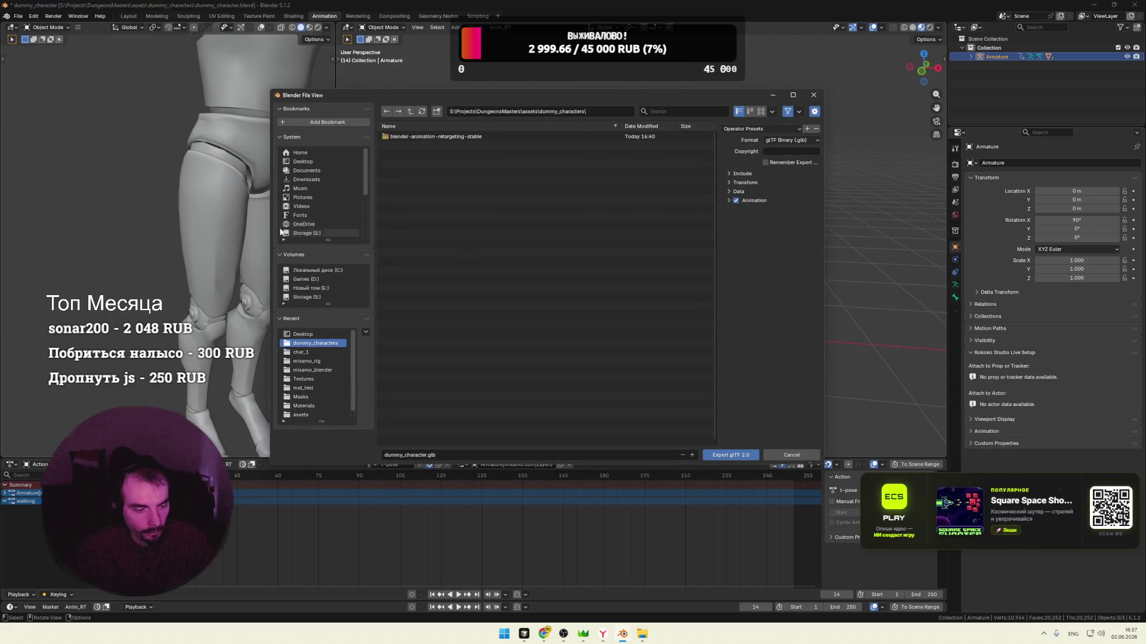
pyautogui.press('Escape')
pyautogui.click(18, 16)
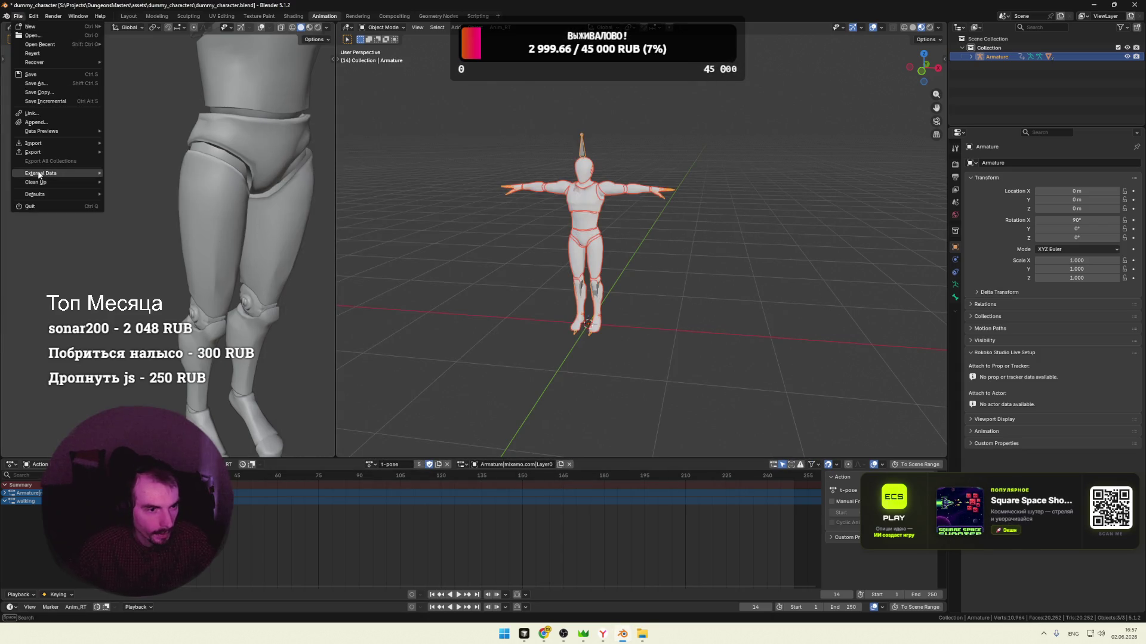
pyautogui.moveTo(41, 154)
pyautogui.click(138, 235)
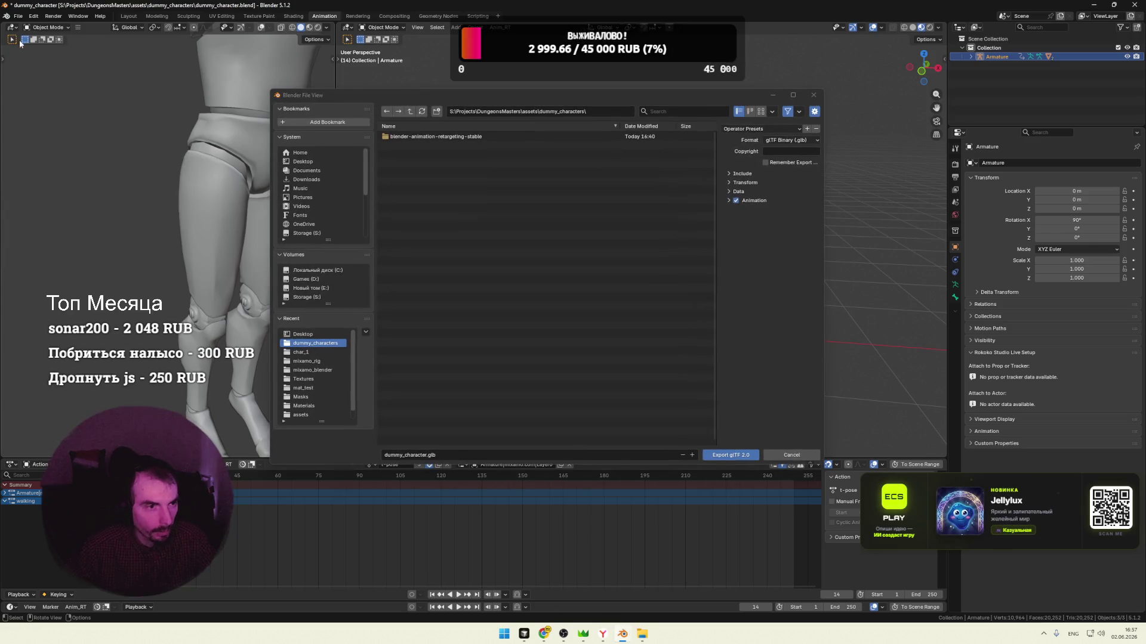
pyautogui.click(813, 95)
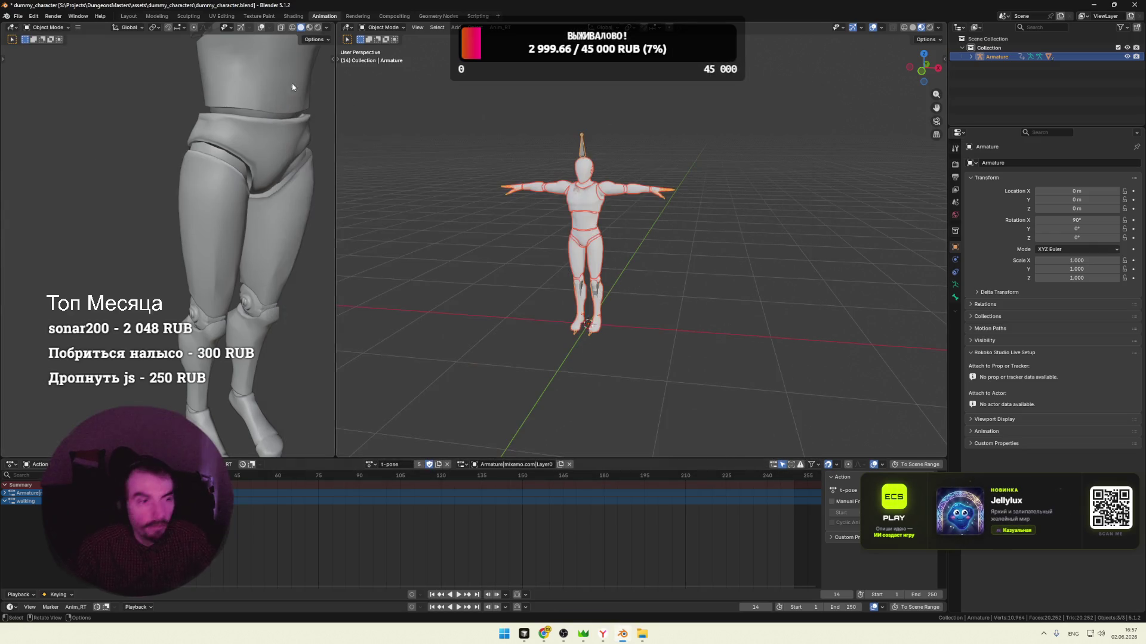
# - Export the T-posed rig to FBX, overwriting the existing file
pyautogui.click(18, 17)
pyautogui.moveTo(41, 152)
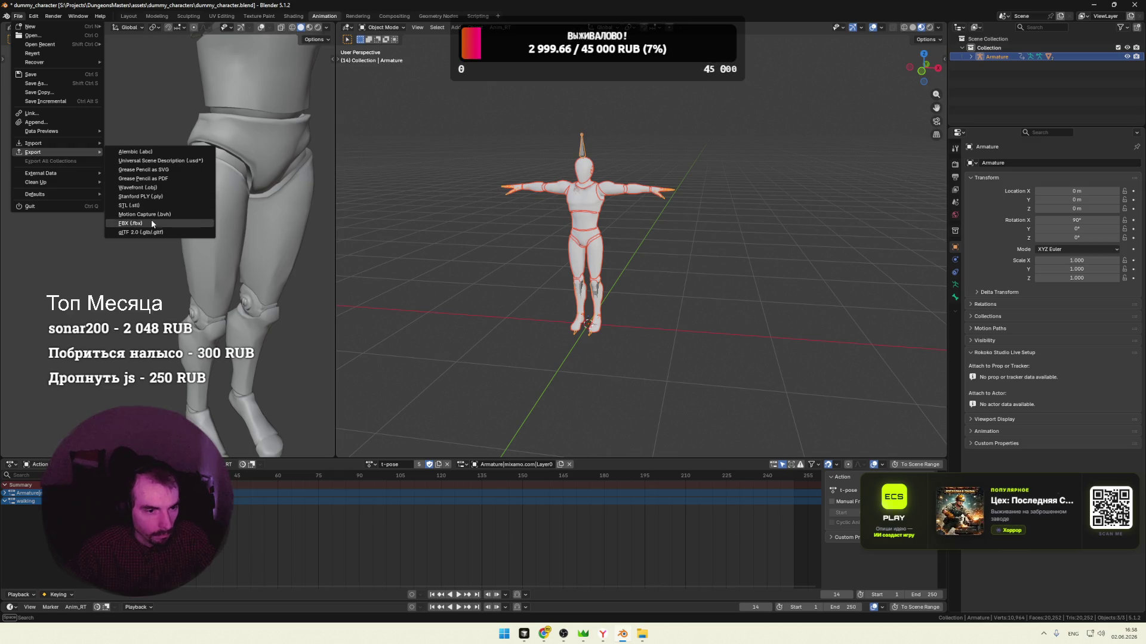
pyautogui.click(153, 222)
pyautogui.click(730, 455)
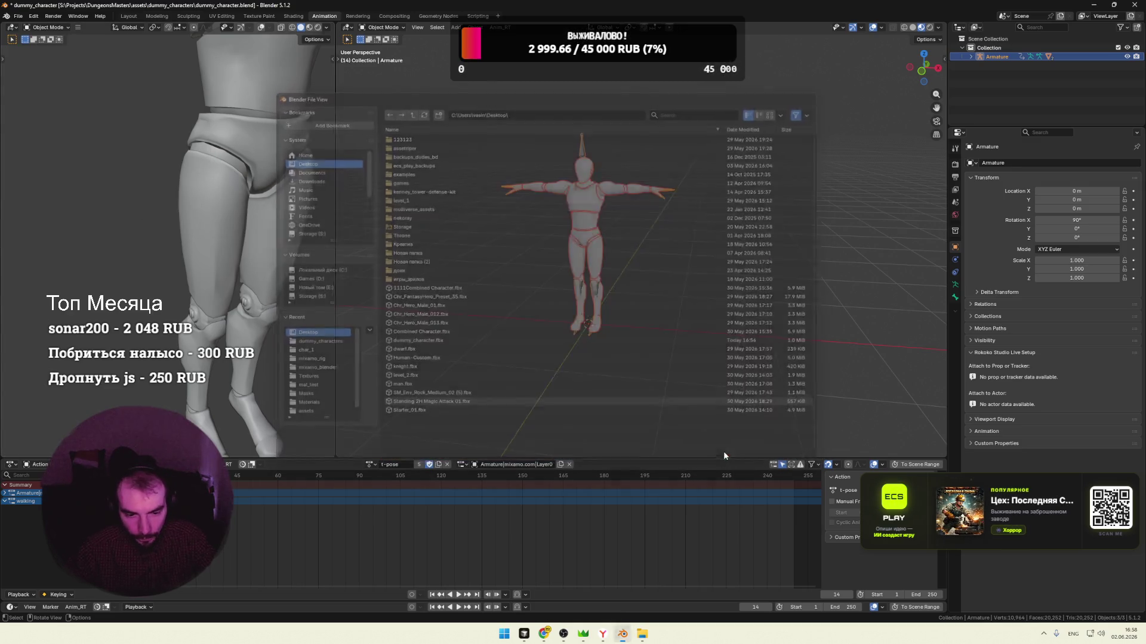
# - Switch to the Mixamo browser window and shrink it to reveal the desktop
pyautogui.press('super+Tab')
pyautogui.click(639, 195)
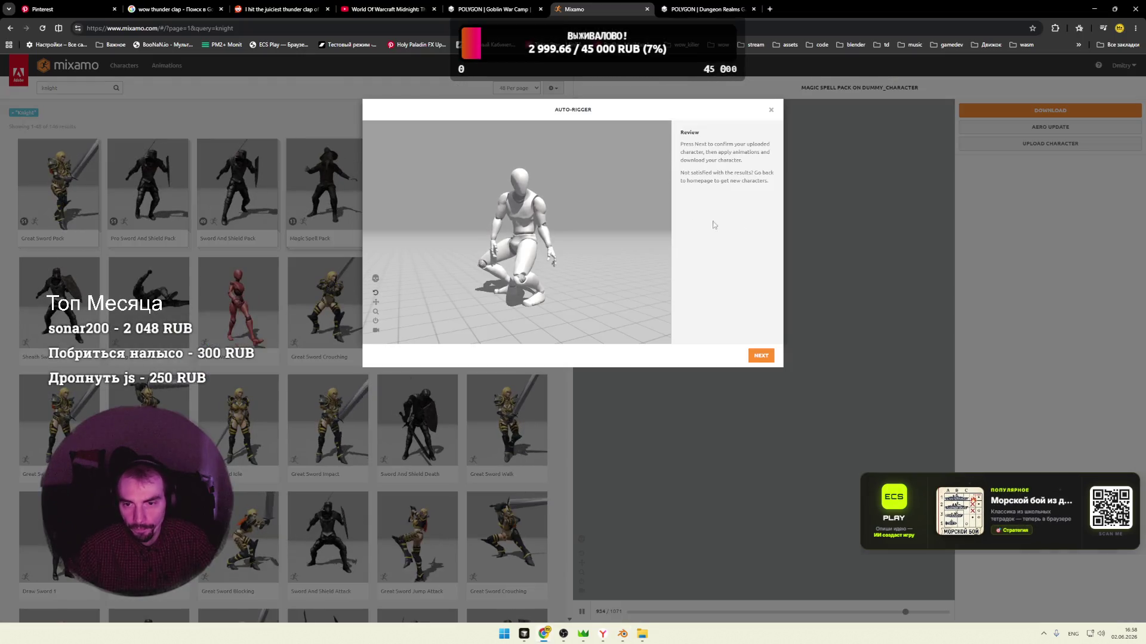
pyautogui.doubleClick(972, 9)
pyautogui.press('super+Home')
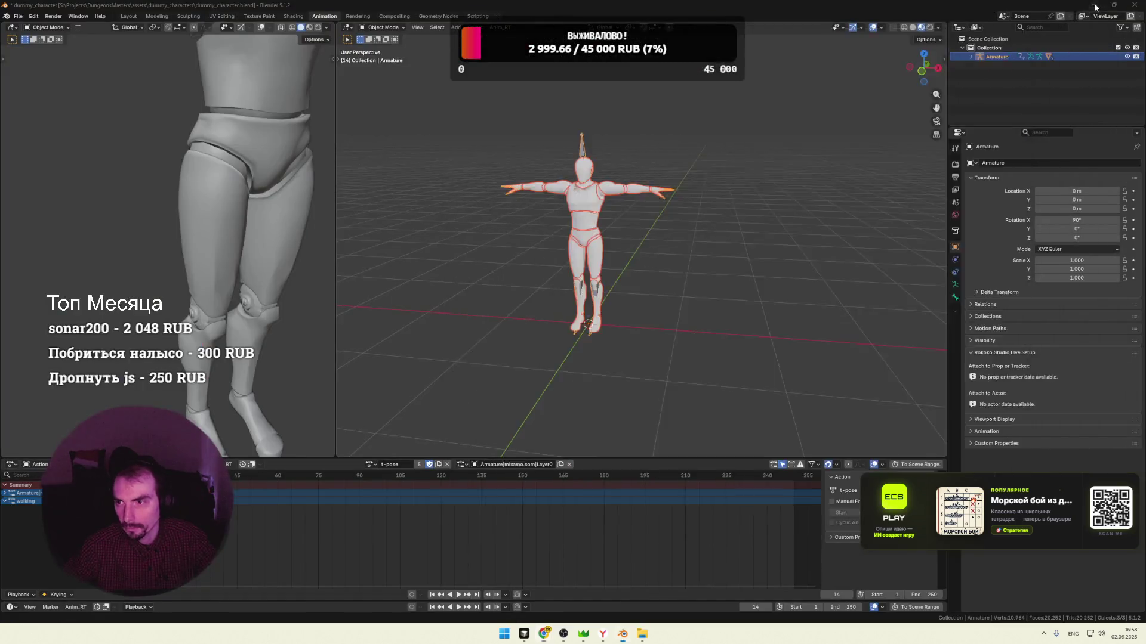
# - Upload the exported FBX to Mixamo by dragging it from the desktop, then maximize the browser
pyautogui.moveTo(945, 41); pyautogui.dragTo(1066, 41)
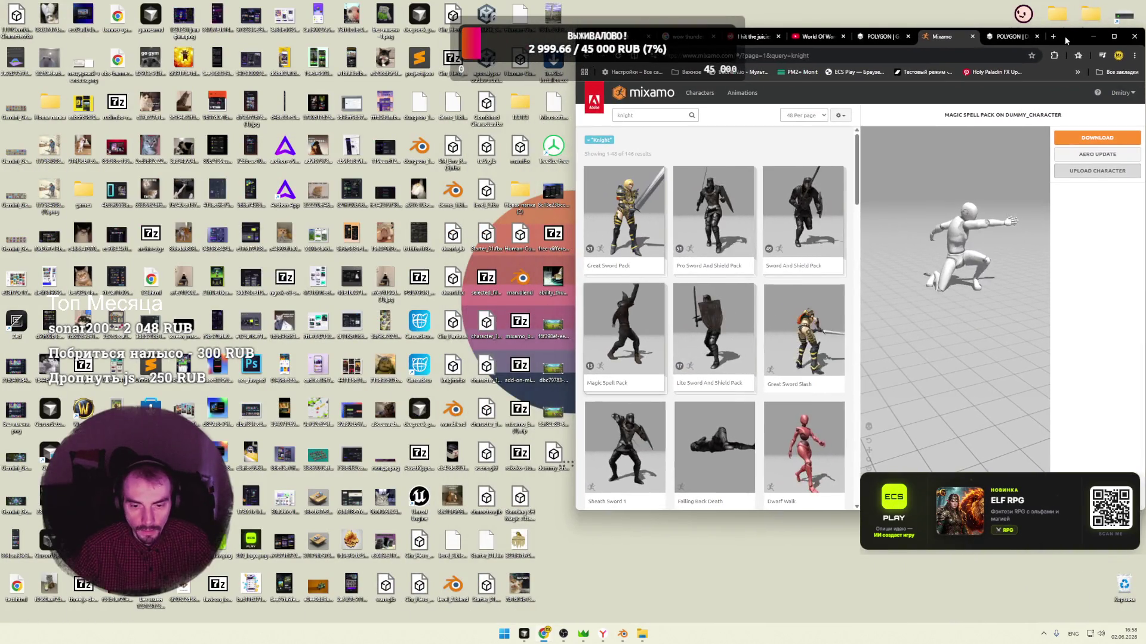
pyautogui.click(1097, 171)
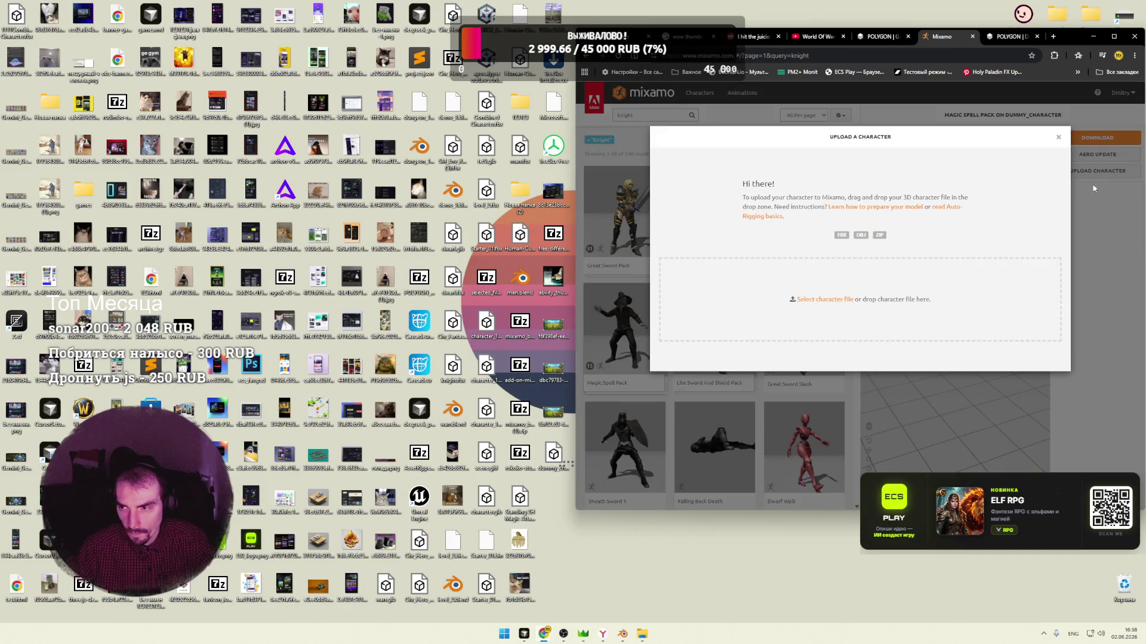
pyautogui.moveTo(553, 453)
pyautogui.mouseDown()
pyautogui.moveTo(795, 351)
pyautogui.moveTo(886, 286)
pyautogui.mouseUp()
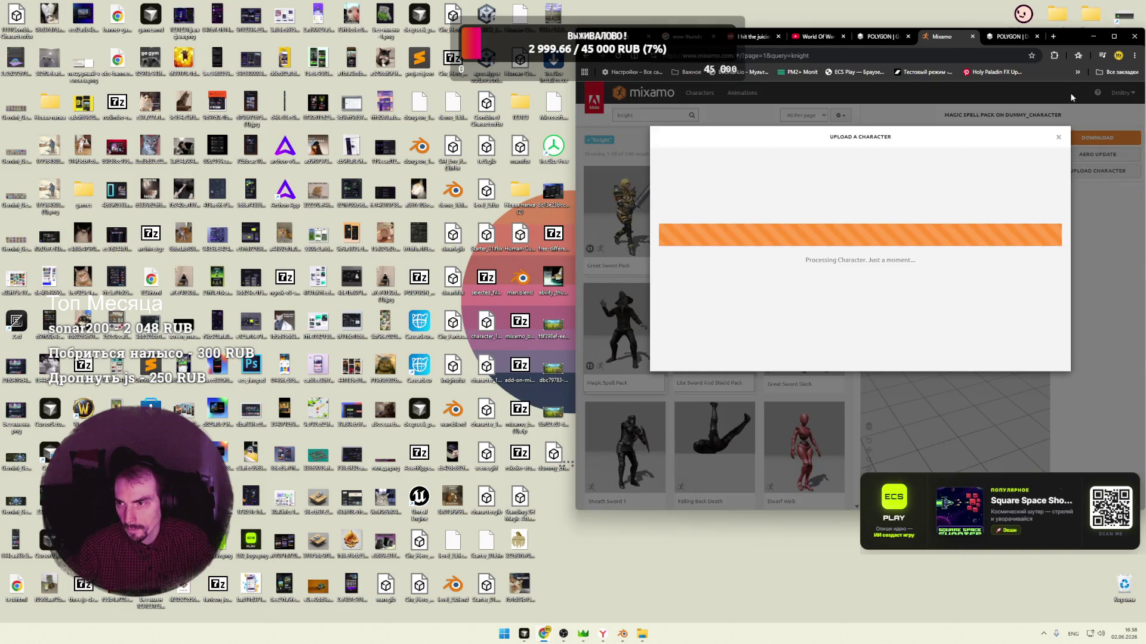
pyautogui.press('super+Up')
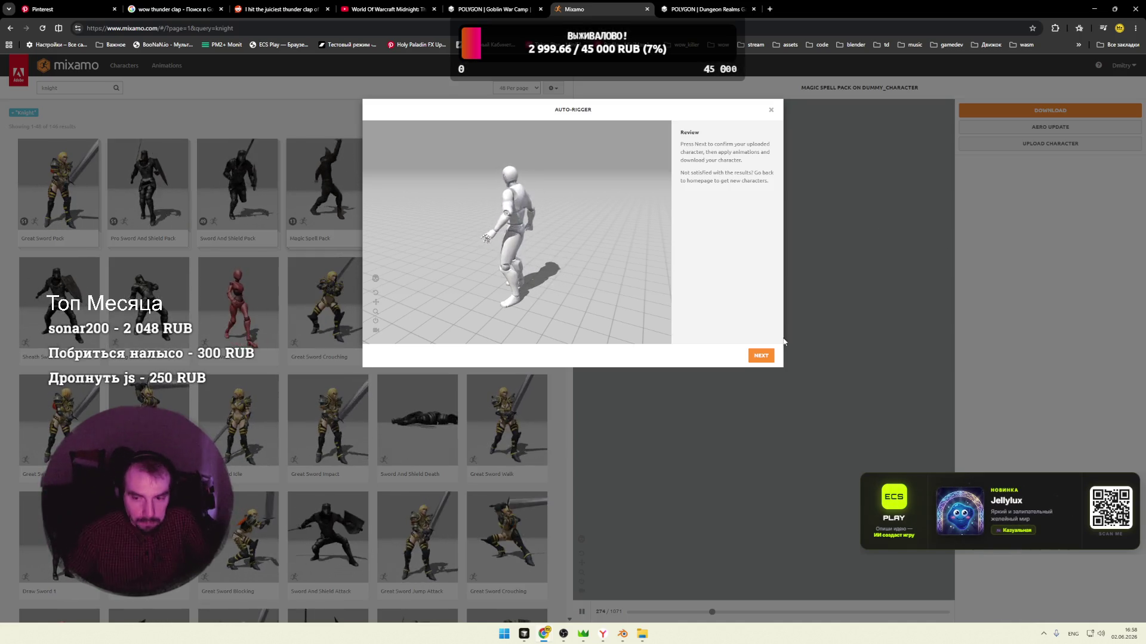
# - Accept the auto-rigged mannequin and preview the Pro Sword And Shield Pack on it
pyautogui.click(767, 355)
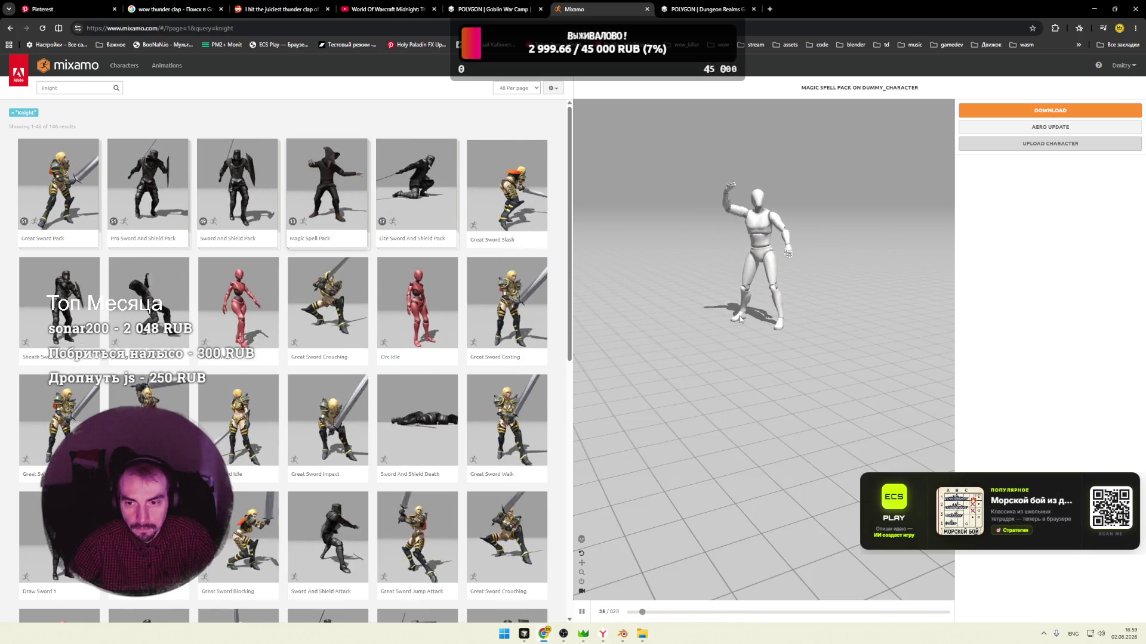
pyautogui.click(147, 176)
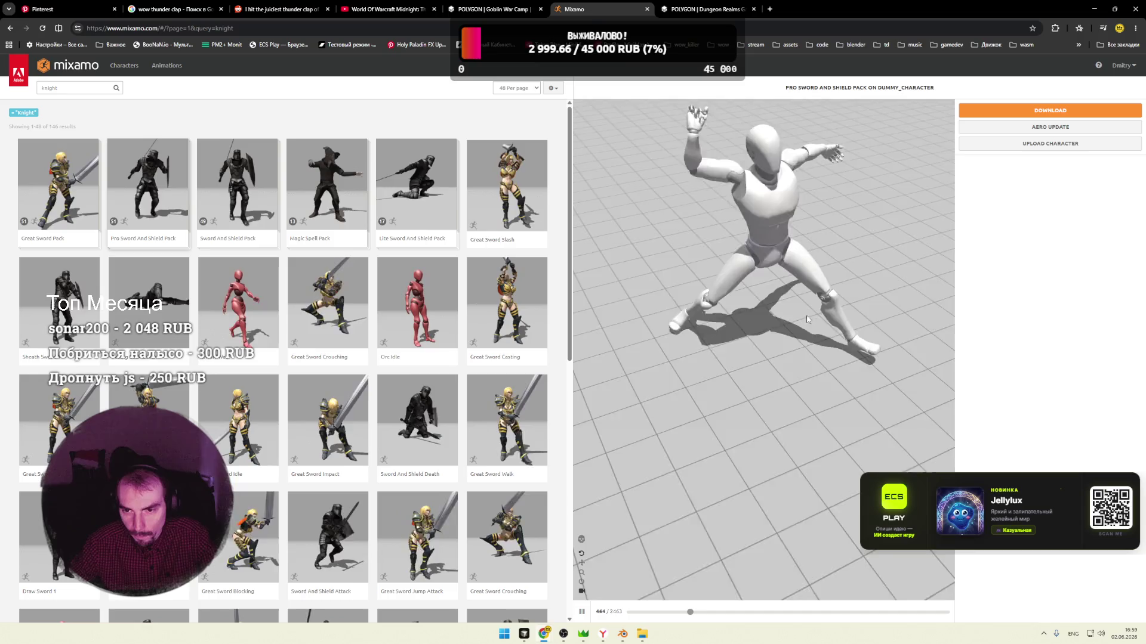
pyautogui.moveTo(804, 339); pyautogui.dragTo(824, 297)
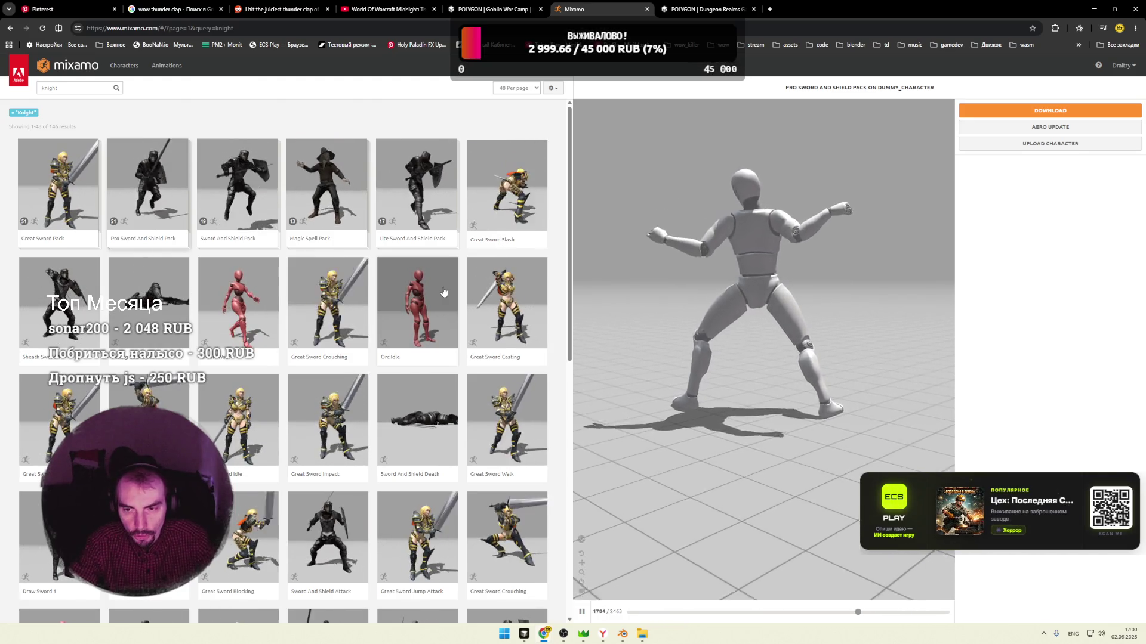
pyautogui.moveTo(627, 268)
pyautogui.mouseDown()
pyautogui.moveTo(895, 281)
pyautogui.moveTo(845, 291)
pyautogui.mouseUp()
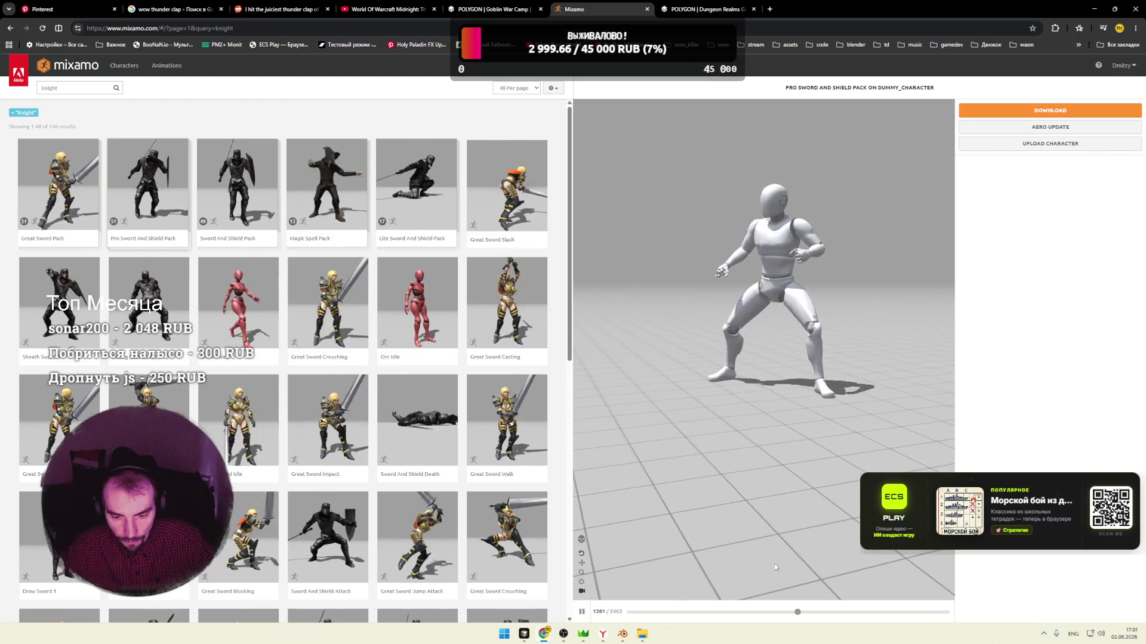
pyautogui.moveTo(642, 634)
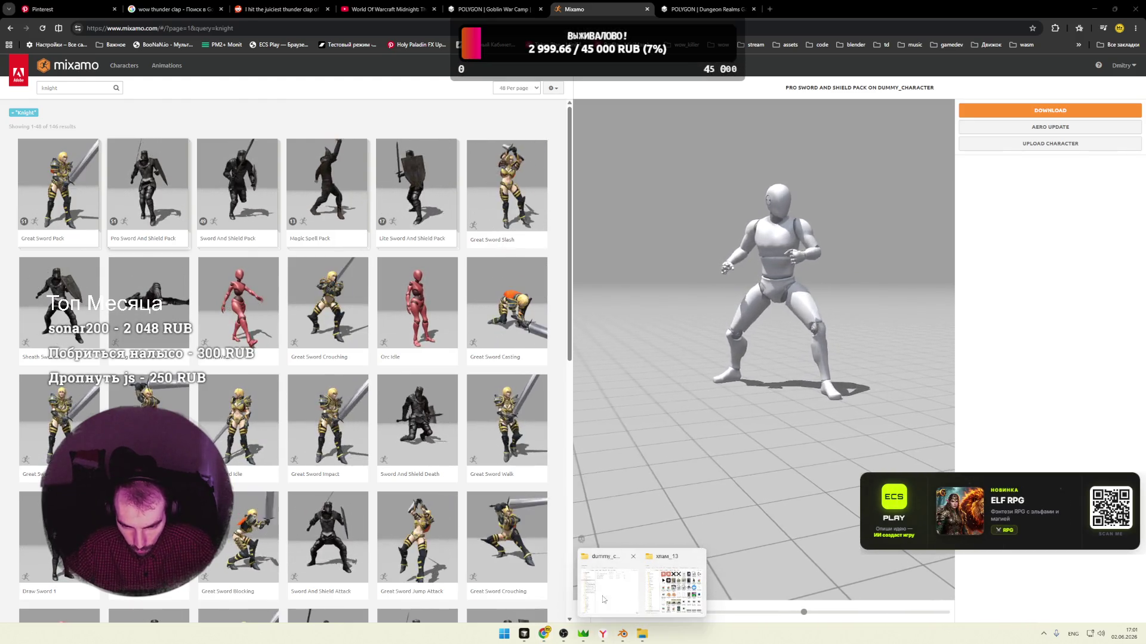
# - Duplicate dummy_character.blend as dummy_character_warrior.blend, then open a new Chrome tab
pyautogui.click(609, 588)
pyautogui.click(506, 260)
pyautogui.press('Up')
pyautogui.press('Up')
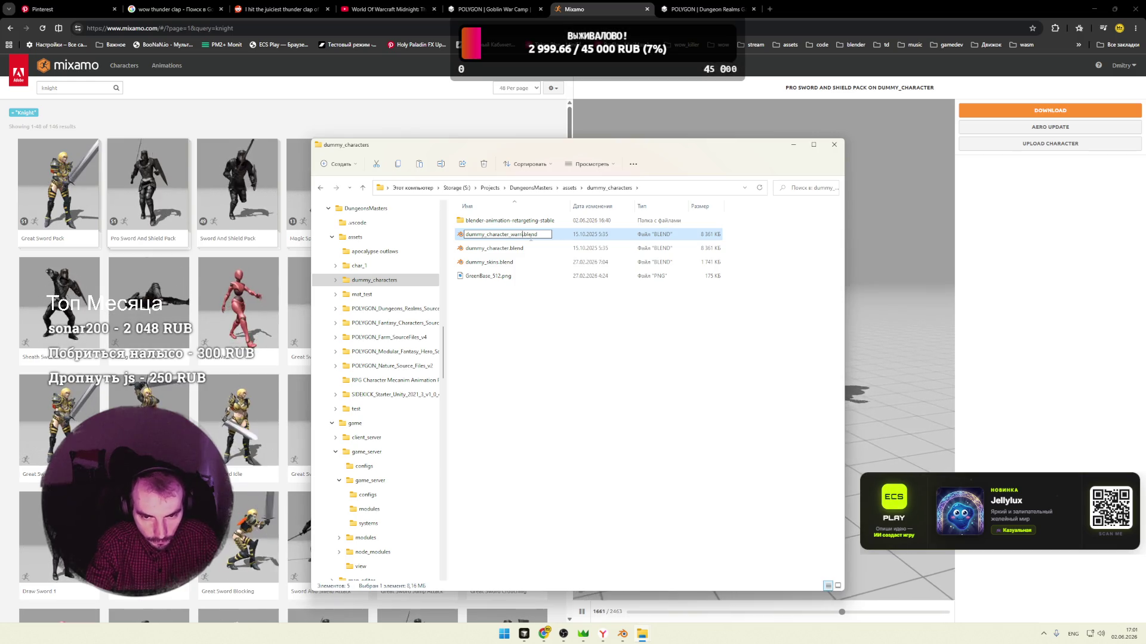
pyautogui.write('ior')
pyautogui.press('Return')
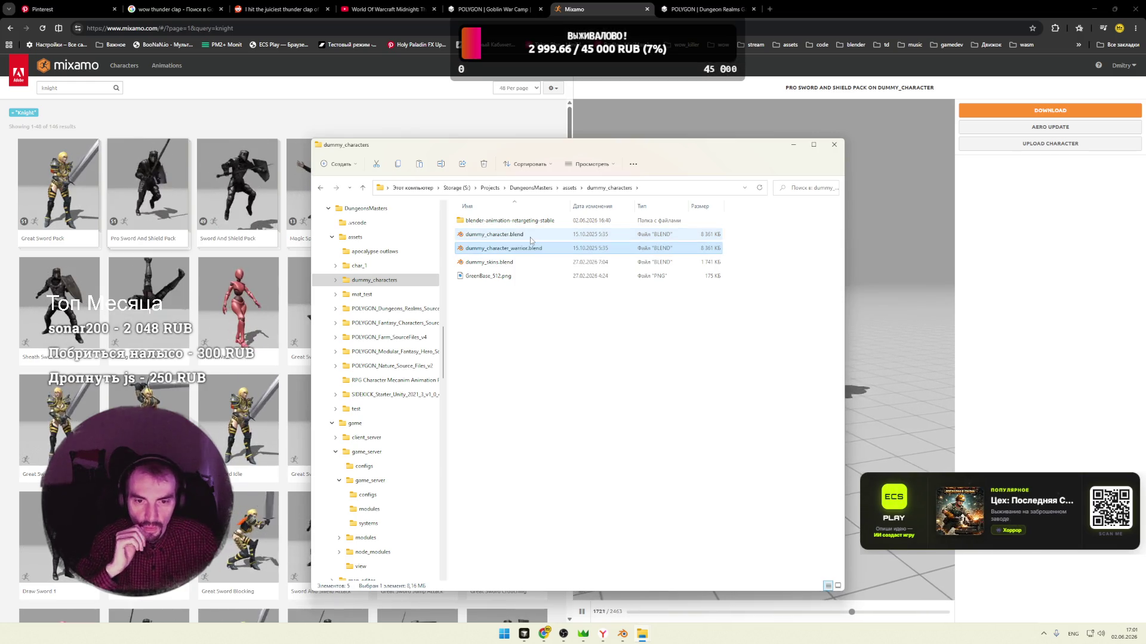
pyautogui.click(800, 148)
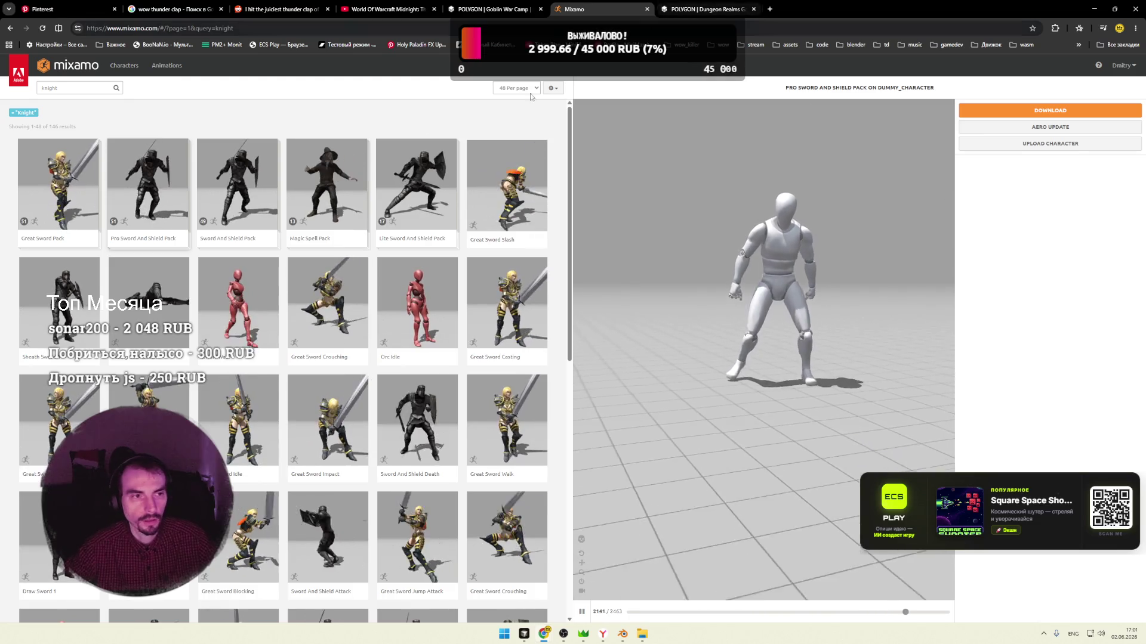
pyautogui.click(769, 9)
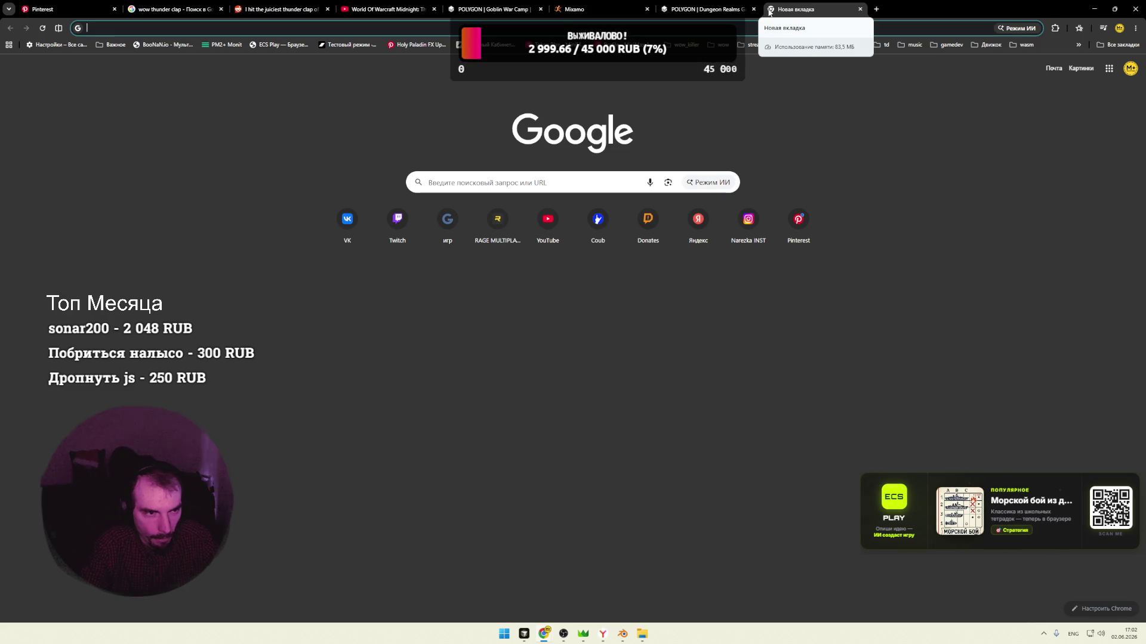
# - Search Google for 'animation tracking suit' and play the $10,000 Hollywood motion capture suit video
pyautogui.write('anima')
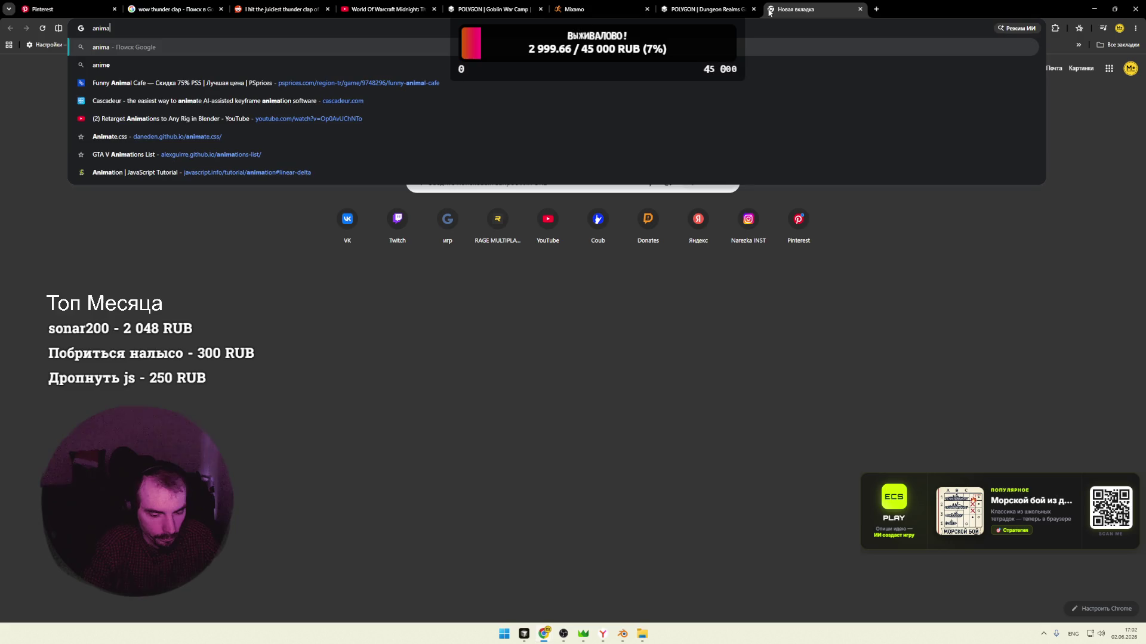
pyautogui.write('tion tracki')
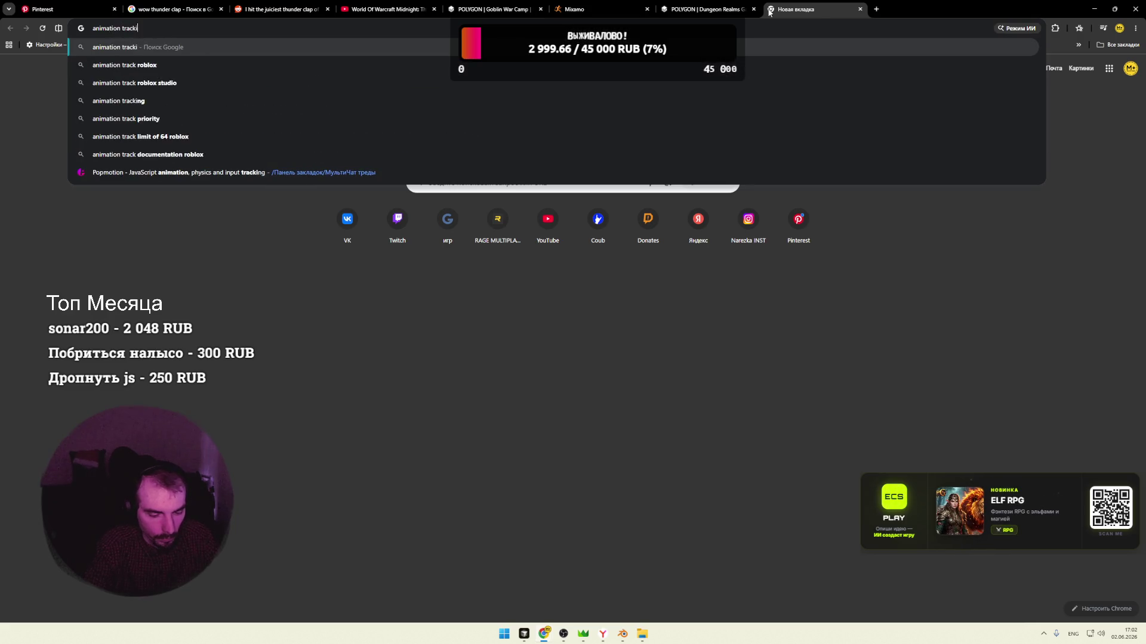
pyautogui.press('Down')
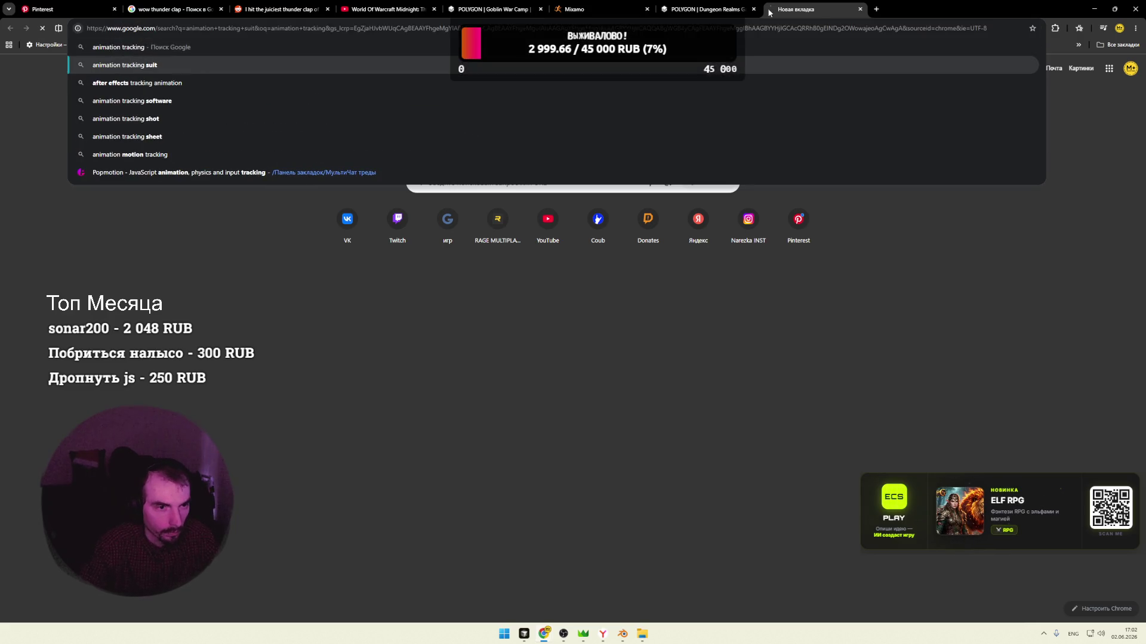
pyautogui.press('Return')
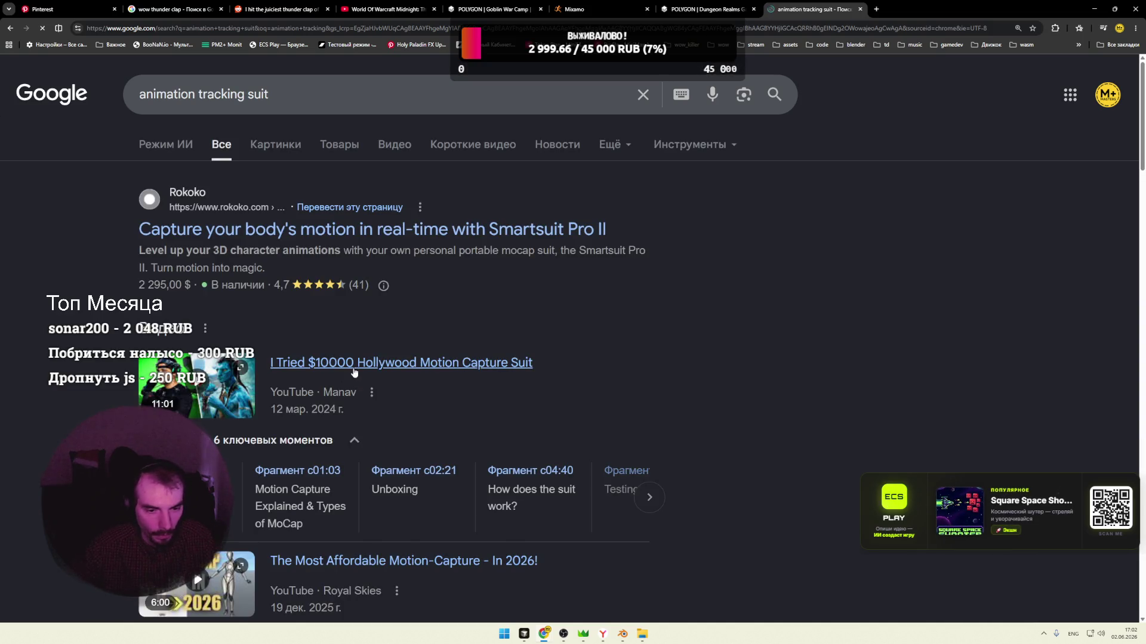
pyautogui.click(941, 11)
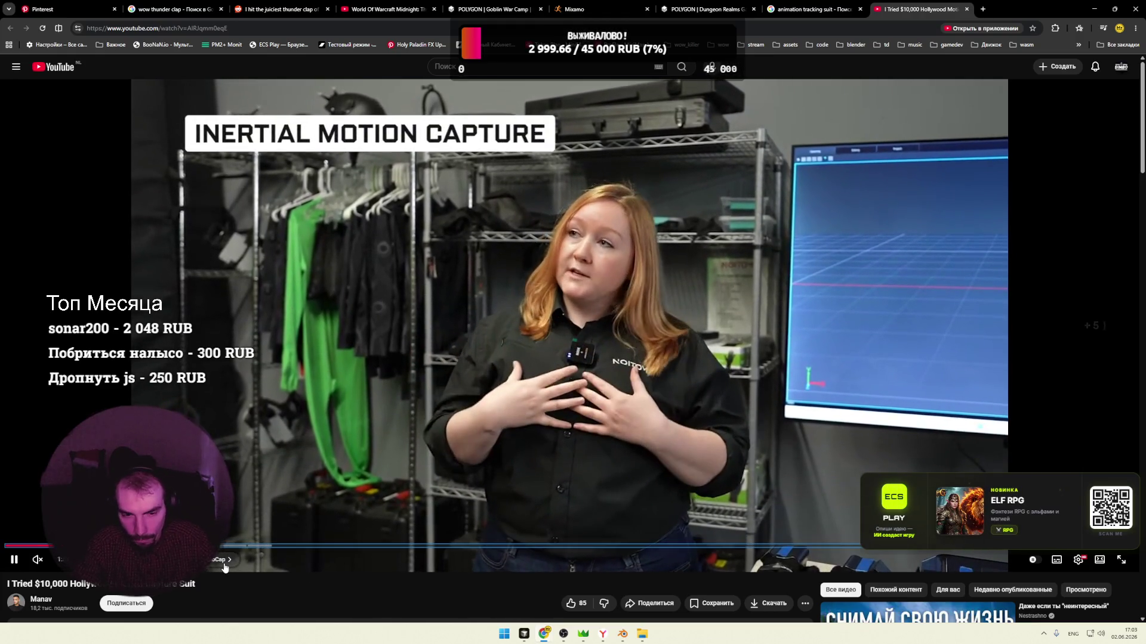
# - Skip the motion-capture suit video ahead 5 seconds to its Unboxing section
pyautogui.press('Right')
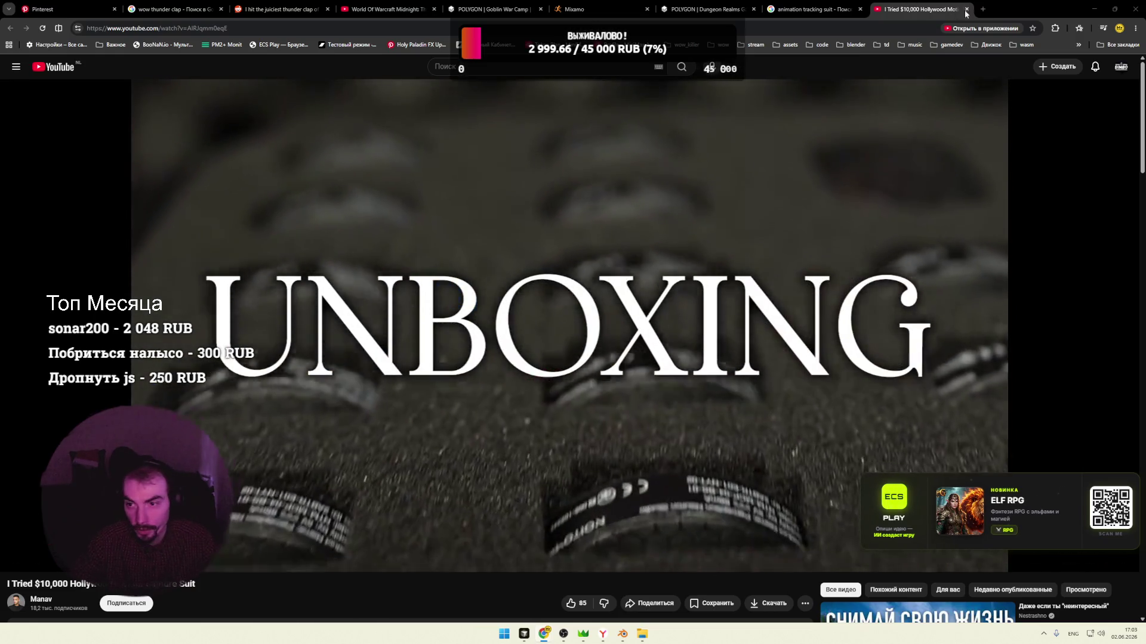
pyautogui.click(983, 9)
pyautogui.hotkey('ctrl', 'v')
pyautogui.press('Return')
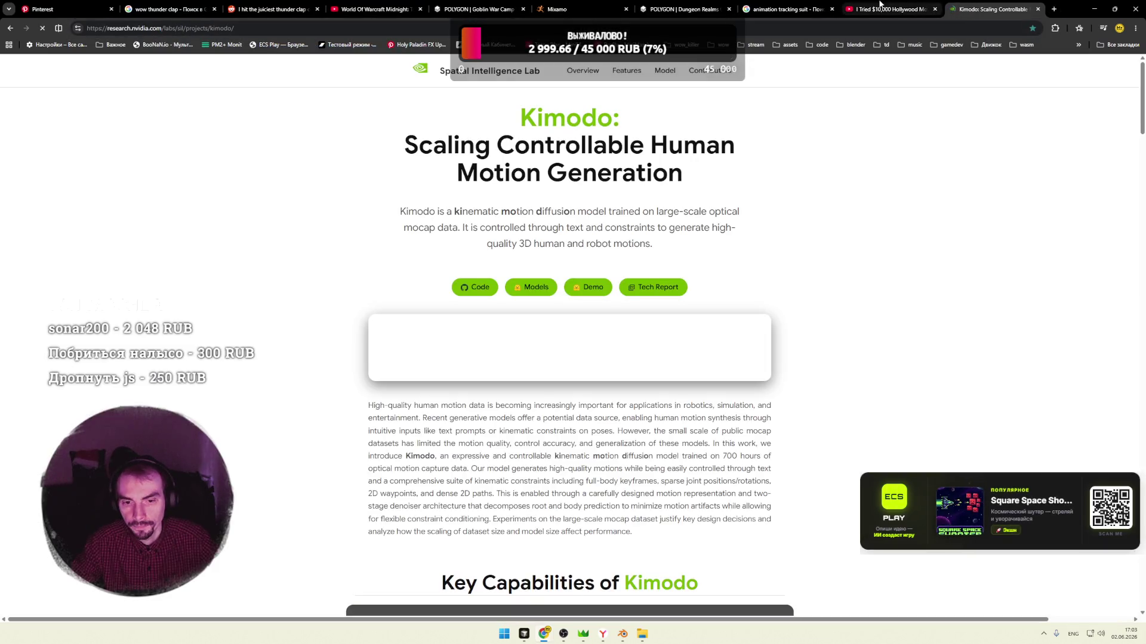
pyautogui.scroll(-2, 823, 210)
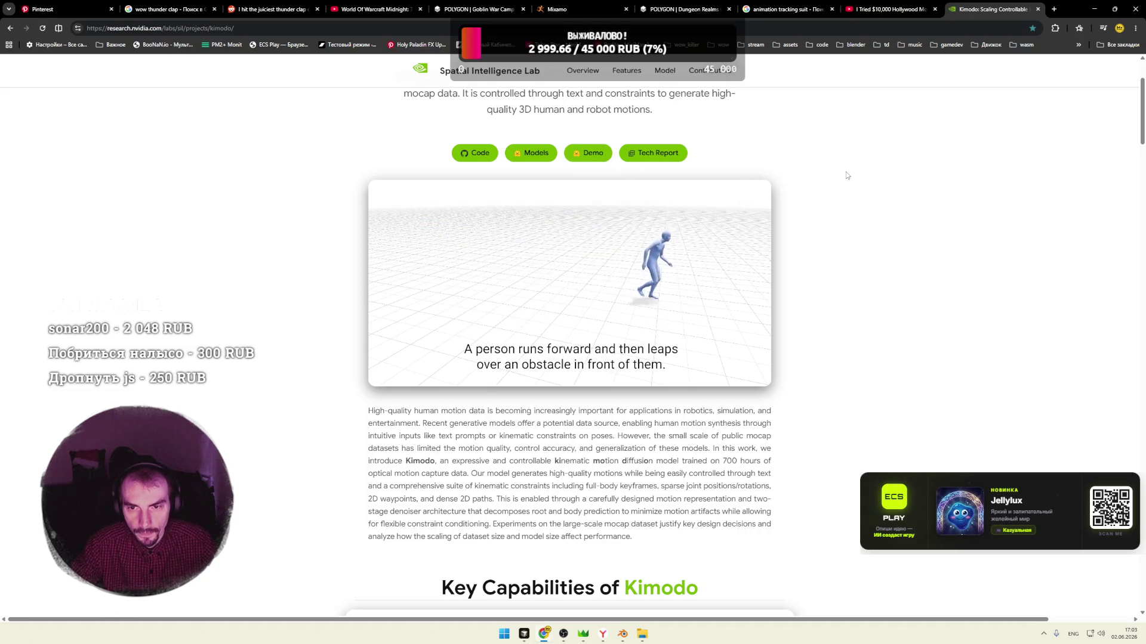
pyautogui.scroll(-1, 845, 179)
pyautogui.scroll(-6, 845, 180)
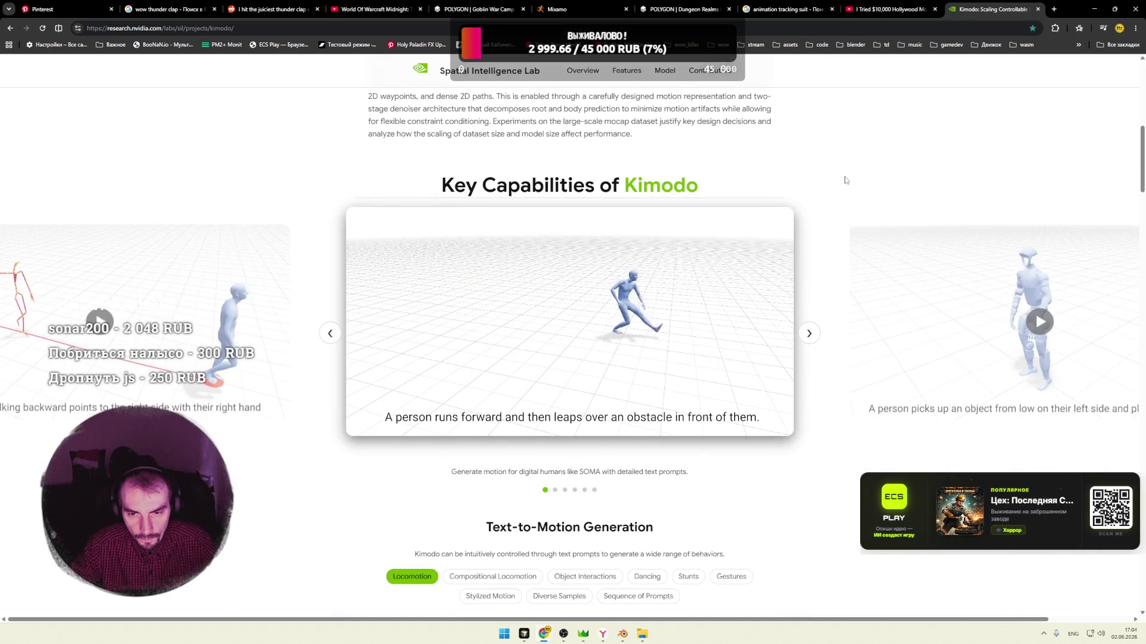
pyautogui.click(887, 12)
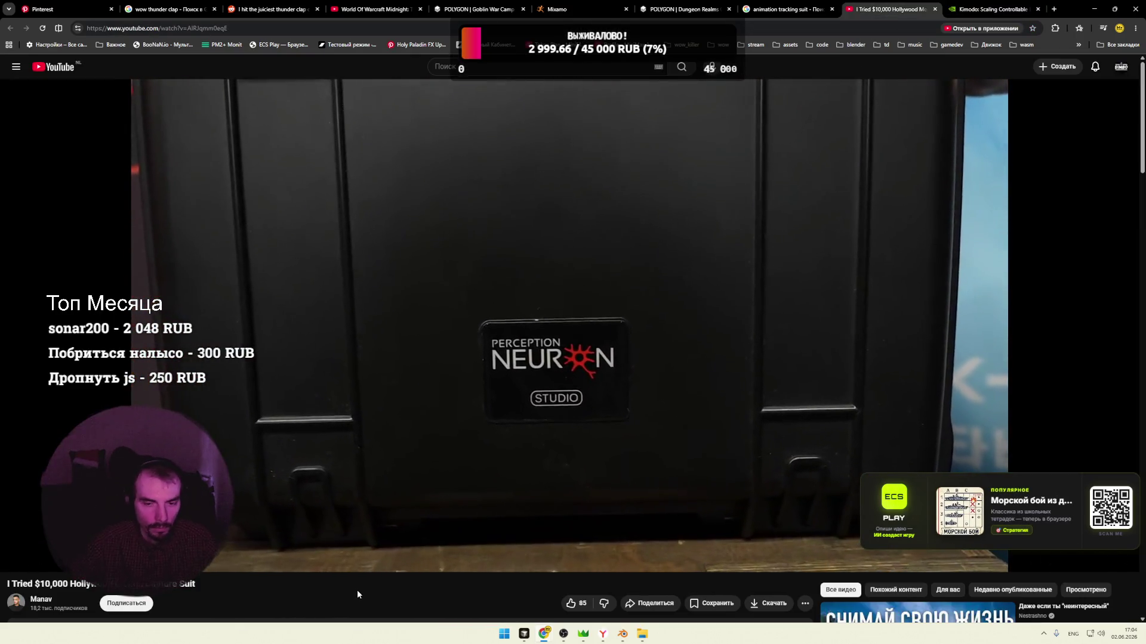
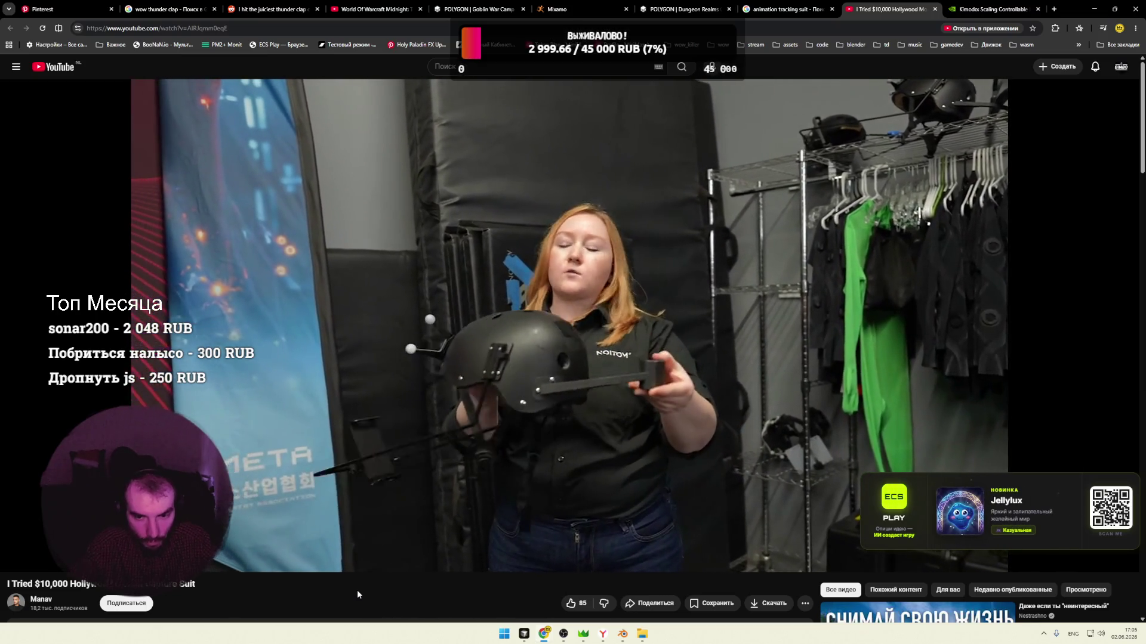
# - Close the YouTube tab and scroll down the Kimodo project page
pyautogui.click(934, 9)
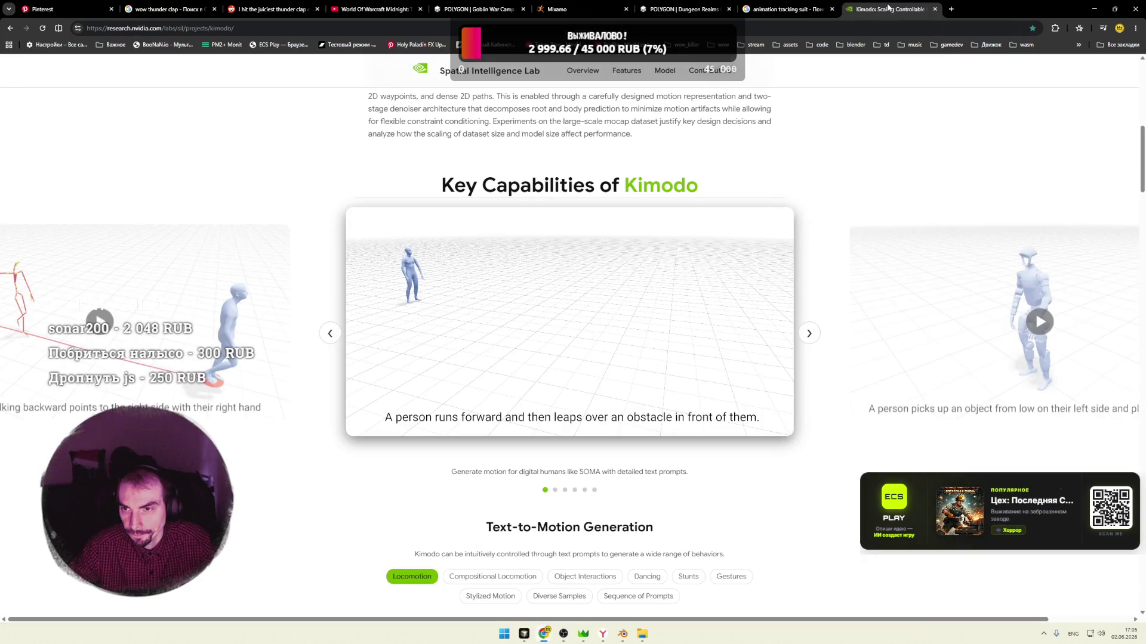
pyautogui.scroll(-4, 668, 301)
pyautogui.scroll(-4, 686, 304)
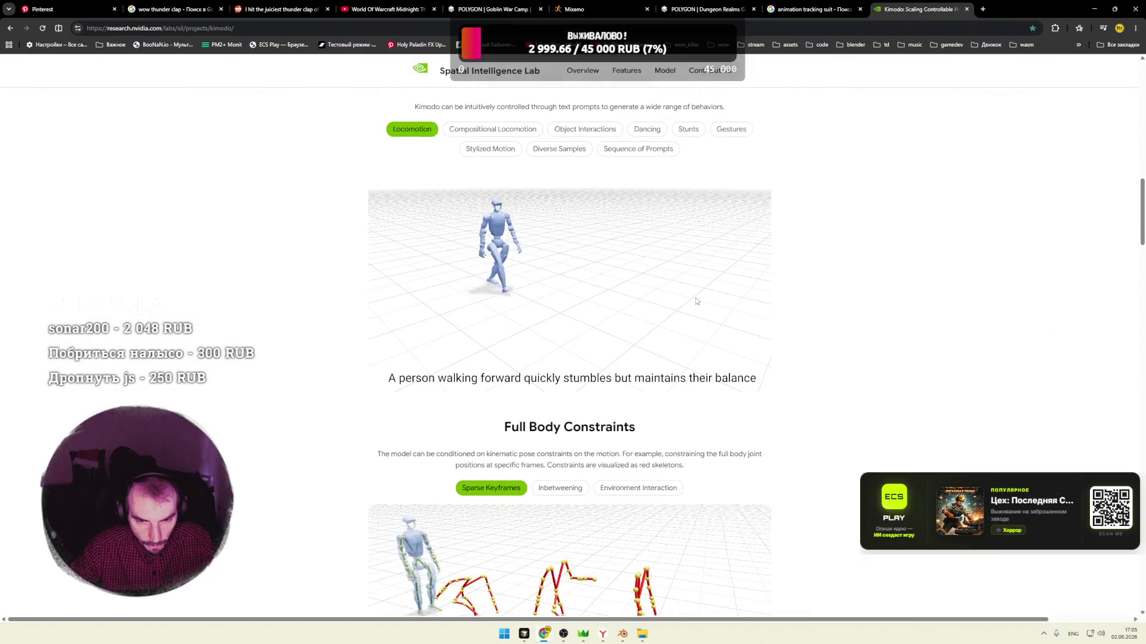
pyautogui.scroll(-5, 695, 302)
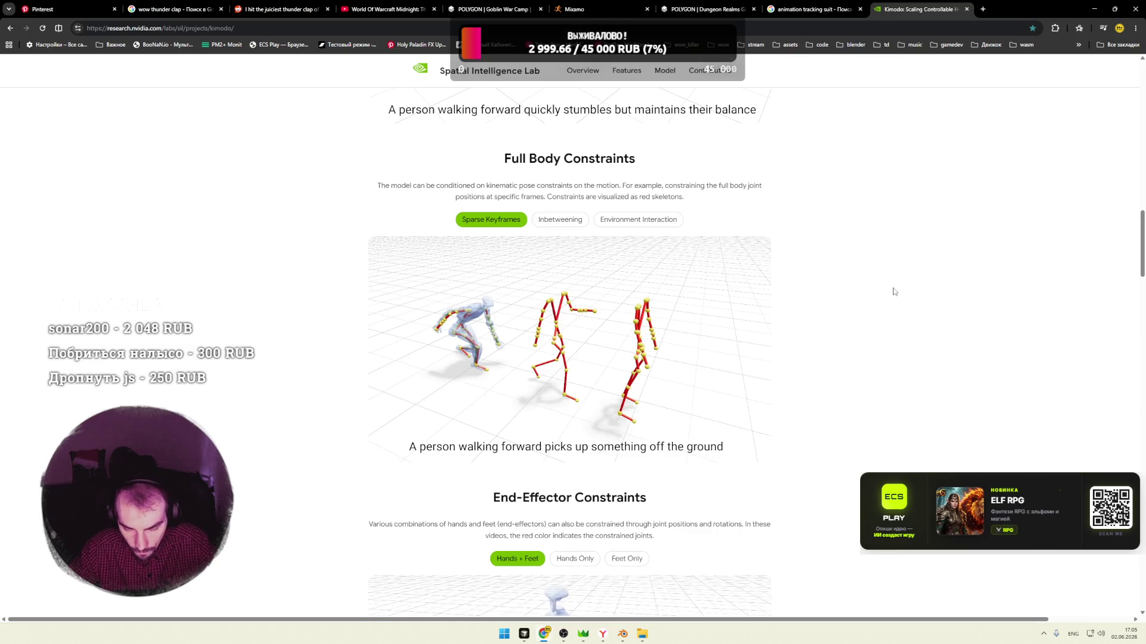
# - View the Inbetweening, Environment Interaction and Feet Only constraint demos
pyautogui.click(565, 226)
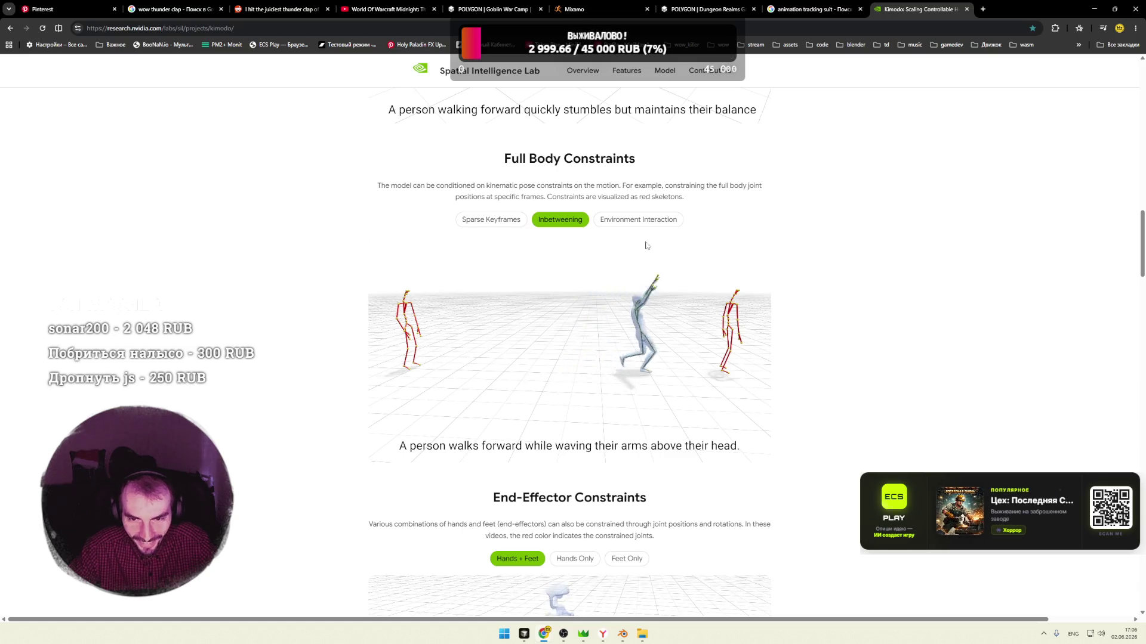
pyautogui.click(637, 223)
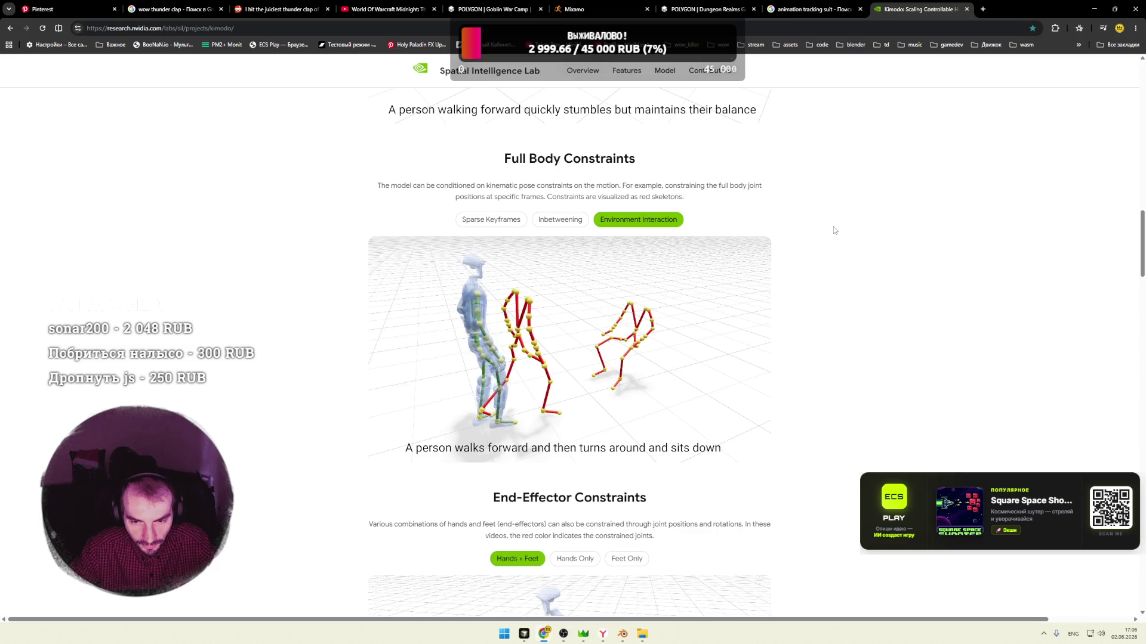
pyautogui.scroll(-5, 833, 248)
pyautogui.scroll(-2, 833, 248)
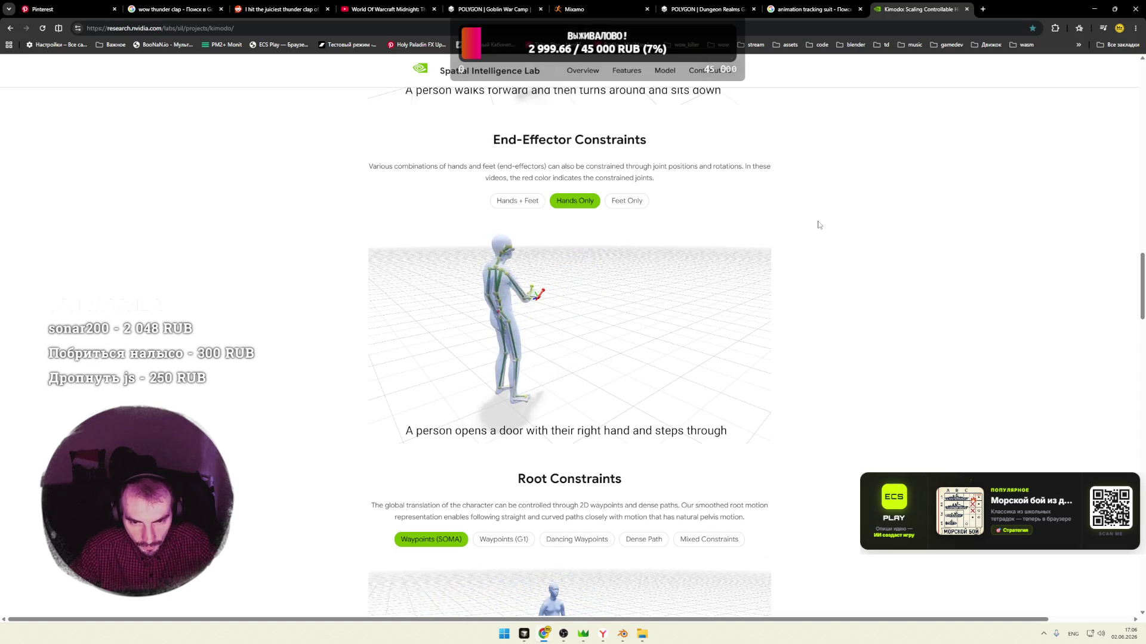
pyautogui.click(624, 203)
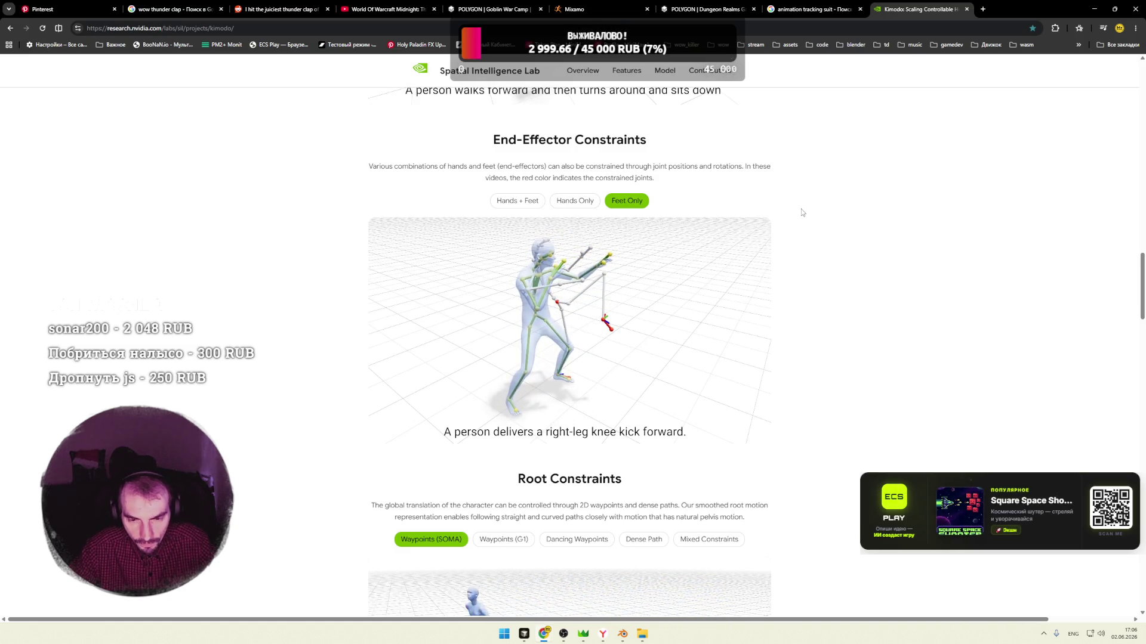
pyautogui.scroll(-5, 803, 215)
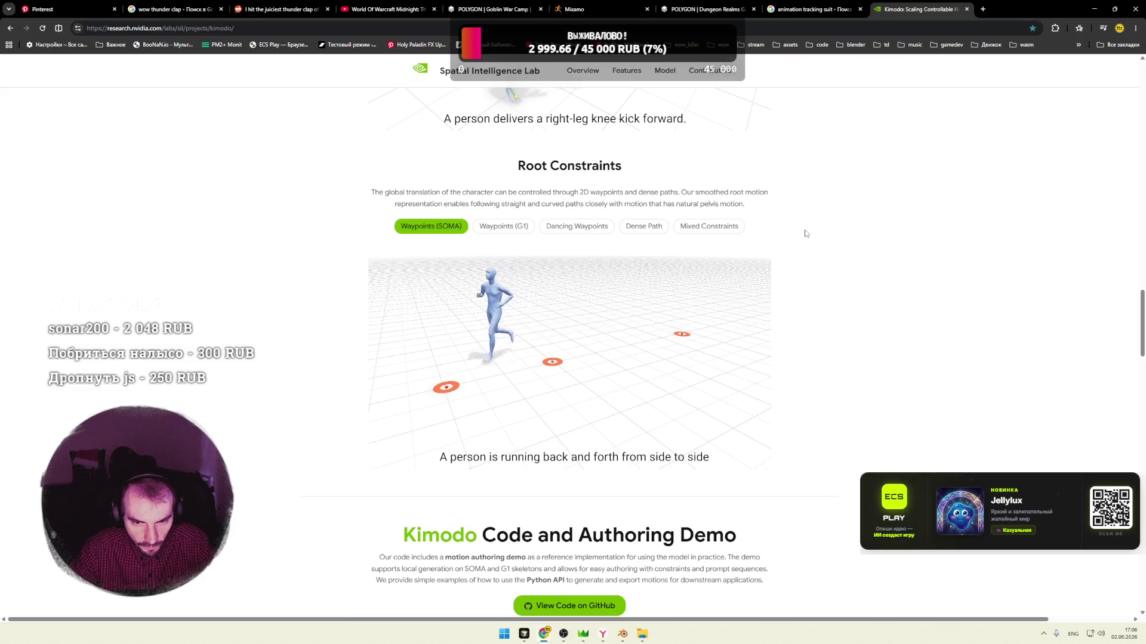
# - Play the Waypoints (G1), Dancing Waypoints, Dense Path and Mixed Constraints root-constraint demos in turn
pyautogui.click(503, 228)
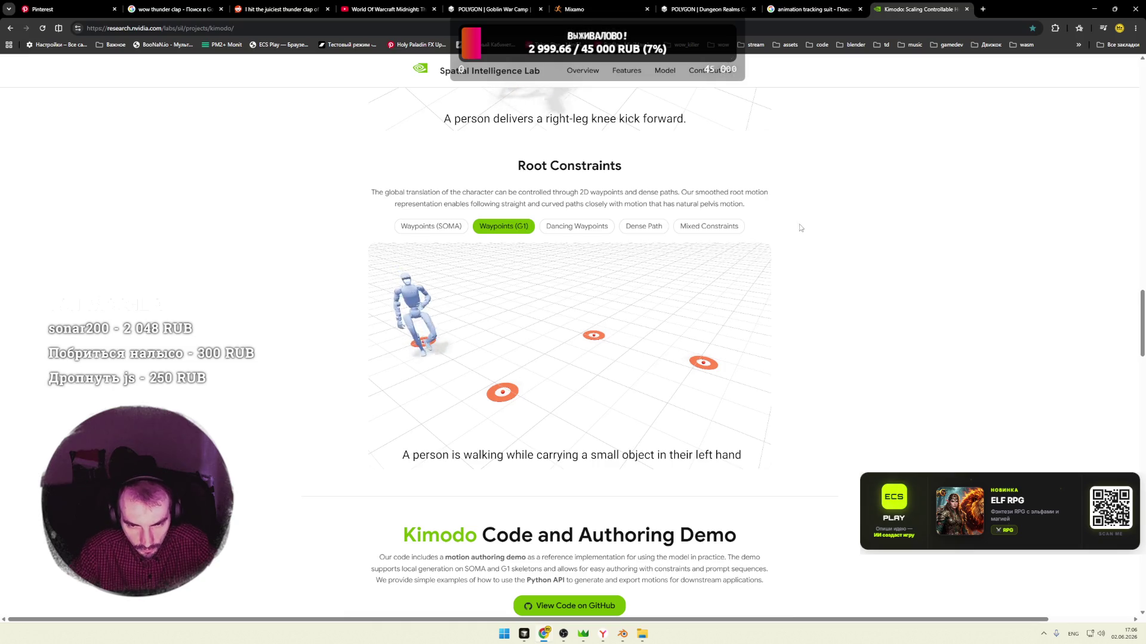
pyautogui.click(571, 230)
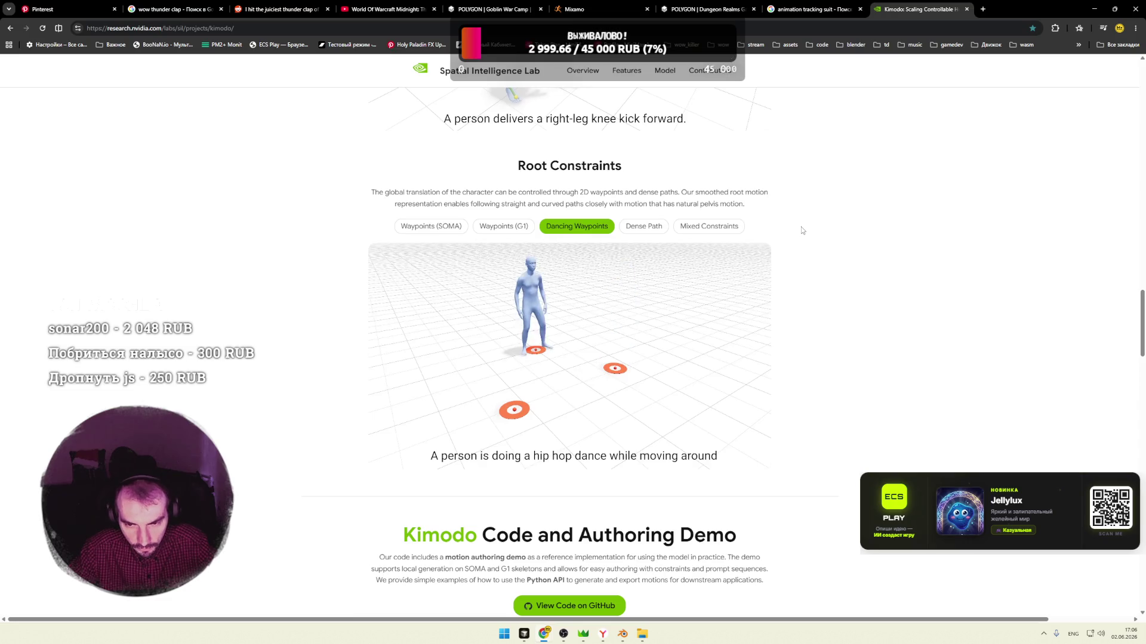
pyautogui.click(649, 229)
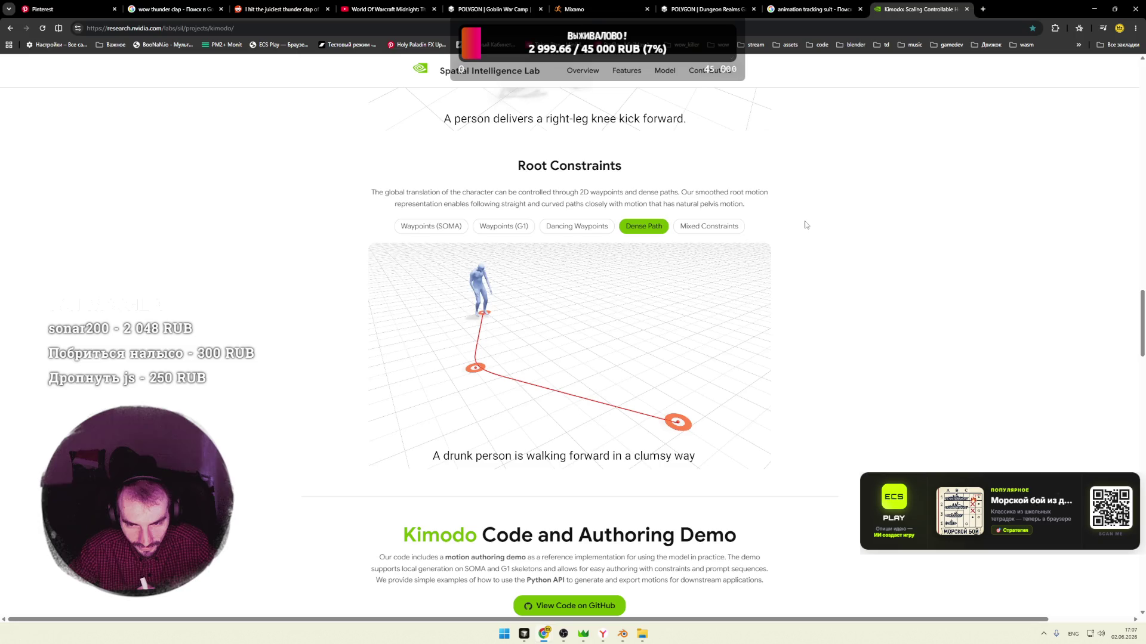
pyautogui.click(729, 229)
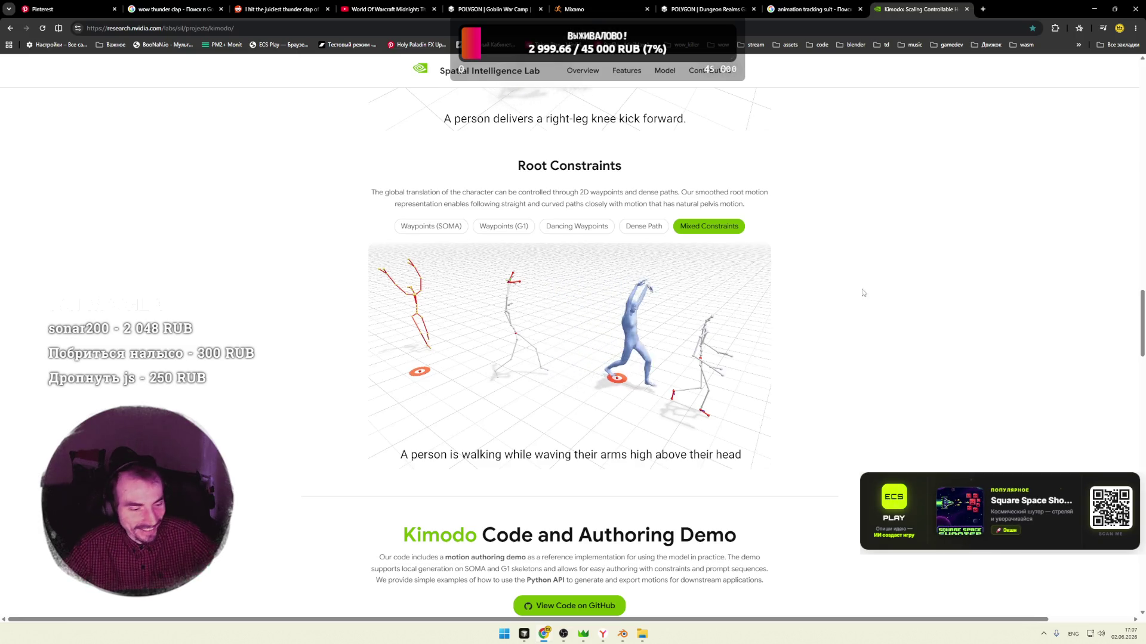
pyautogui.keyDown('ctrl'); pyautogui.scroll(4, 857, 353); pyautogui.keyUp('ctrl')
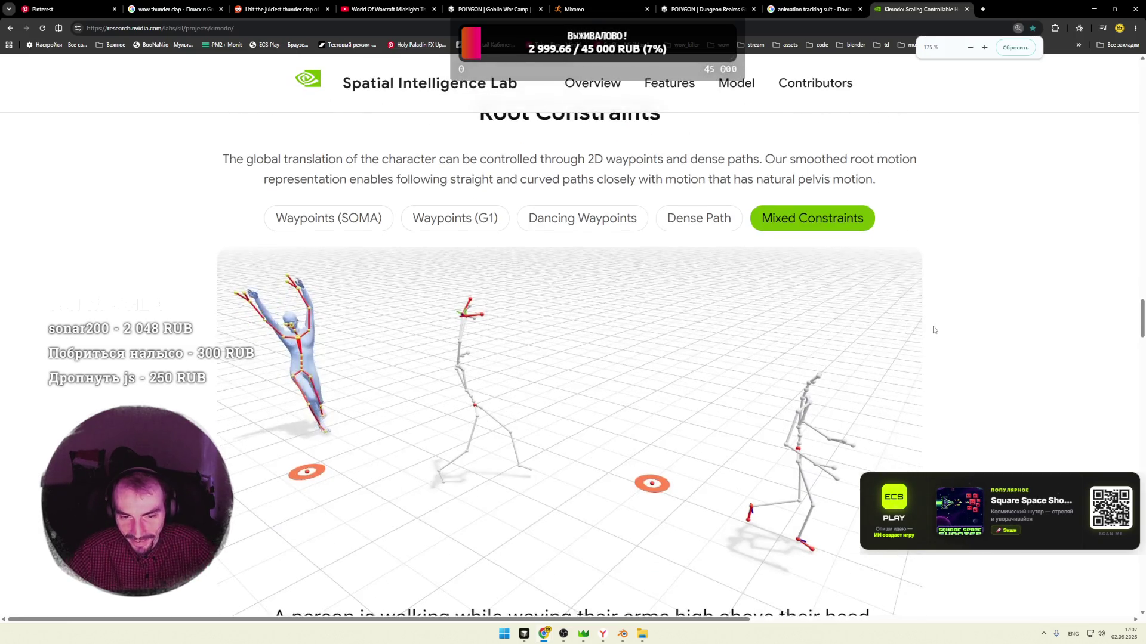
# - Copy the Kimodo page address and load it in a new tab in the other browser
pyautogui.keyDown('ctrl'); pyautogui.scroll(1, 984, 324); pyautogui.keyUp('ctrl')
pyautogui.hotkey('ctrl', 'l')
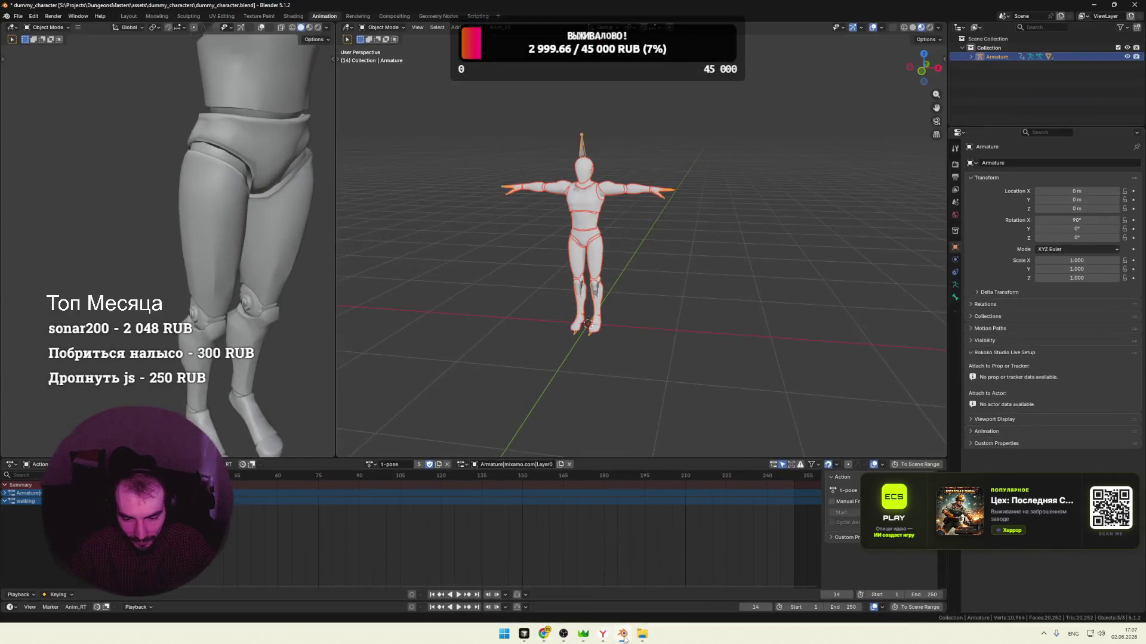
pyautogui.click(603, 634)
pyautogui.hotkey('ctrl', 't')
pyautogui.write('https://research.nvidia.com/labs/sil/projects/kimodo/')
pyautogui.press('Return')
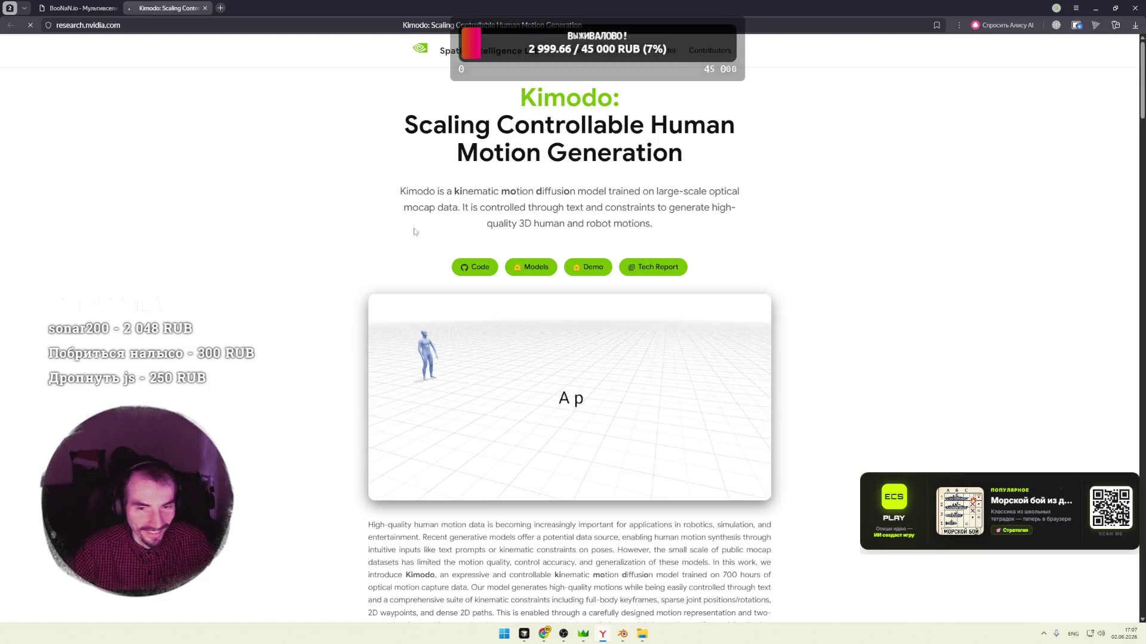
# - Show the Mixed Constraints demo again there, then close that Kimodo tab
pyautogui.scroll(-20, 337, 313)
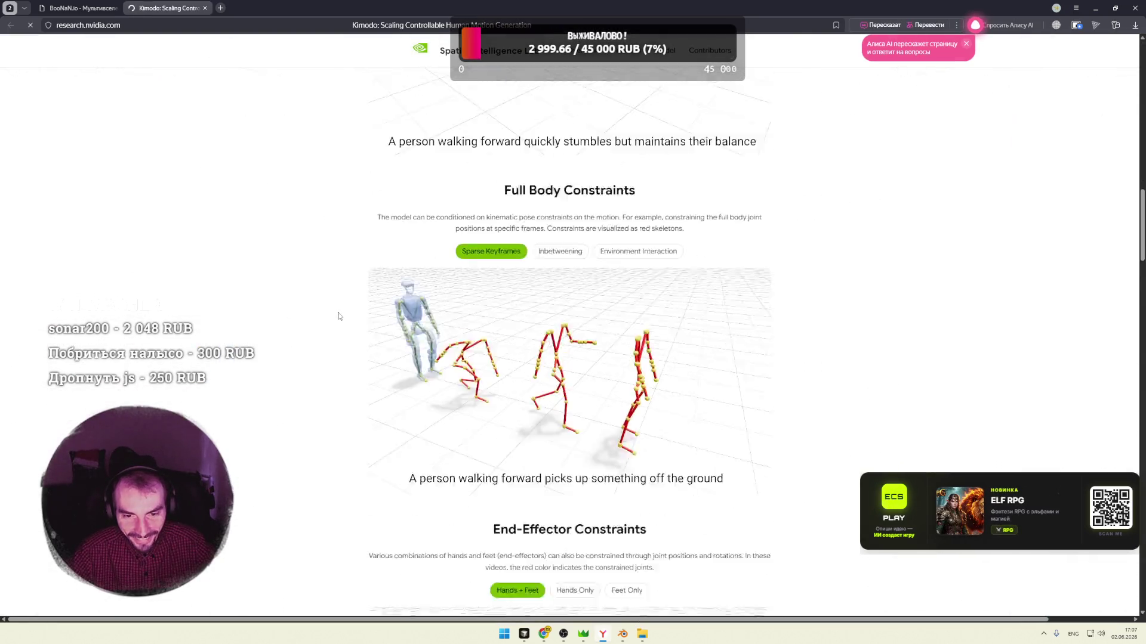
pyautogui.scroll(-20, 338, 312)
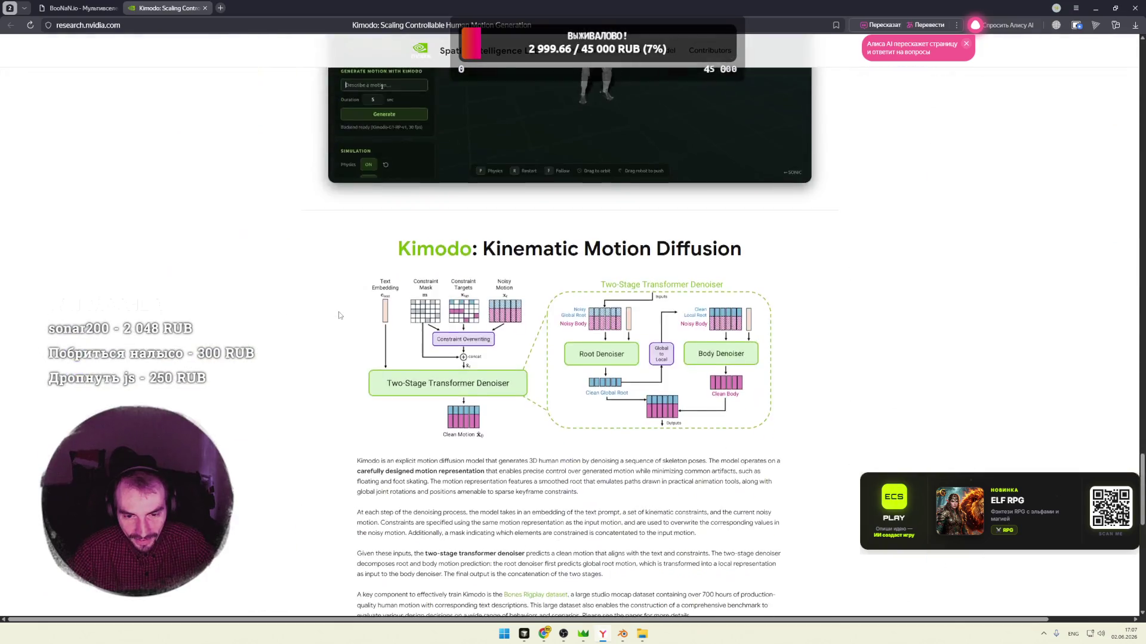
pyautogui.scroll(20, 340, 315)
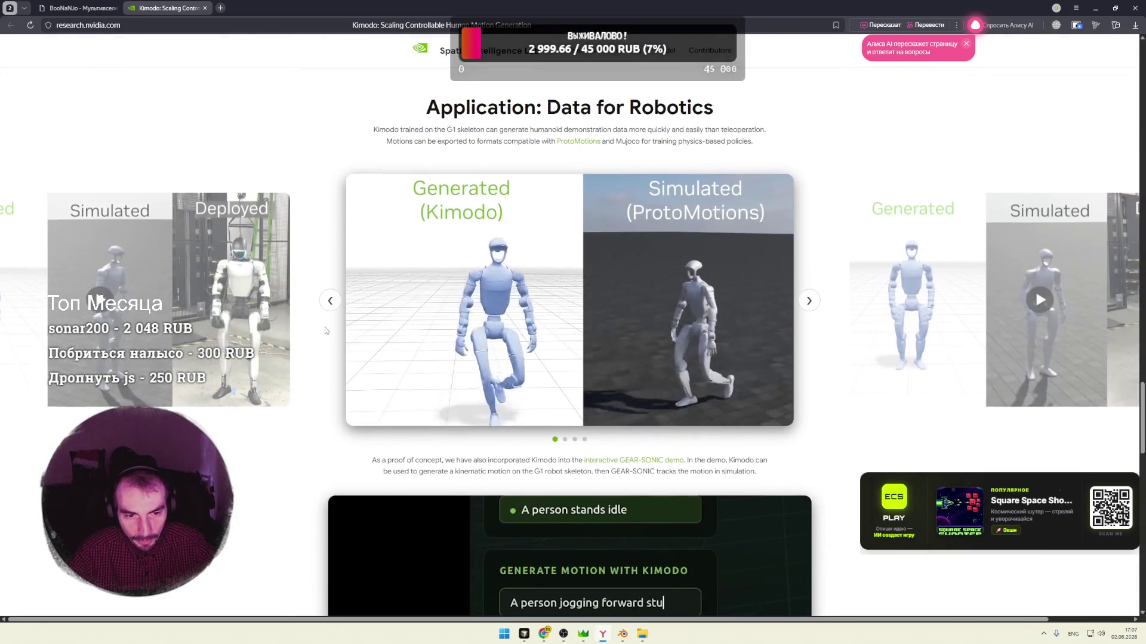
pyautogui.scroll(8, 328, 333)
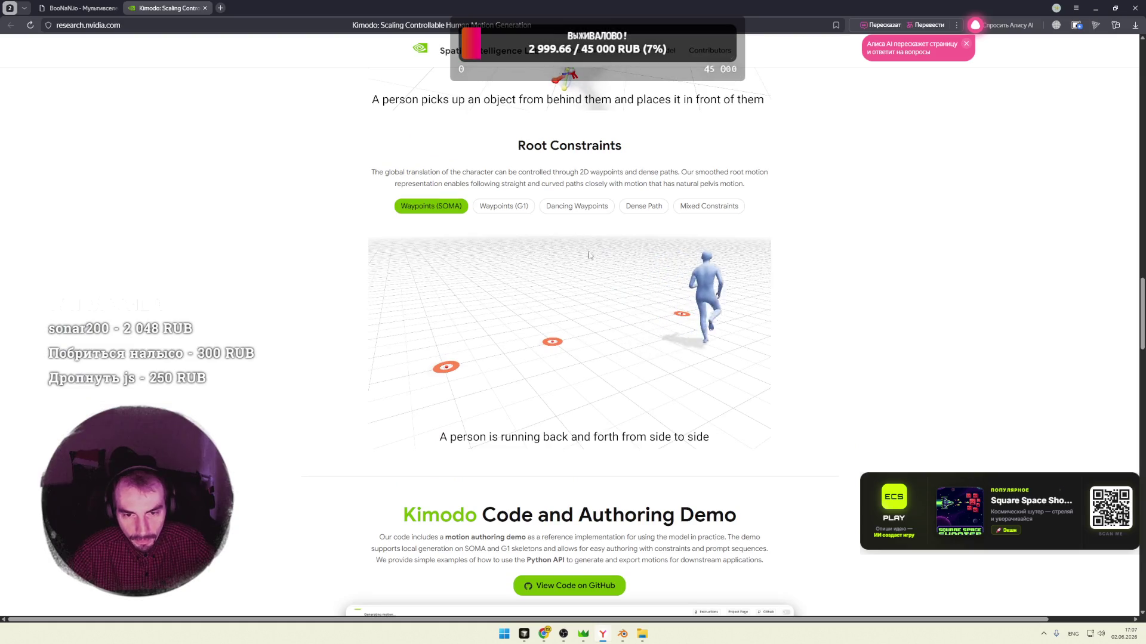
pyautogui.click(694, 208)
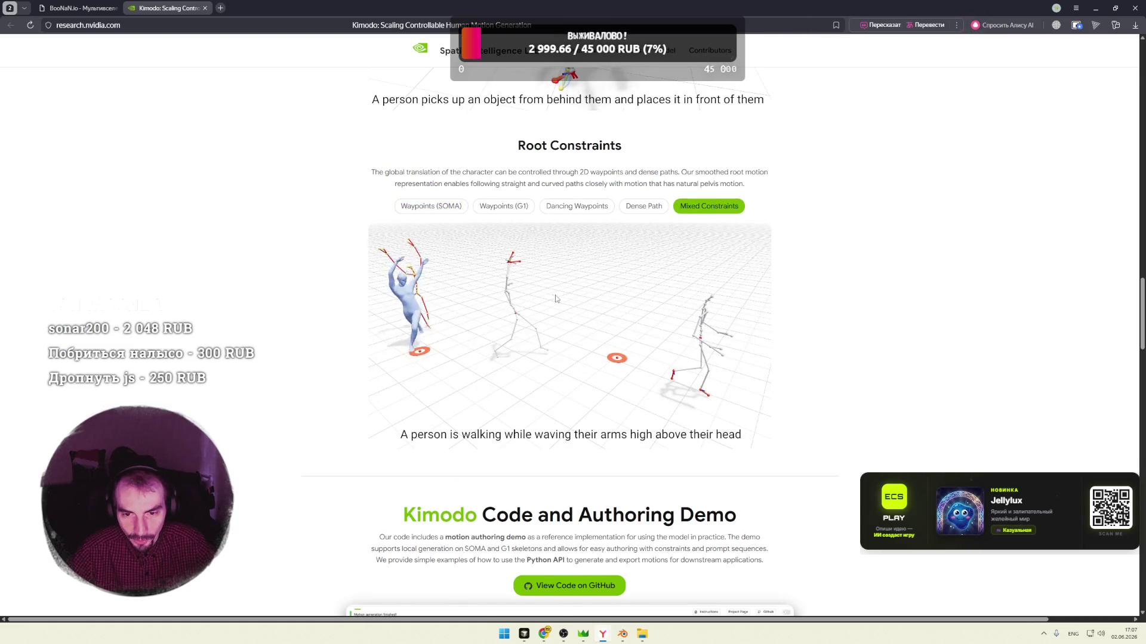
pyautogui.keyDown('ctrl'); pyautogui.scroll(3, 552, 298); pyautogui.keyUp('ctrl')
pyautogui.keyDown('ctrl'); pyautogui.scroll(2, 552, 299); pyautogui.keyUp('ctrl')
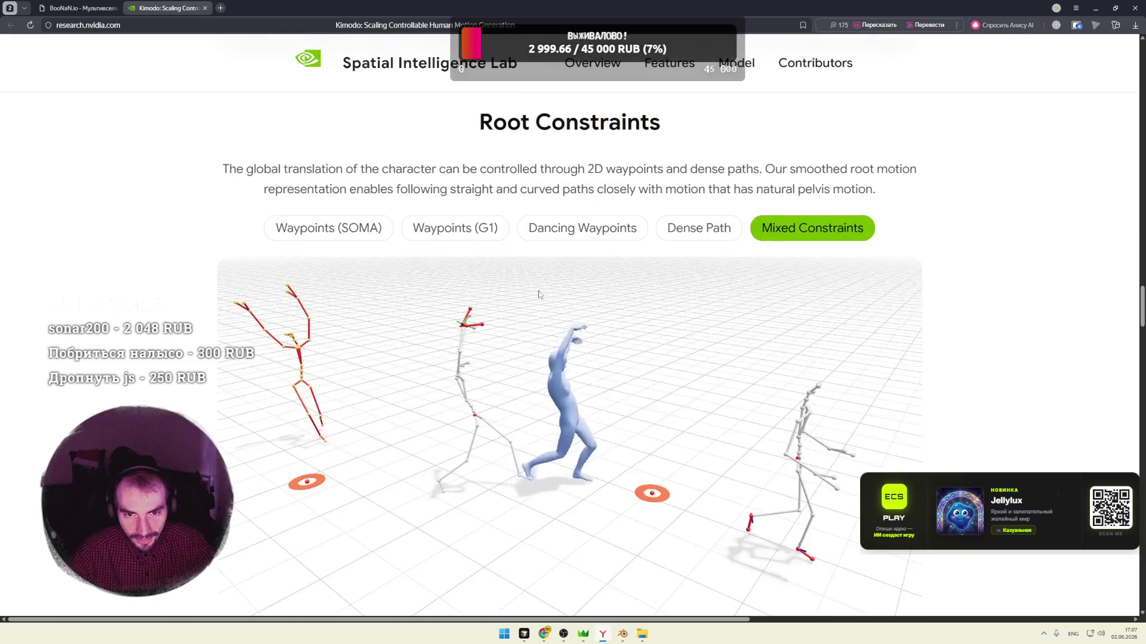
pyautogui.keyDown('ctrl'); pyautogui.scroll(1, 539, 295); pyautogui.keyUp('ctrl')
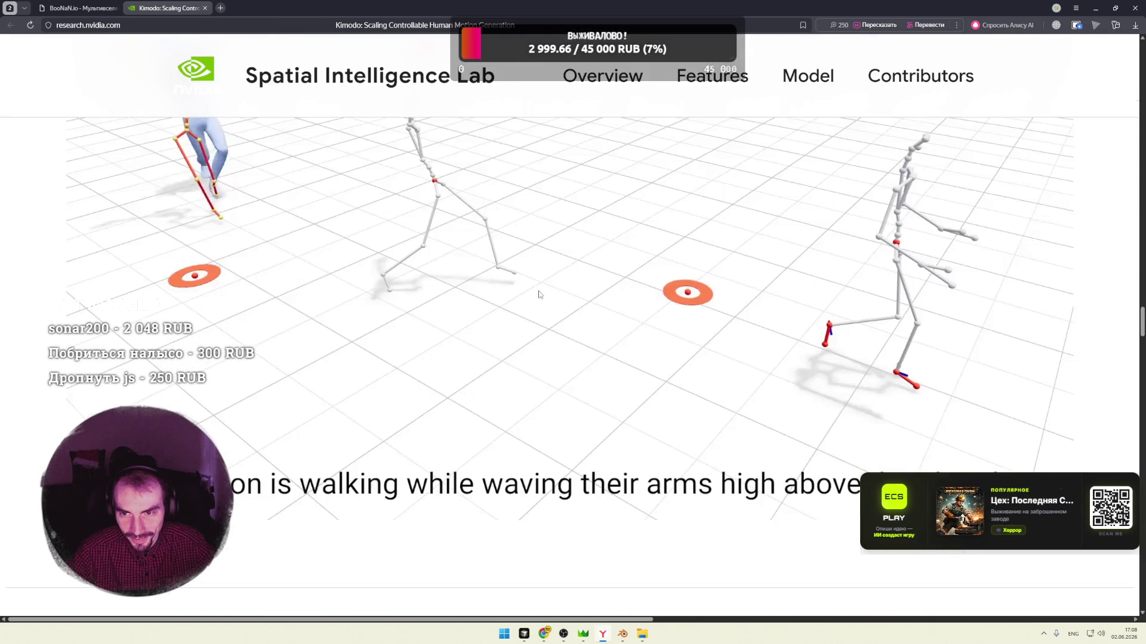
pyautogui.scroll(3, 538, 294)
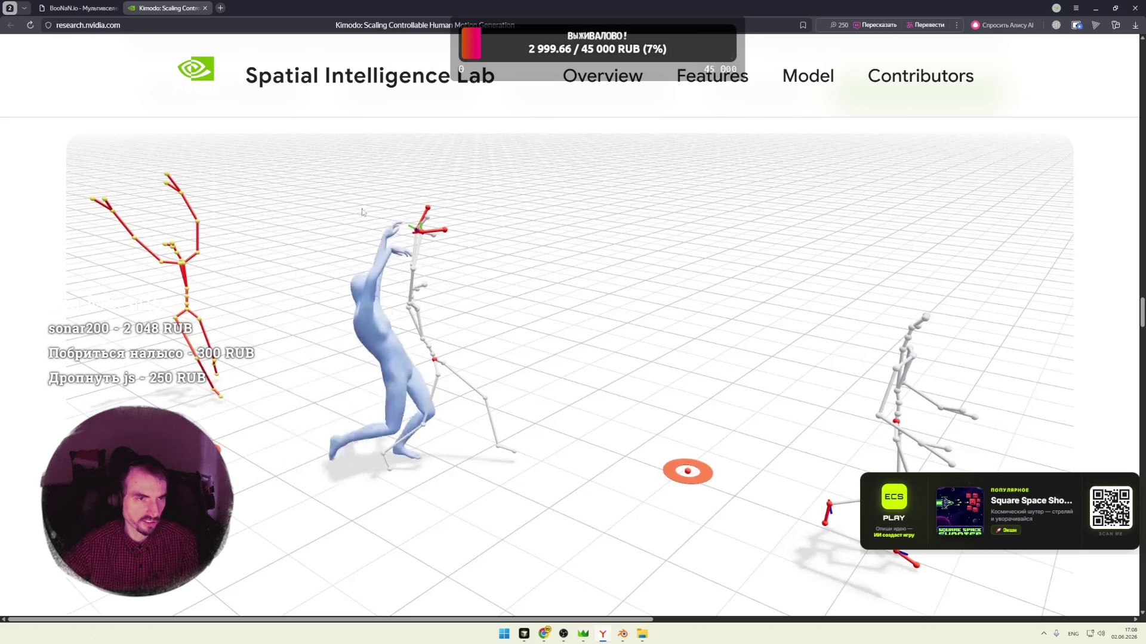
pyautogui.click(204, 8)
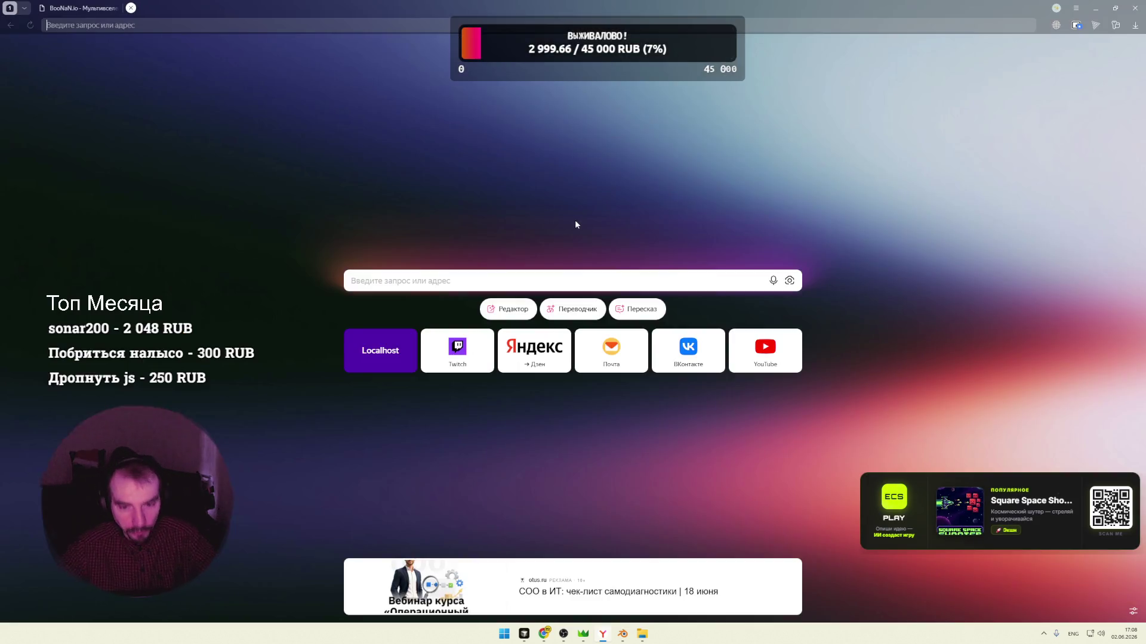
# - Close the blank browser window and the search, Kimodo and POLYGON Dungeon Realms tabs
pyautogui.click(131, 8)
pyautogui.hotkey('alt', 'Tab')
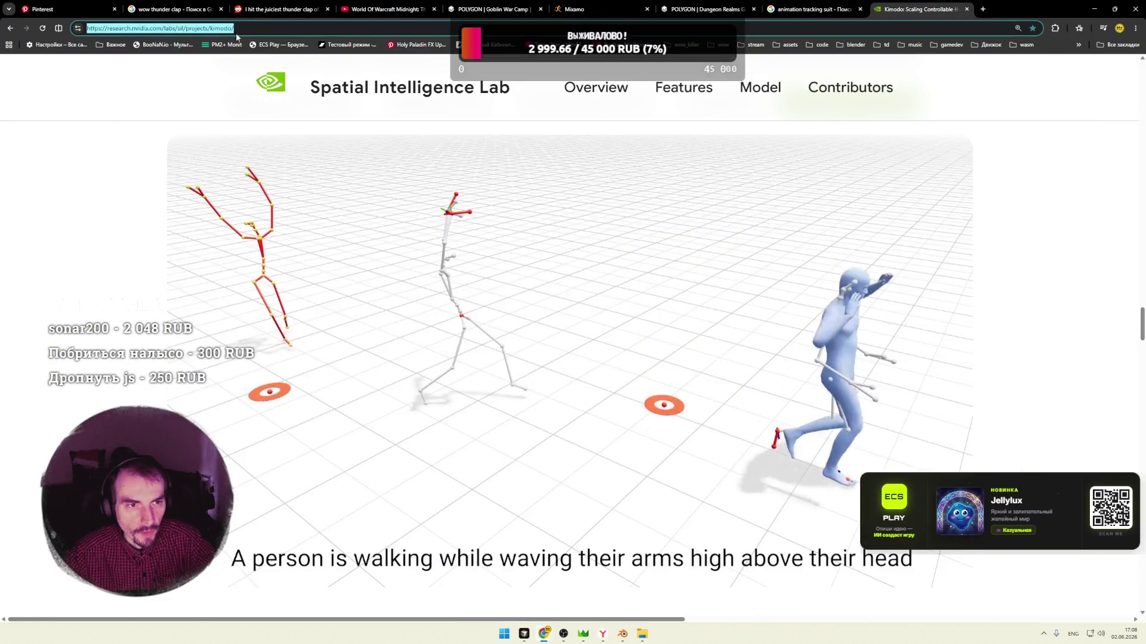
pyautogui.click(207, 32)
pyautogui.hotkey('ctrl', 'a')
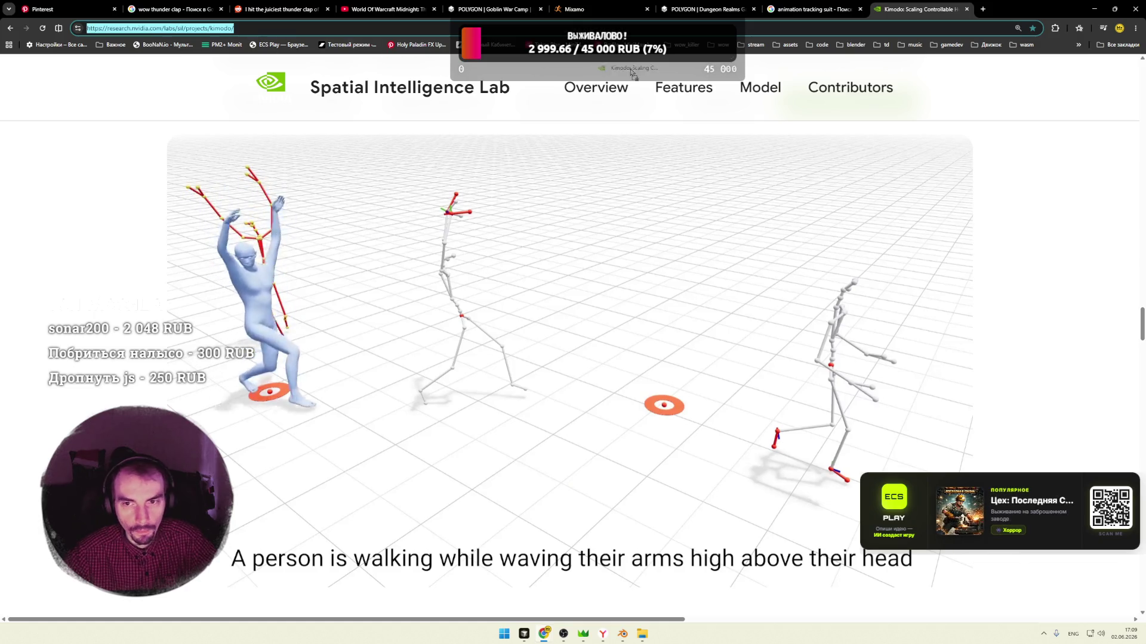
pyautogui.click(813, 6)
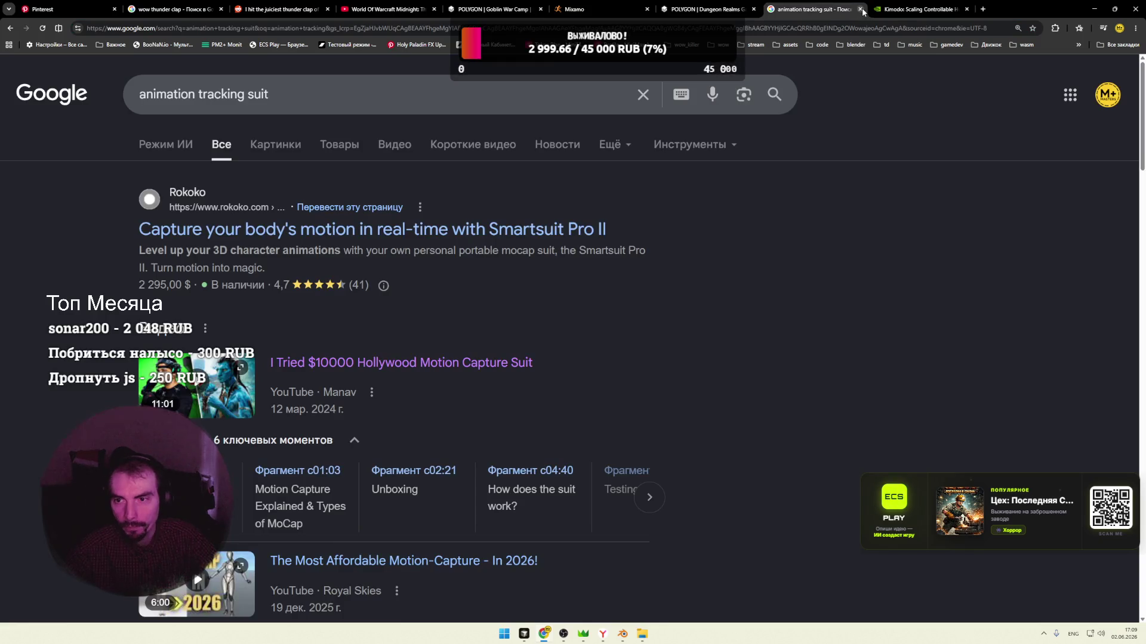
pyautogui.click(861, 10)
pyautogui.click(861, 9)
pyautogui.click(636, 10)
pyautogui.click(659, 10)
pyautogui.click(753, 9)
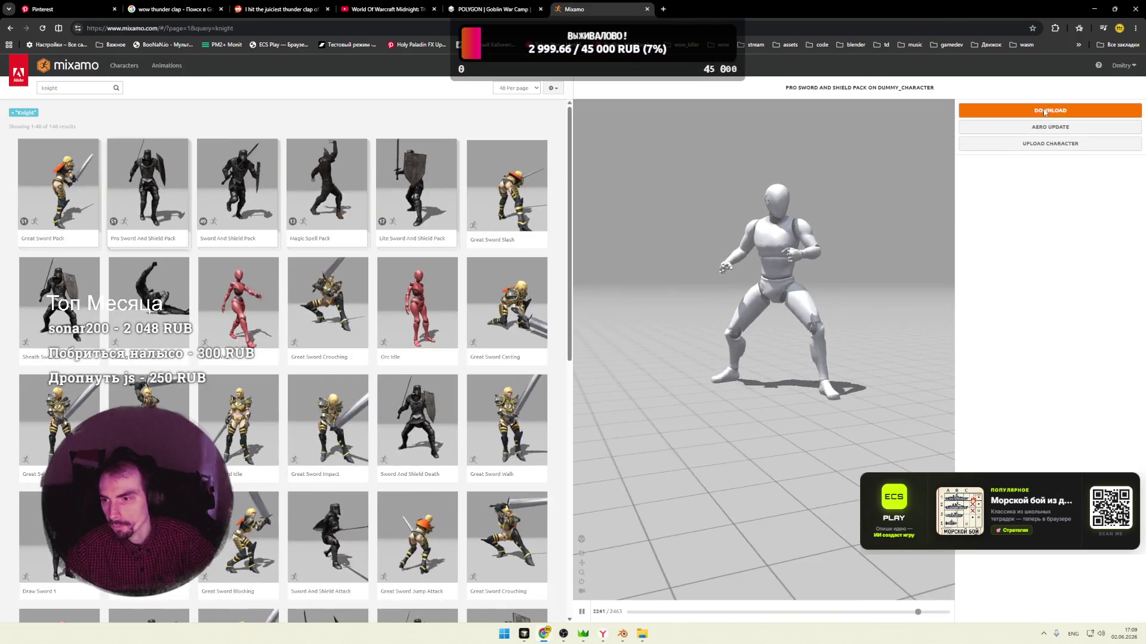
# - Download the Pro Sword And Shield Pack as FBX Binary in T-pose
pyautogui.click(1044, 111)
pyautogui.click(637, 160)
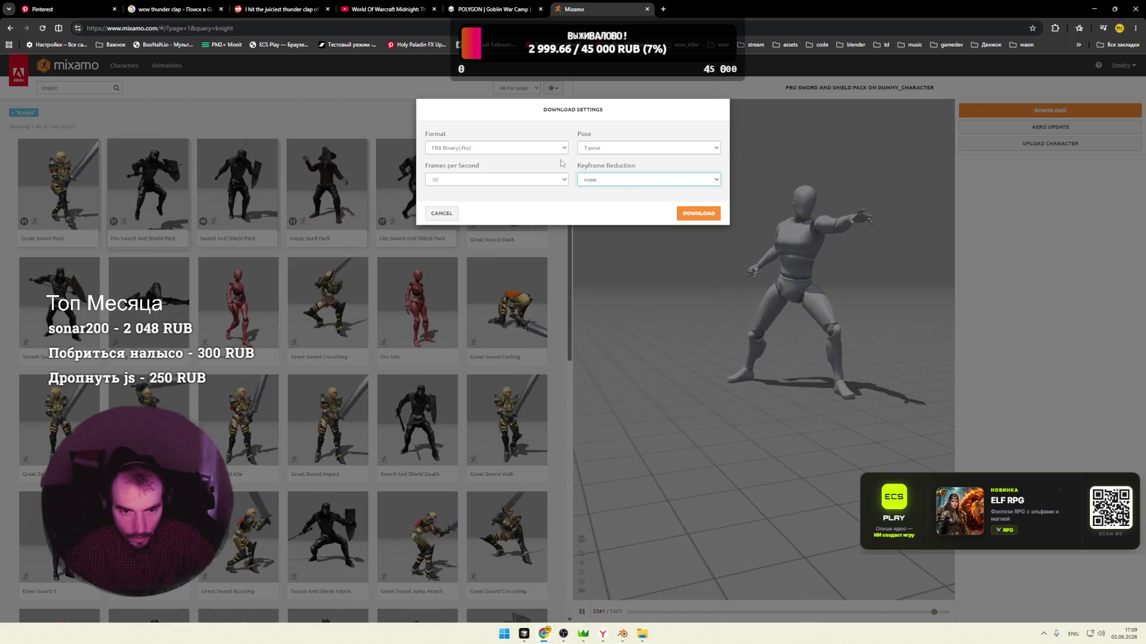
pyautogui.click(542, 149)
pyautogui.click(542, 157)
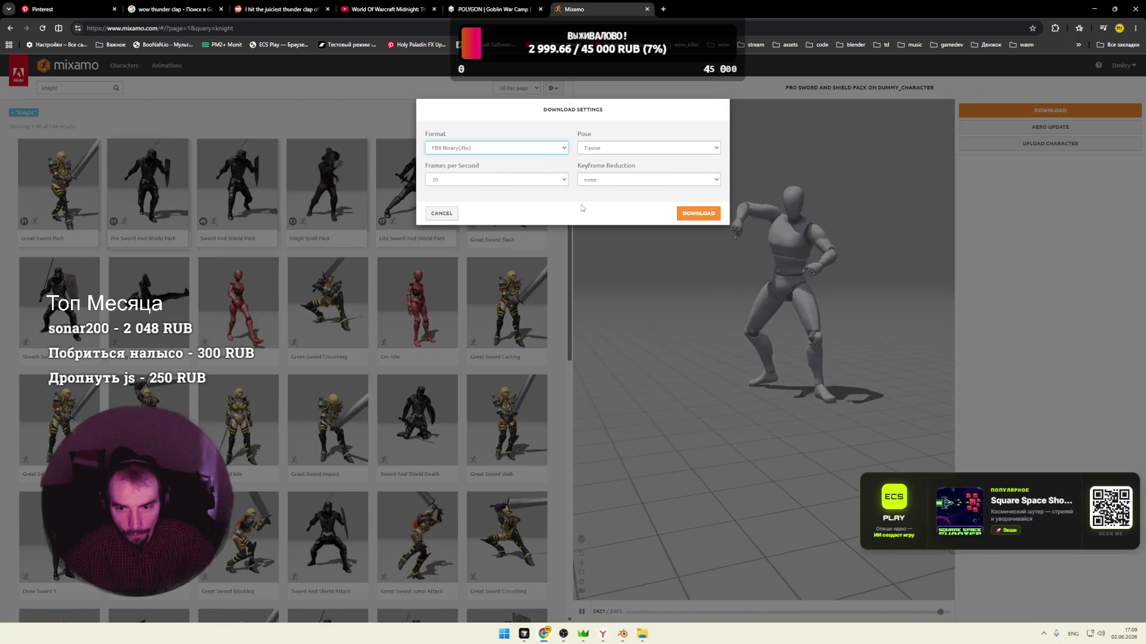
pyautogui.press('Return')
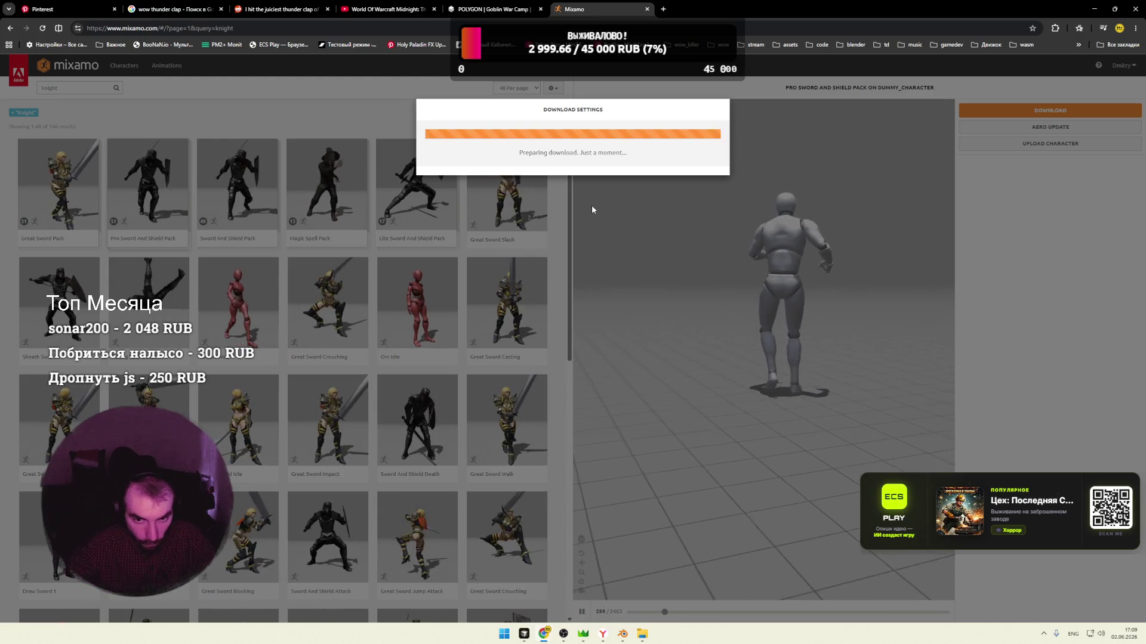
pyautogui.moveTo(642, 634)
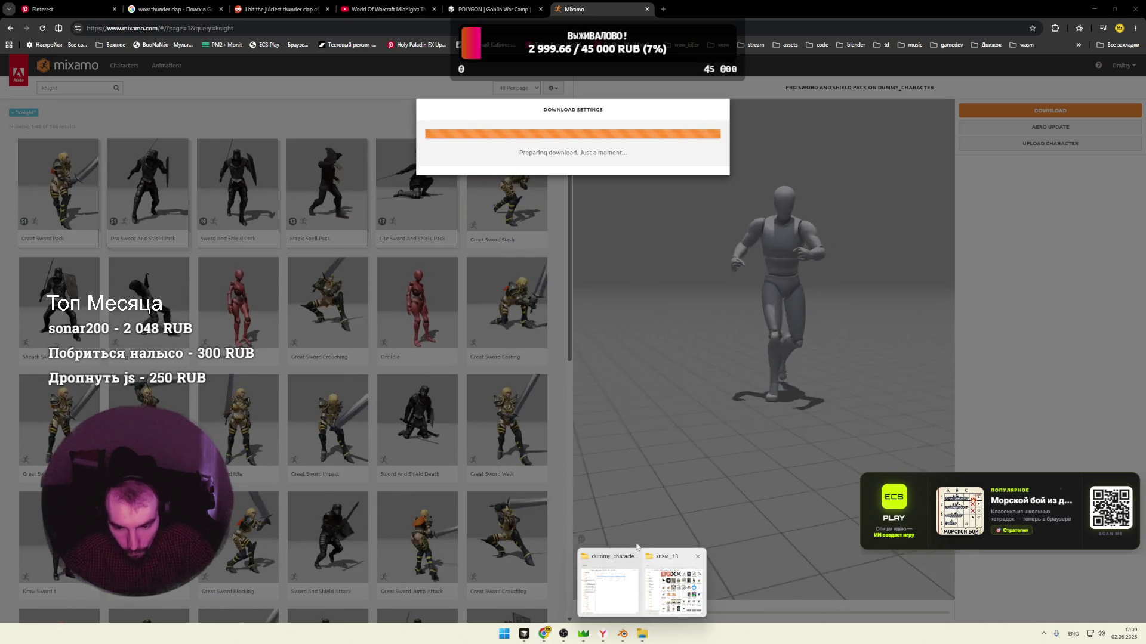
pyautogui.click(610, 588)
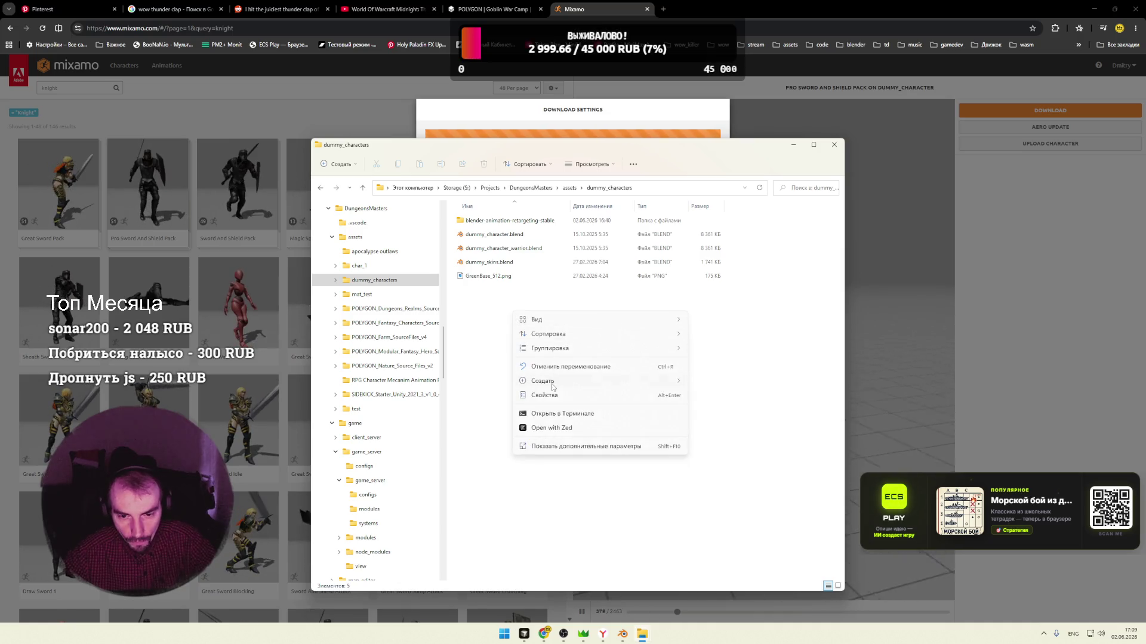
# - Create a warrior folder in dummy_characters and copy its path
pyautogui.click(736, 388)
pyautogui.write('w')
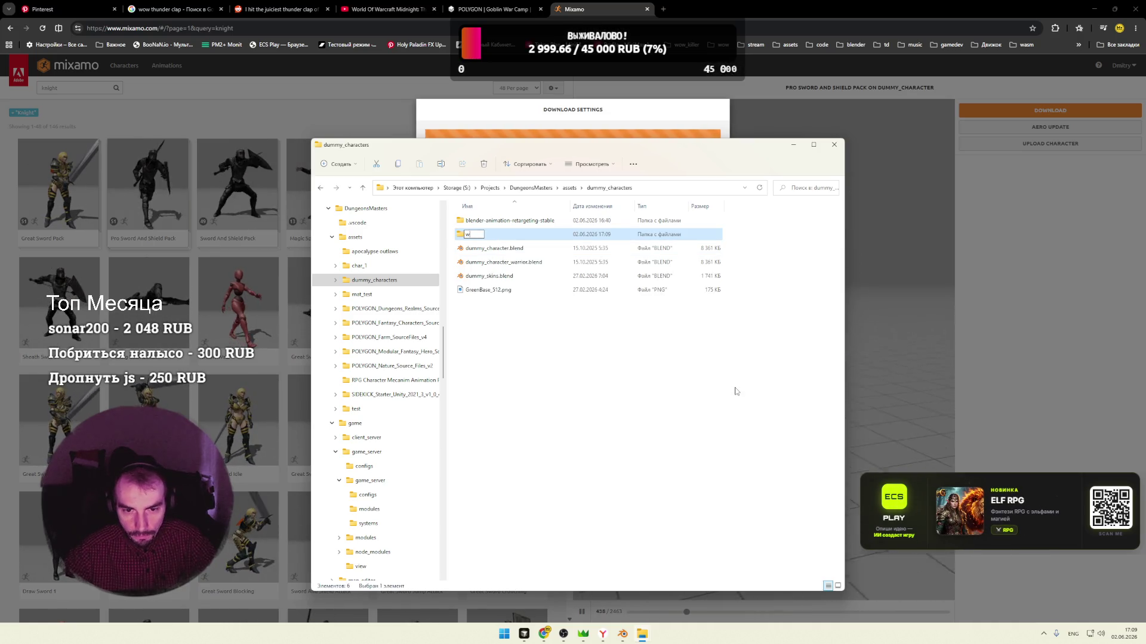
pyautogui.write('arrior')
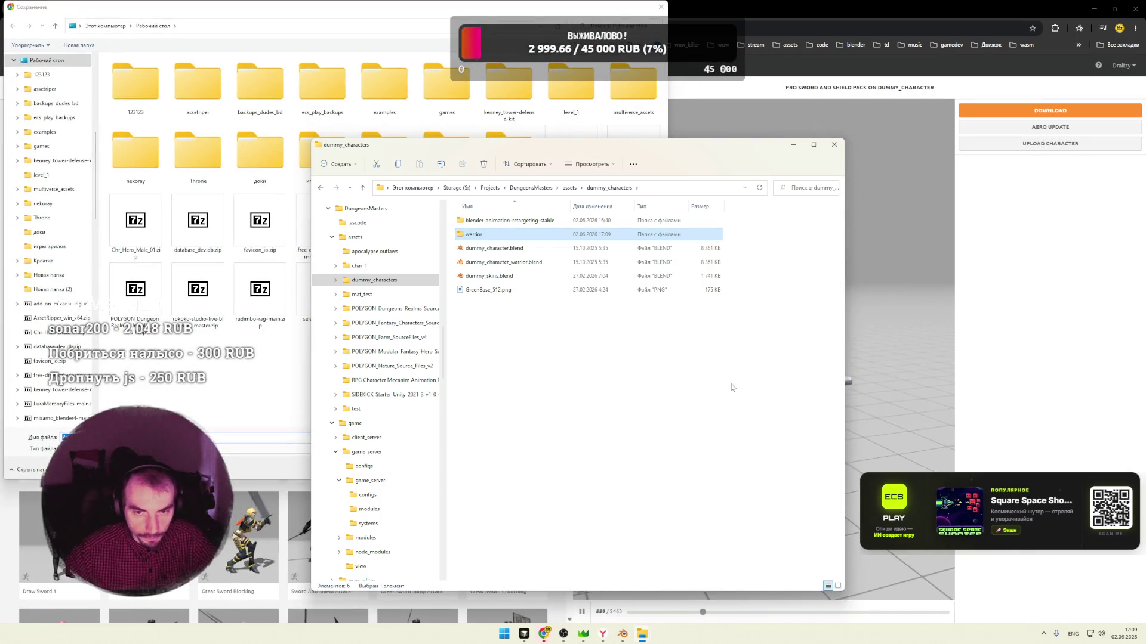
pyautogui.press('Return')
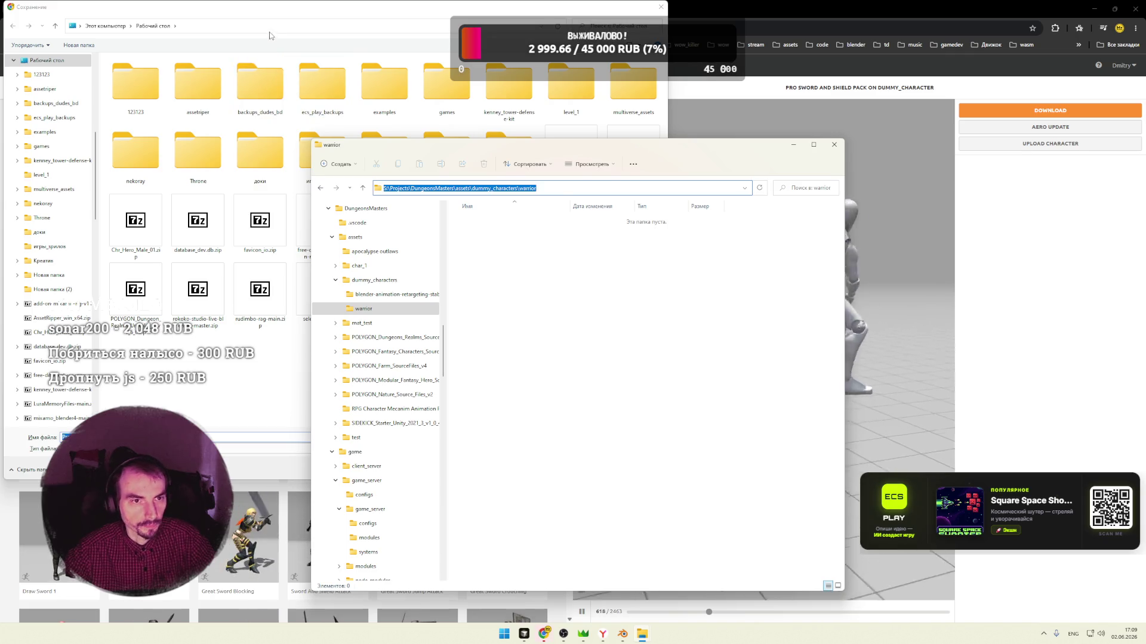
pyautogui.hotkey('ctrl', 'c')
pyautogui.hotkey('ctrl', 'w')
# - Save Pro Sword and Shield Pack.zip into the warrior folder and open it
pyautogui.click(268, 25)
pyautogui.hotkey('ctrl', 'v')
pyautogui.press('Return')
pyautogui.click(590, 467)
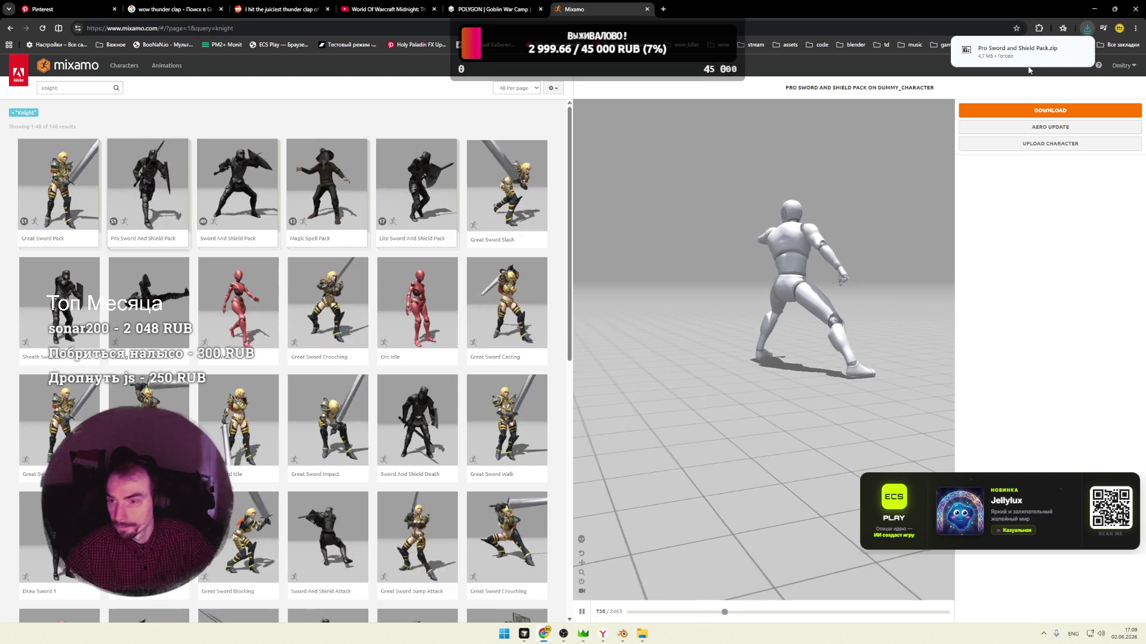
pyautogui.click(1021, 49)
# - Extract all files from the archive into the warrior folder
pyautogui.click(632, 301)
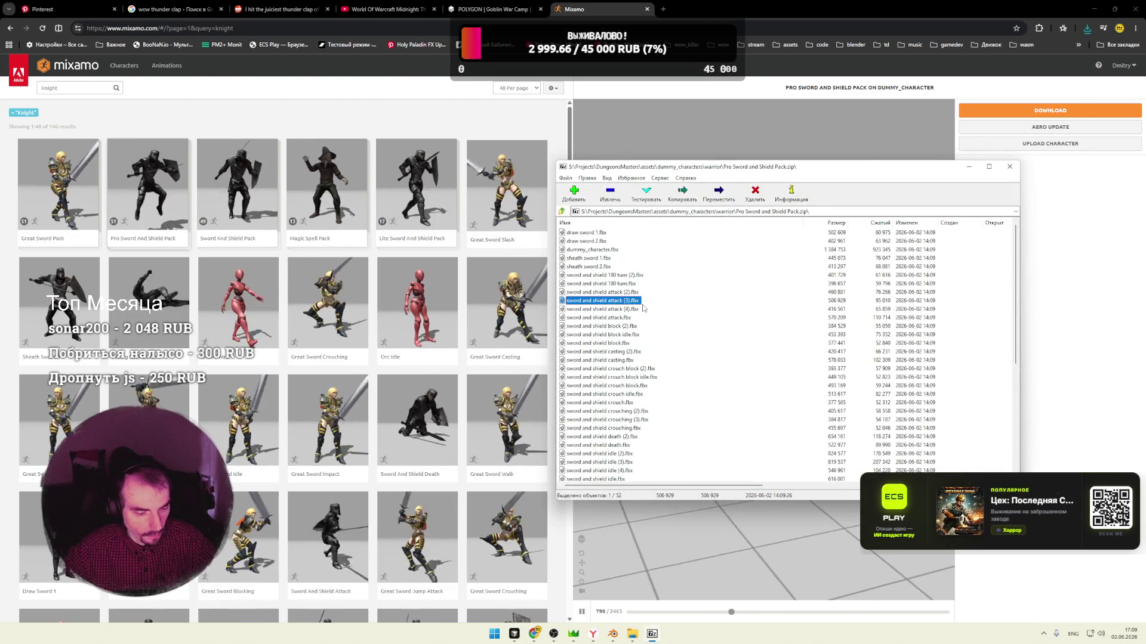
pyautogui.hotkey('ctrl', 'a')
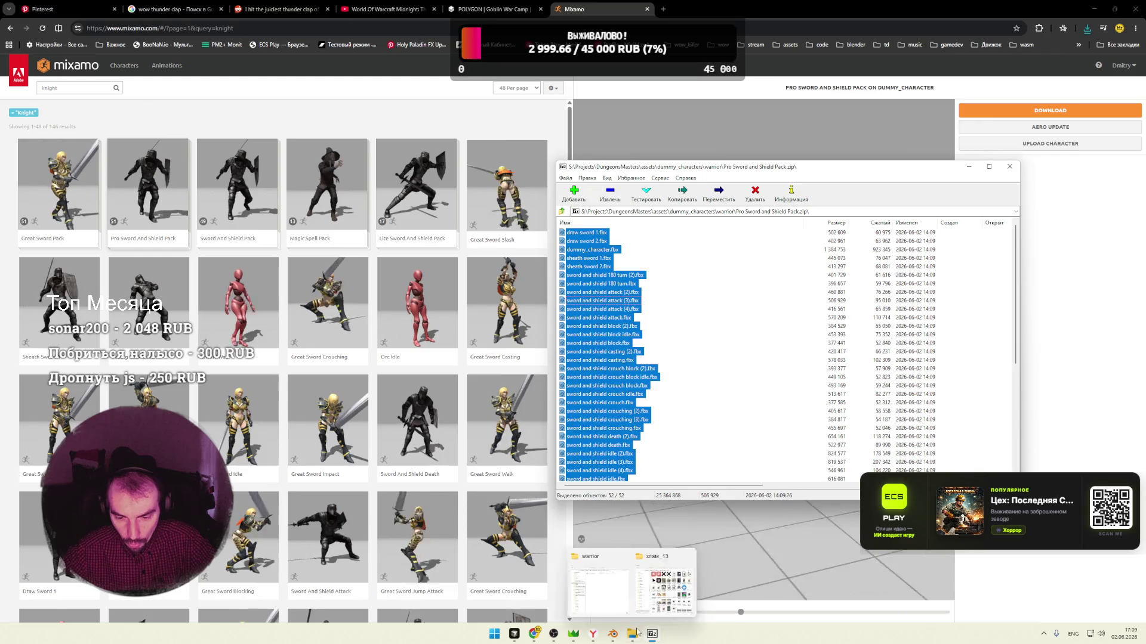
pyautogui.click(631, 633)
pyautogui.moveTo(571, 146); pyautogui.dragTo(347, 140)
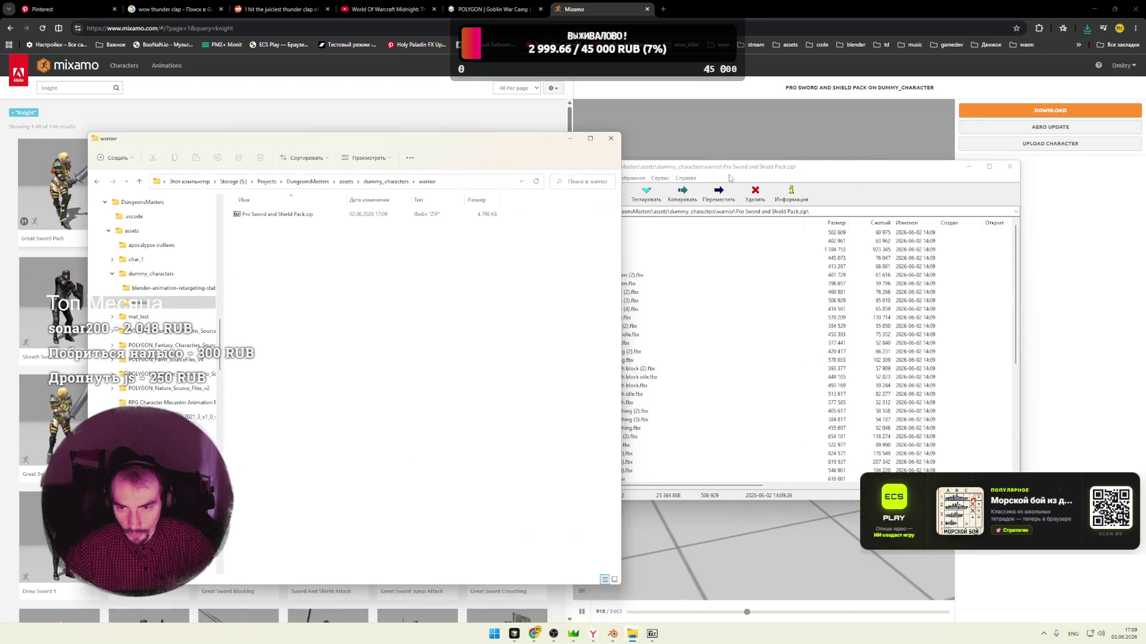
pyautogui.hotkey('ctrl', 'v')
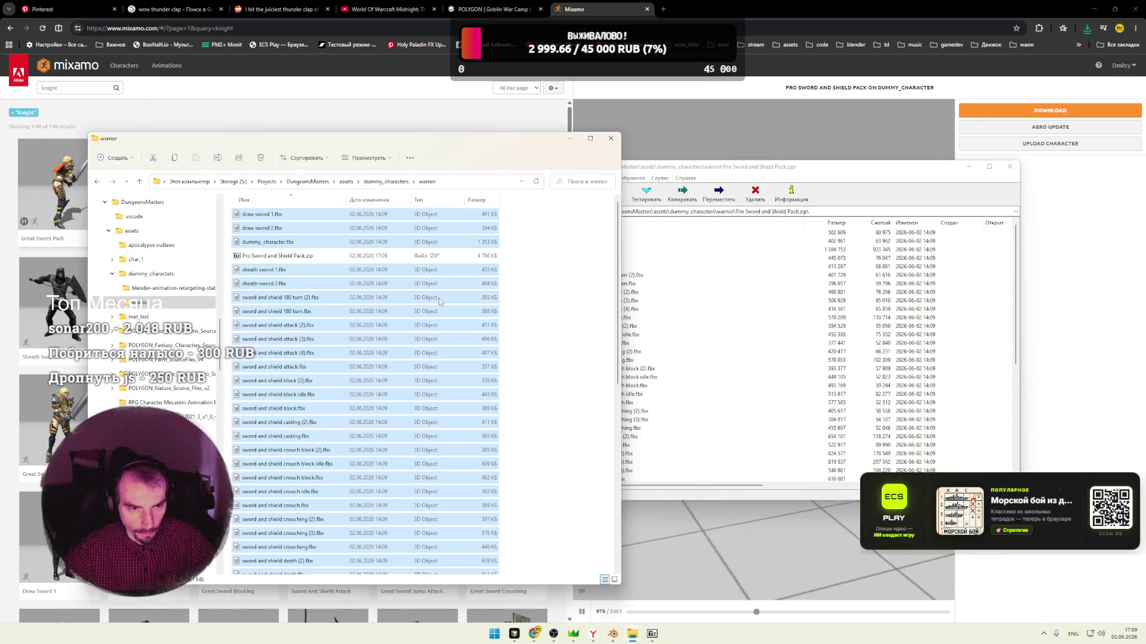
# - Browse the extracted FBX files and open dummy_character.fbx in a 3D preview
pyautogui.scroll(-5, 450, 294)
pyautogui.scroll(9, 531, 268)
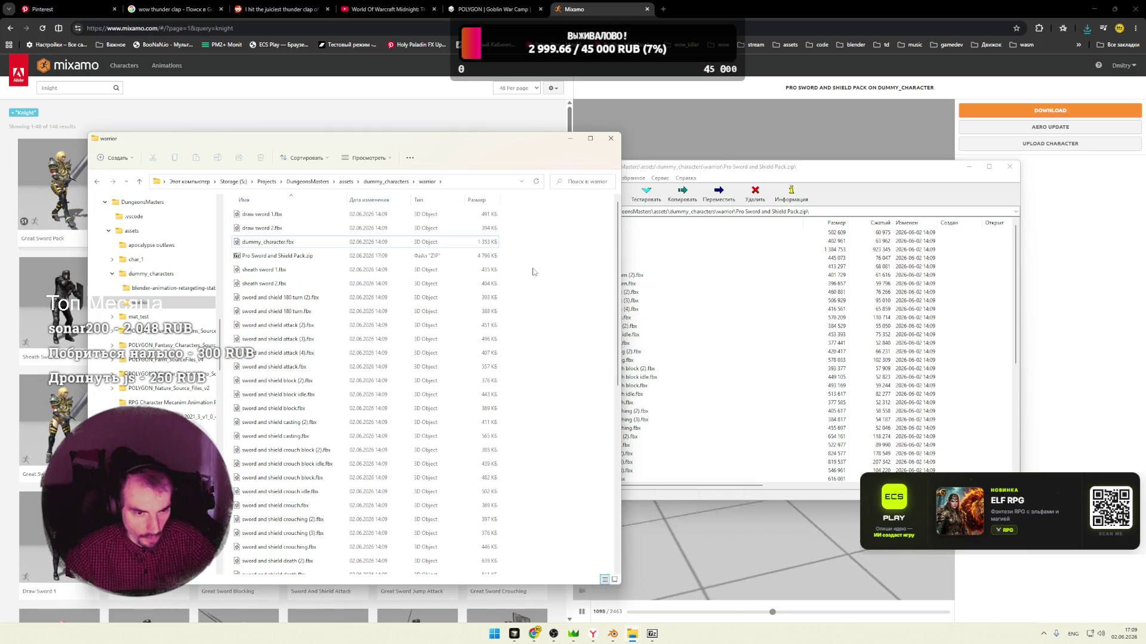
pyautogui.scroll(-2, 332, 421)
pyautogui.scroll(-7, 333, 421)
pyautogui.scroll(9, 333, 421)
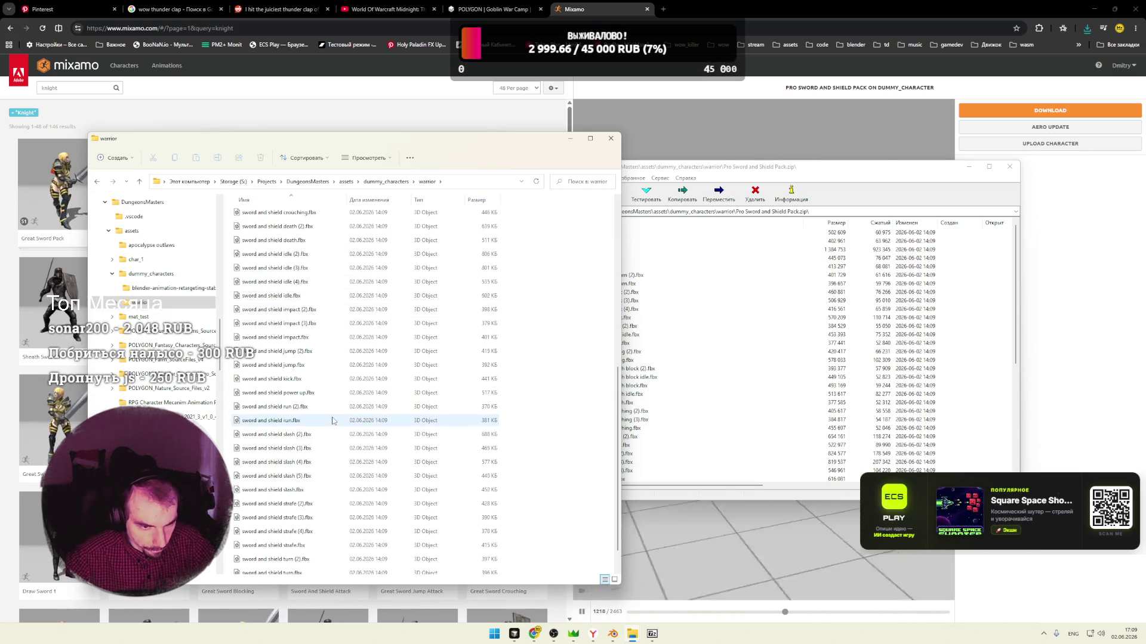
pyautogui.click(257, 270)
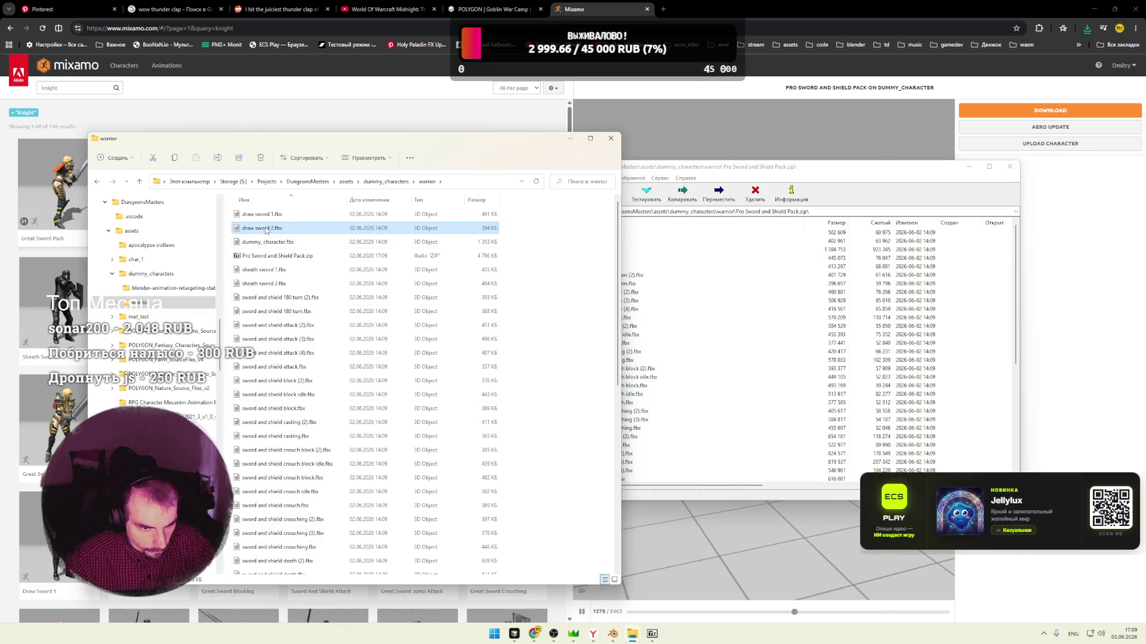
pyautogui.doubleClick(263, 242)
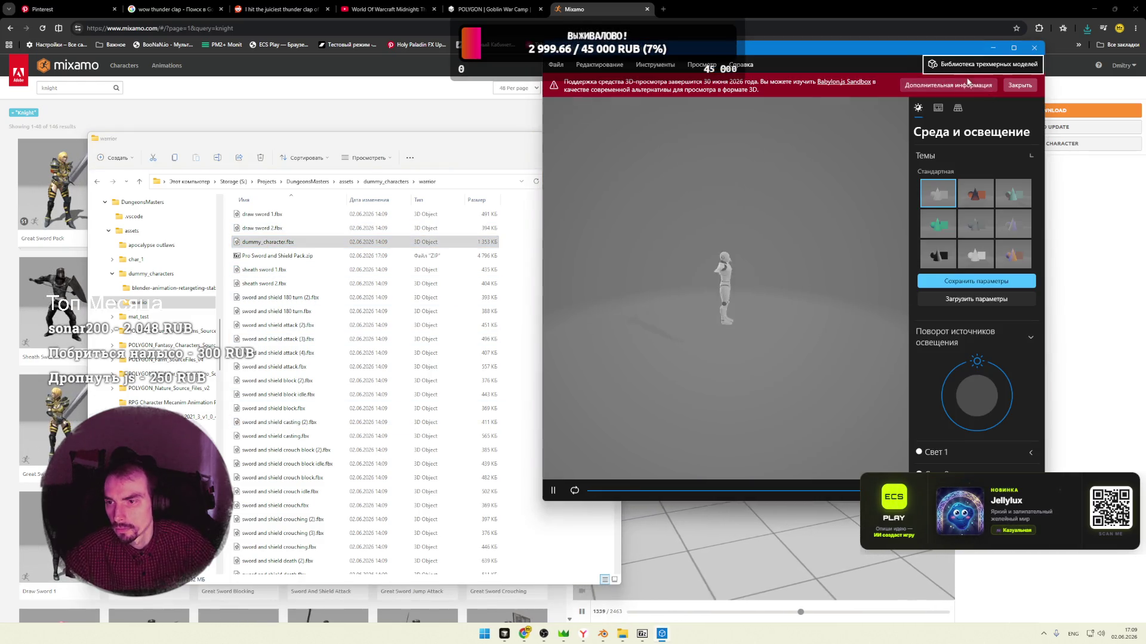
# - Close the 3D Viewer notice, the 3D preview and the 7-Zip window
pyautogui.click(936, 100)
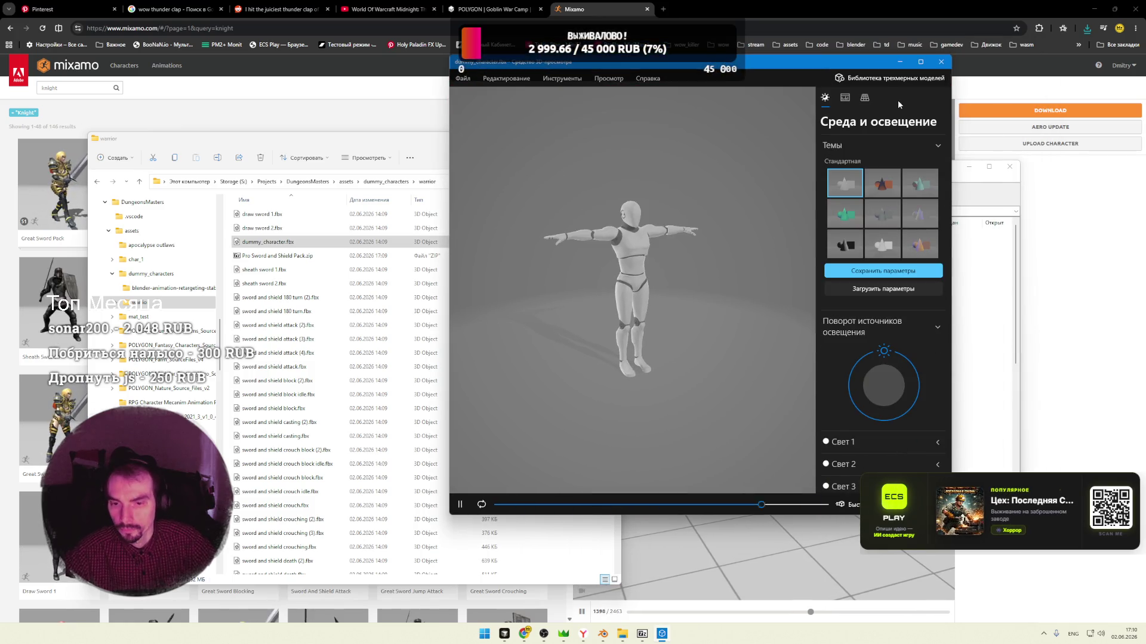
pyautogui.click(941, 61)
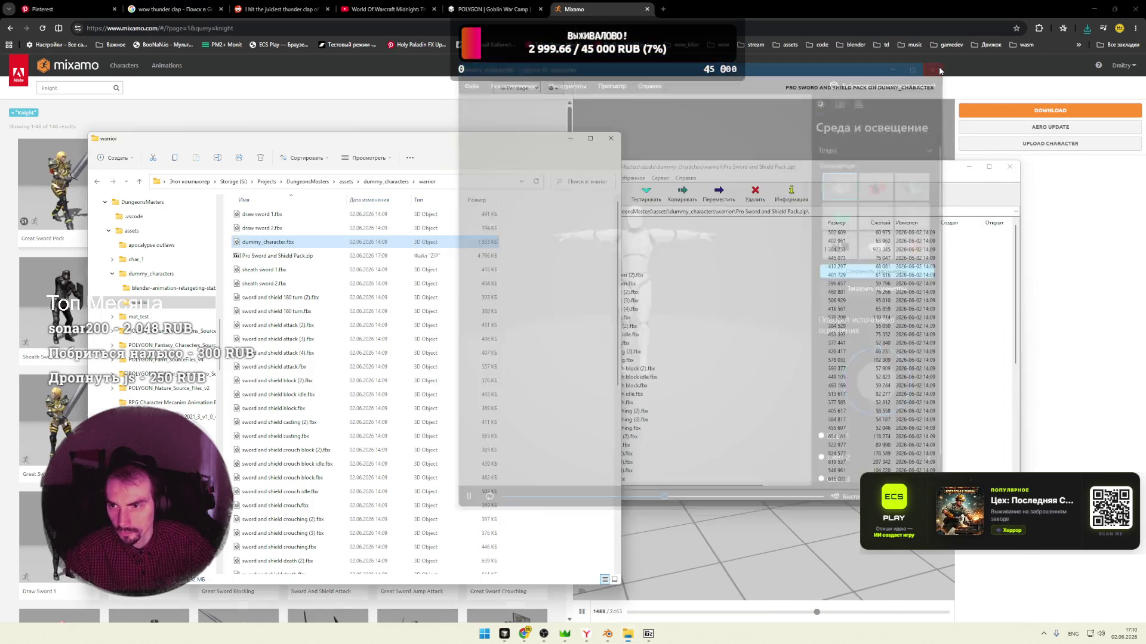
pyautogui.click(1009, 167)
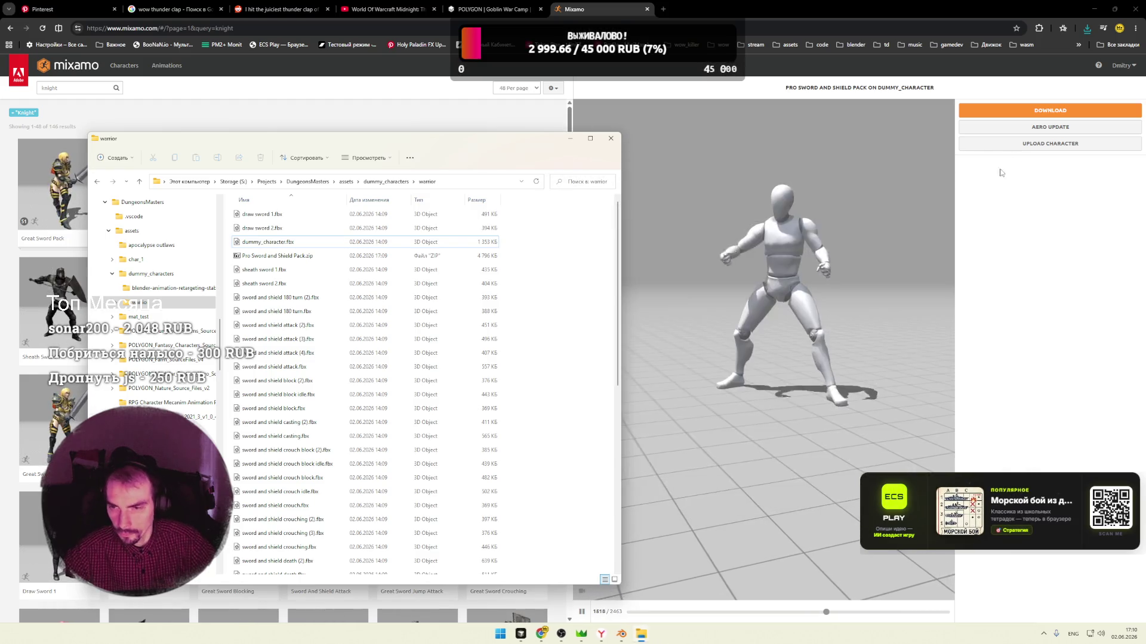
# - Reposition the warrior folder window and reopen dummy_character.fbx in 3D Viewer
pyautogui.moveTo(452, 138); pyautogui.dragTo(652, 123)
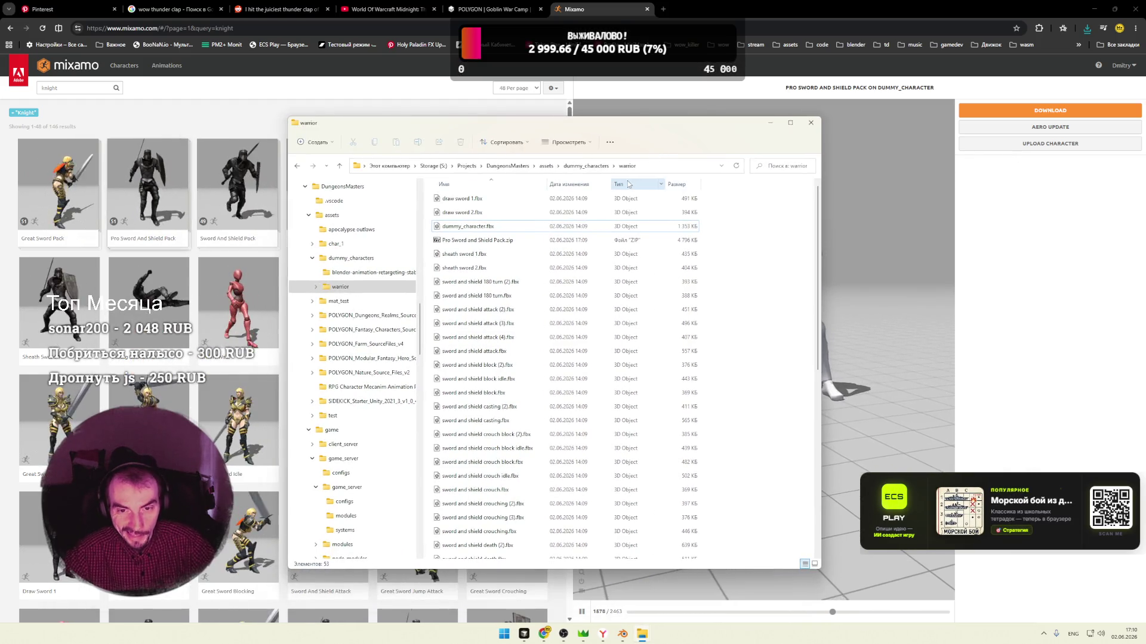
pyautogui.click(525, 198)
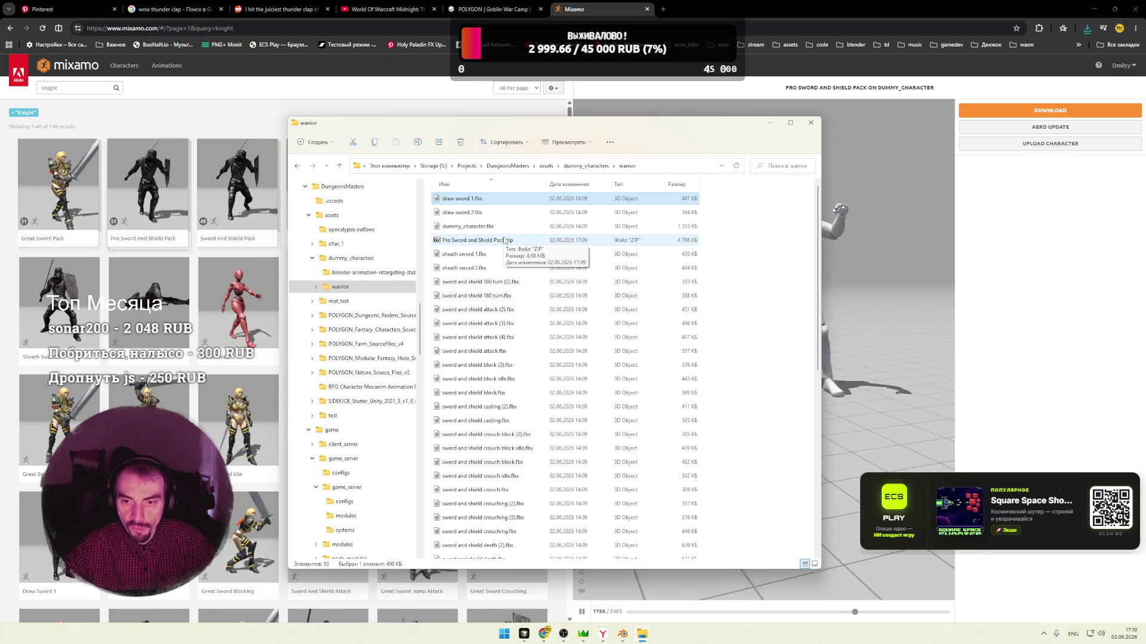
pyautogui.click(757, 248)
pyautogui.moveTo(745, 129); pyautogui.dragTo(608, 145)
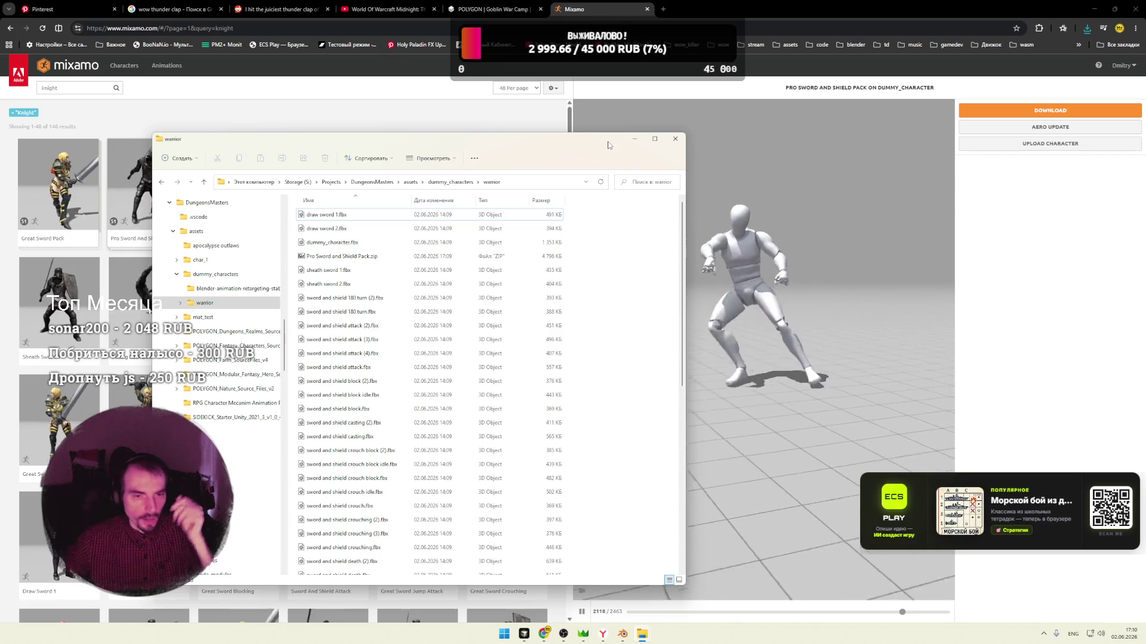
pyautogui.doubleClick(481, 244)
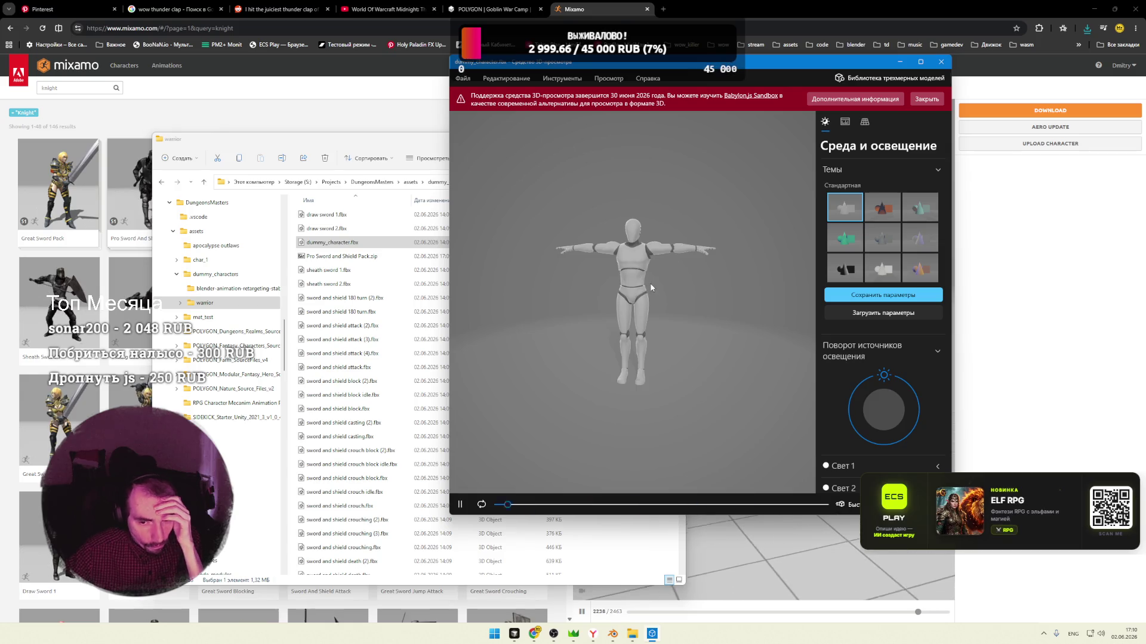
# - Orbit and zoom to inspect the T-posed dummy from front and below, then close 3D Viewer
pyautogui.scroll(5, 649, 289)
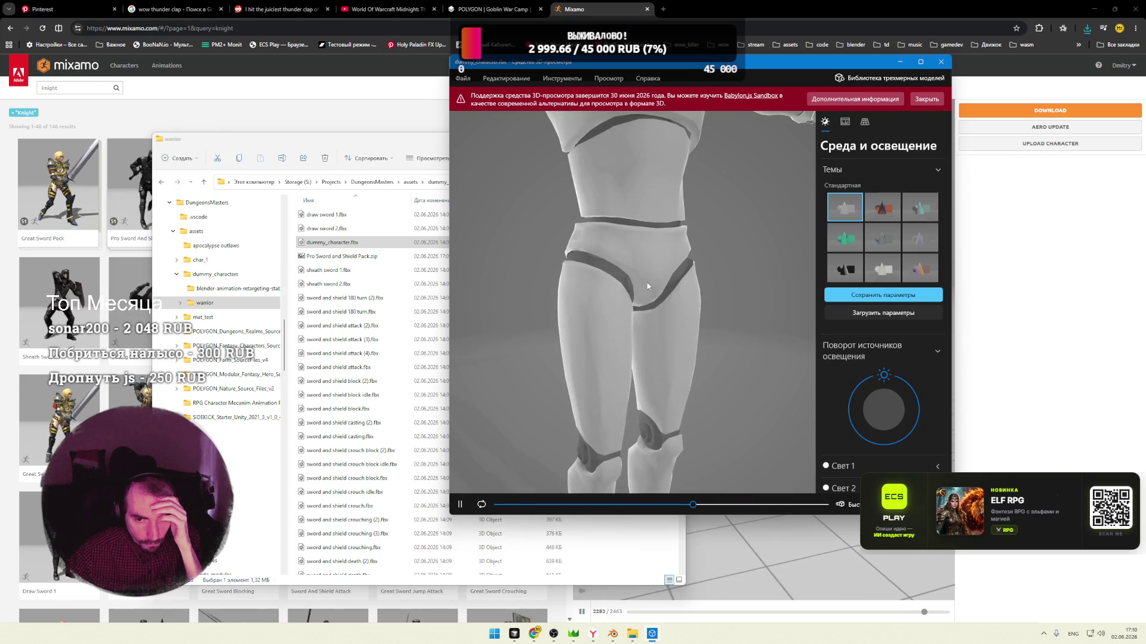
pyautogui.scroll(-5, 647, 286)
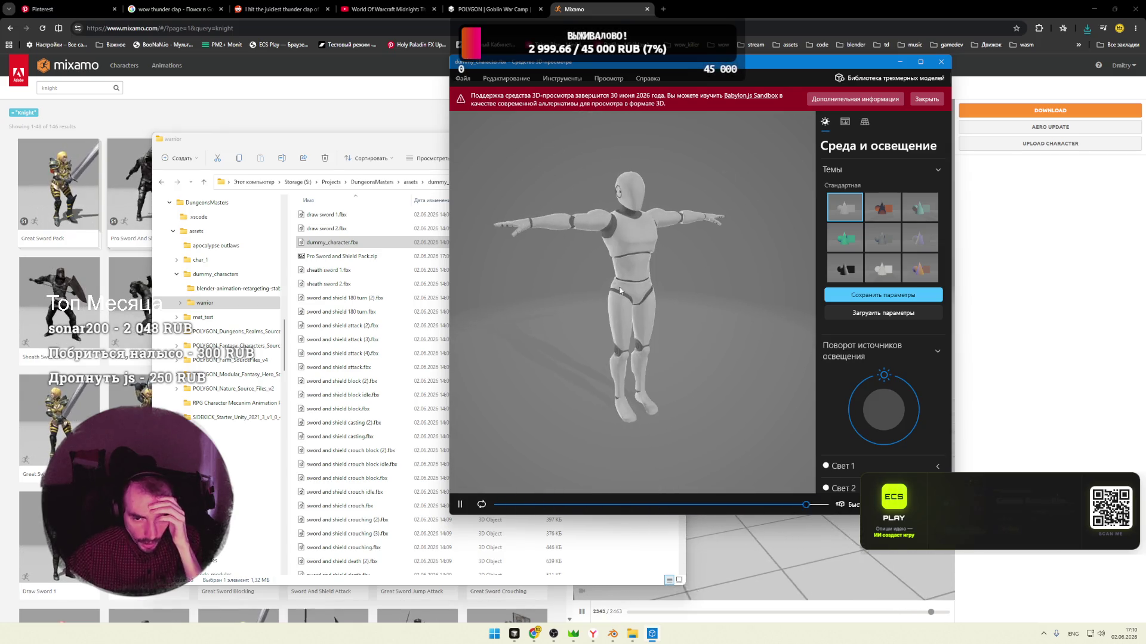
pyautogui.moveTo(619, 291); pyautogui.dragTo(645, 291)
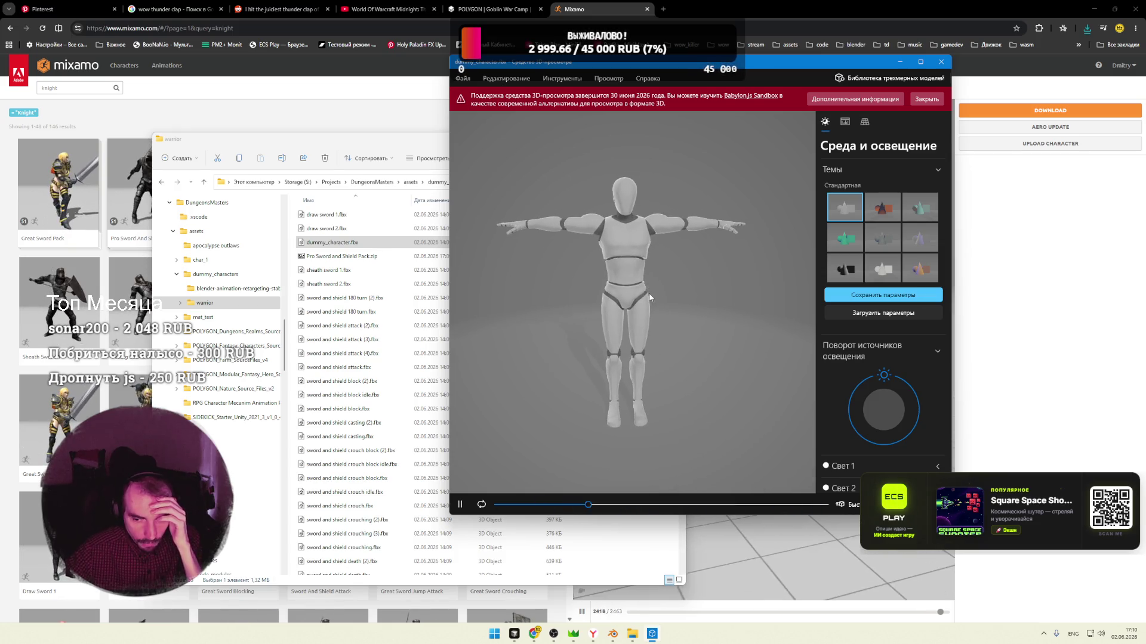
pyautogui.moveTo(624, 293)
pyautogui.mouseDown()
pyautogui.moveTo(627, 185)
pyautogui.moveTo(632, 267)
pyautogui.mouseUp()
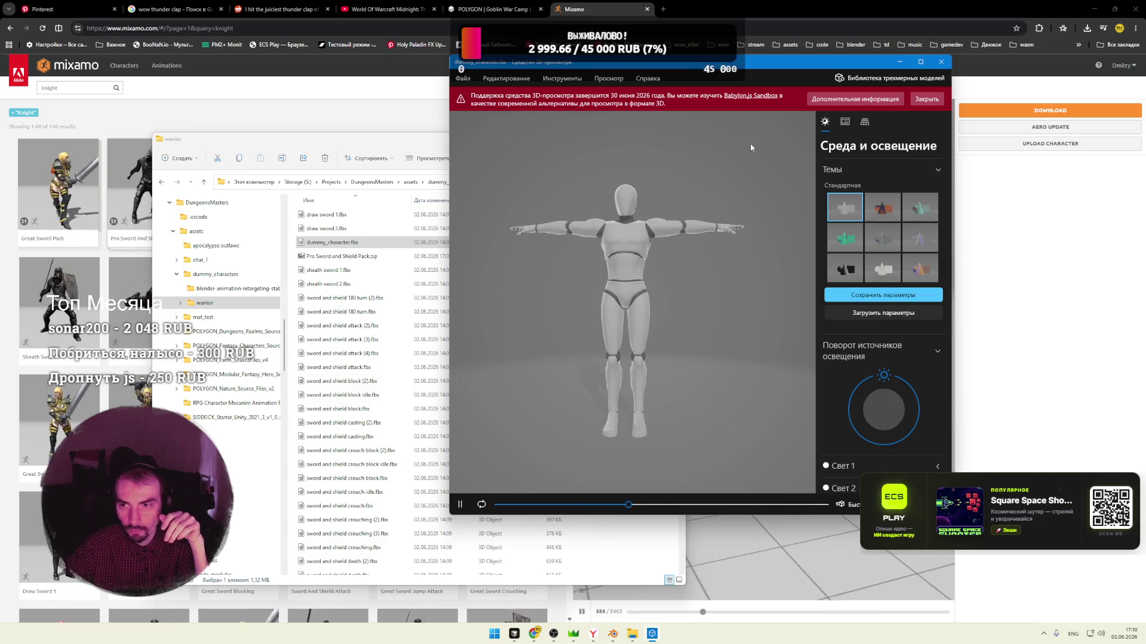
pyautogui.click(941, 61)
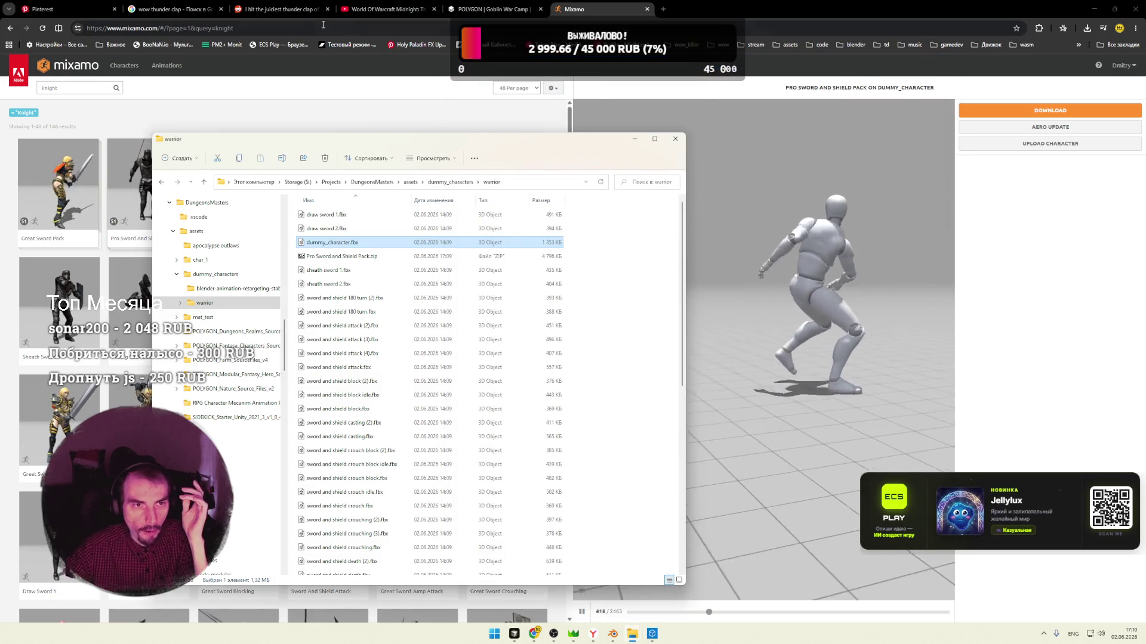
# - Switch to the browser running the local game at localhost:5173
pyautogui.click(668, 600)
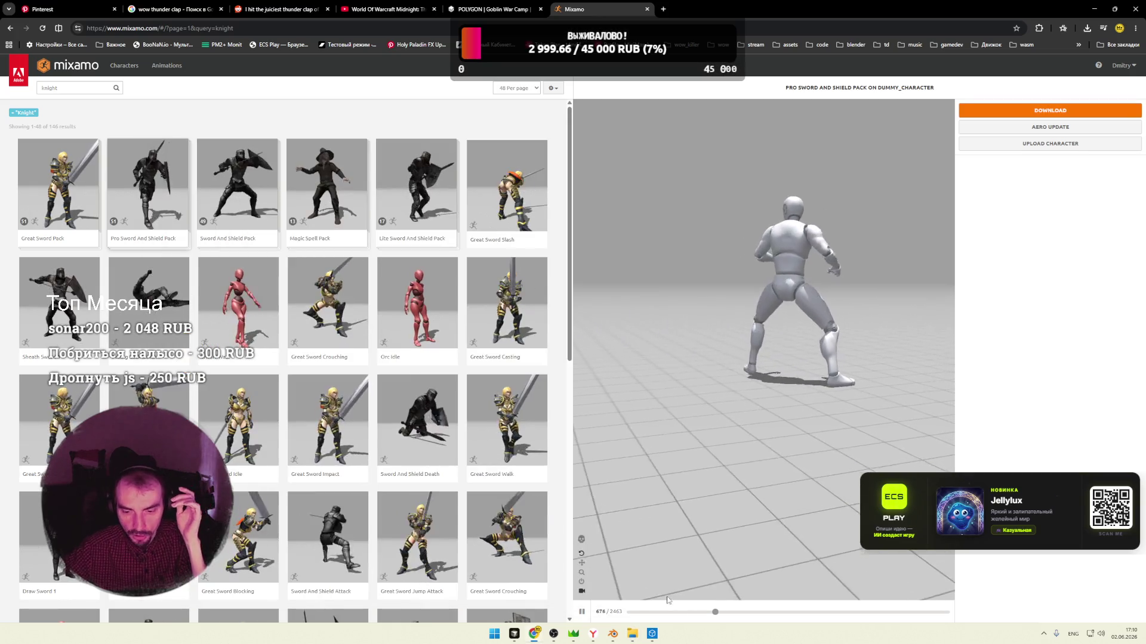
pyautogui.moveTo(647, 636)
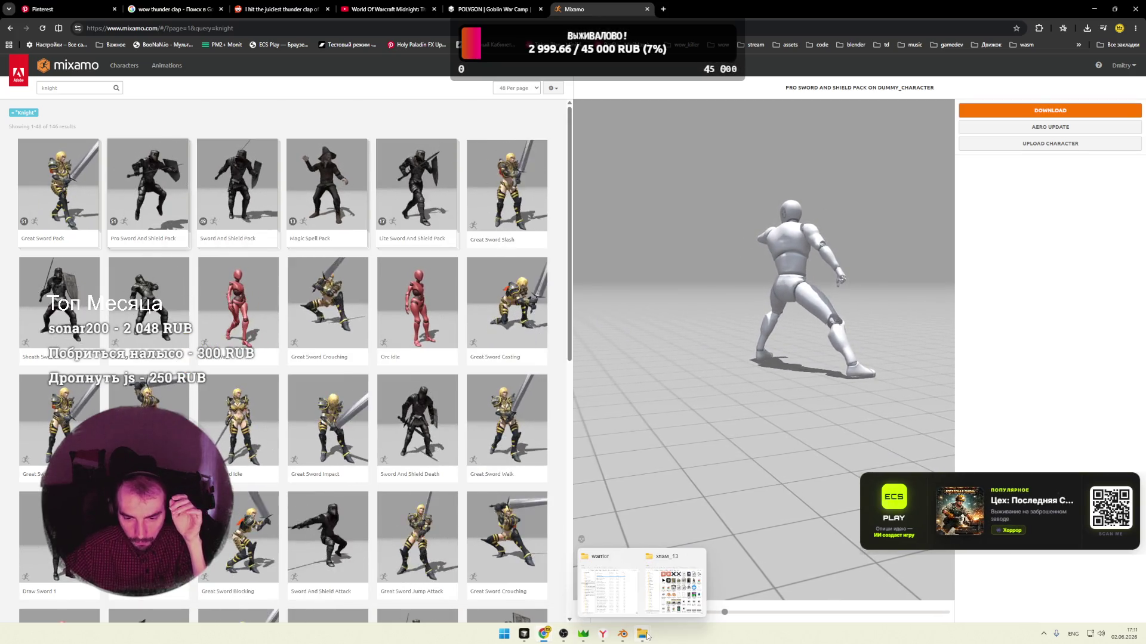
pyautogui.click(603, 634)
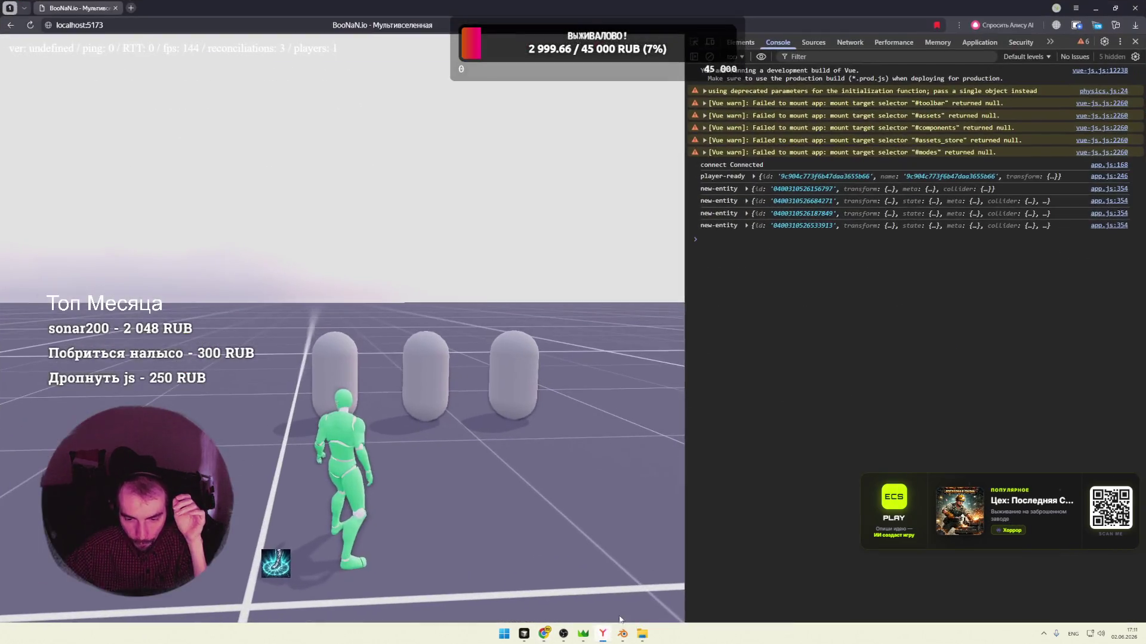
# - Throttle the game page's network to 3G in the DevTools Network panel
pyautogui.click(368, 445)
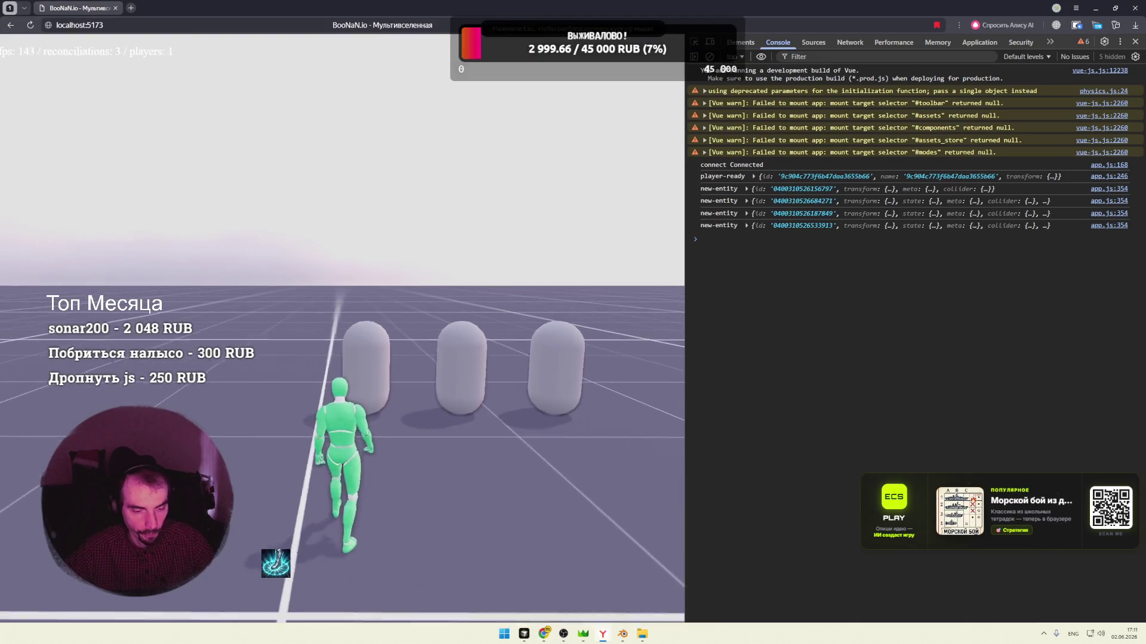
pyautogui.press('Escape')
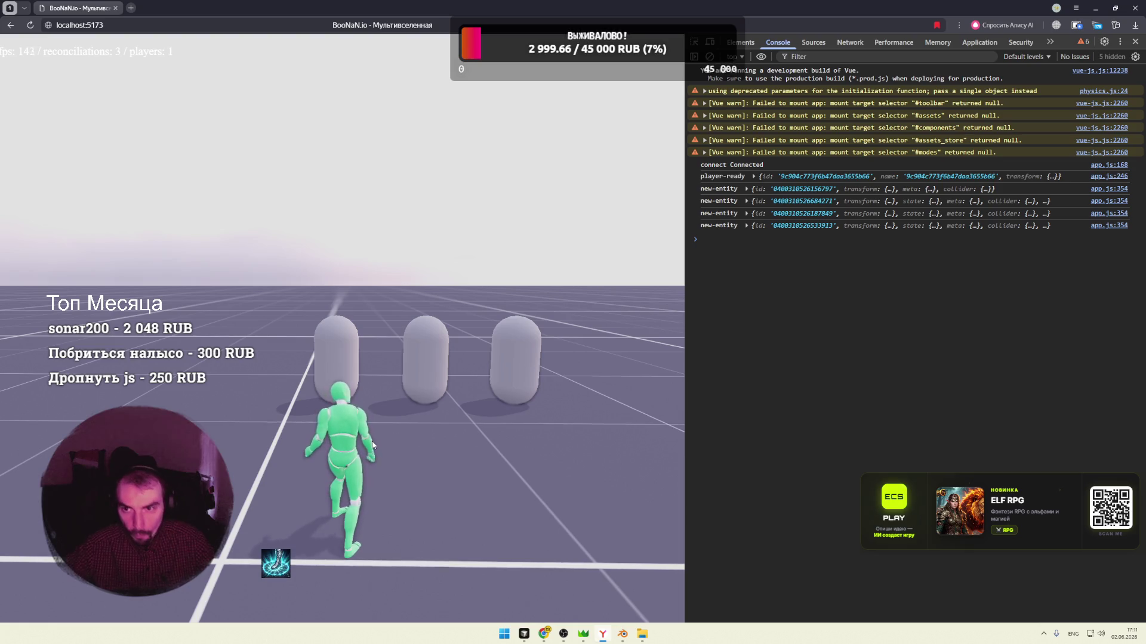
pyautogui.click(850, 42)
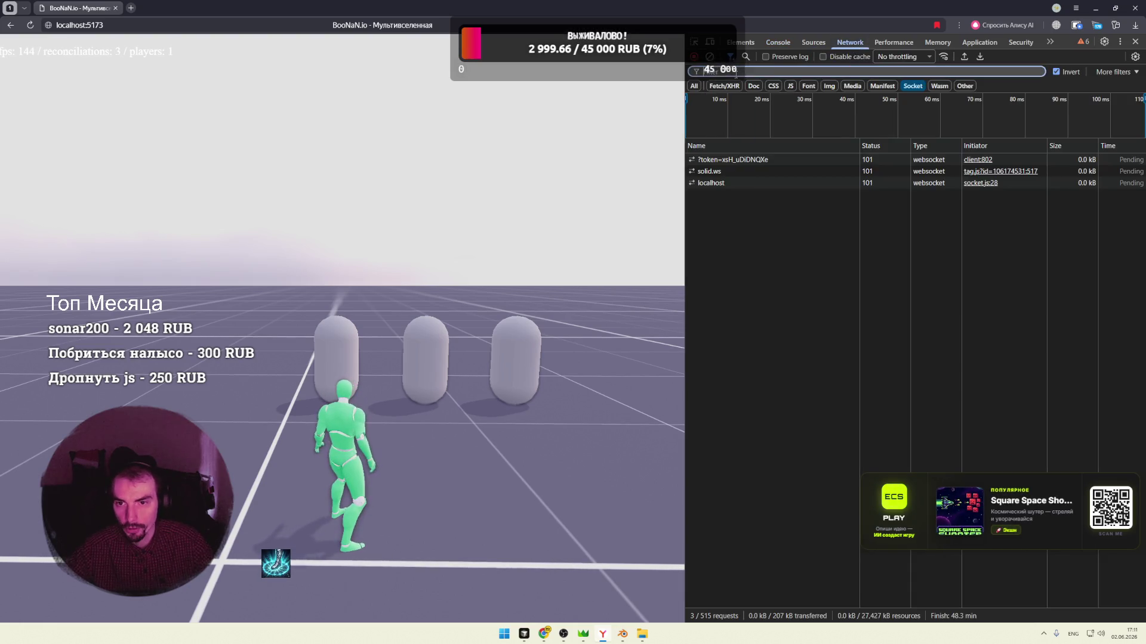
pyautogui.click(923, 57)
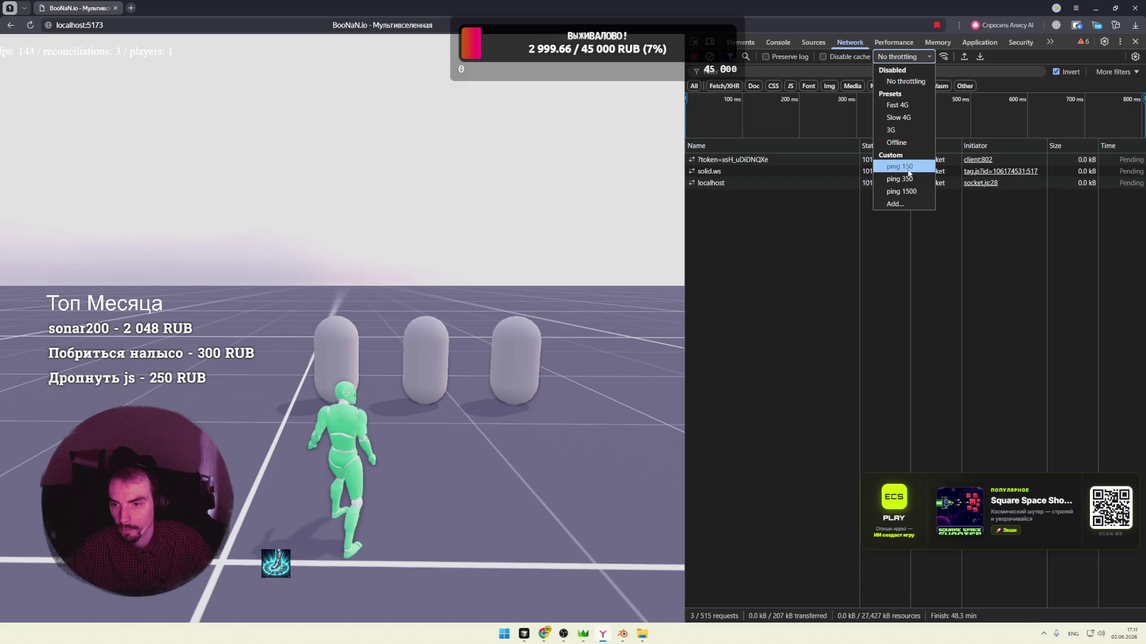
pyautogui.click(890, 130)
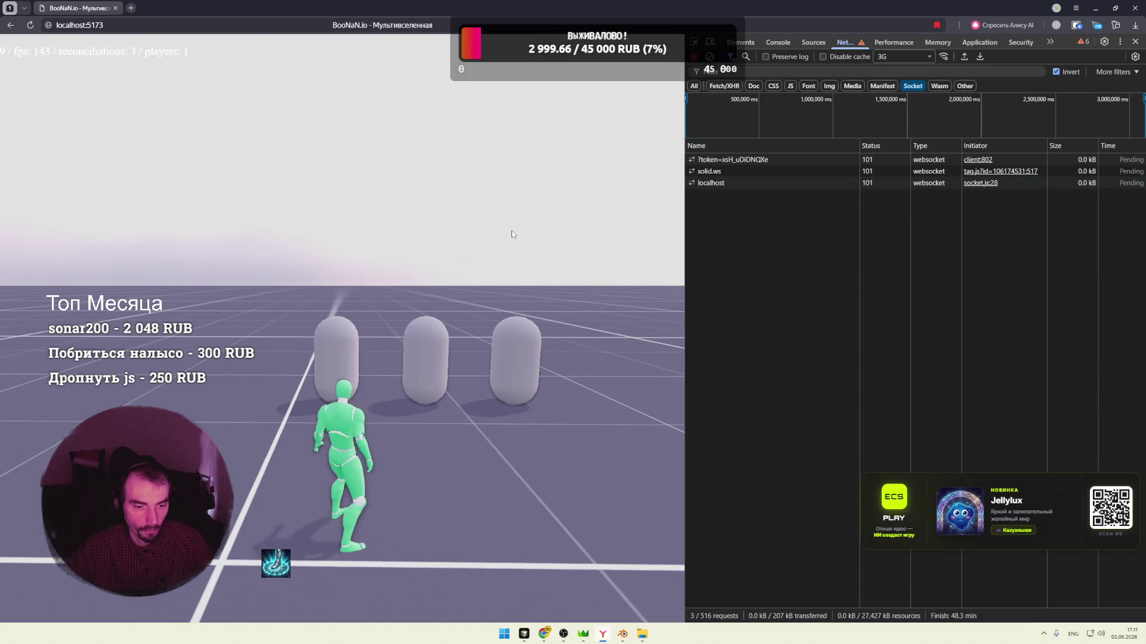
# - Set network throttling to No throttling and walk the character toward the capsules
pyautogui.click(477, 236)
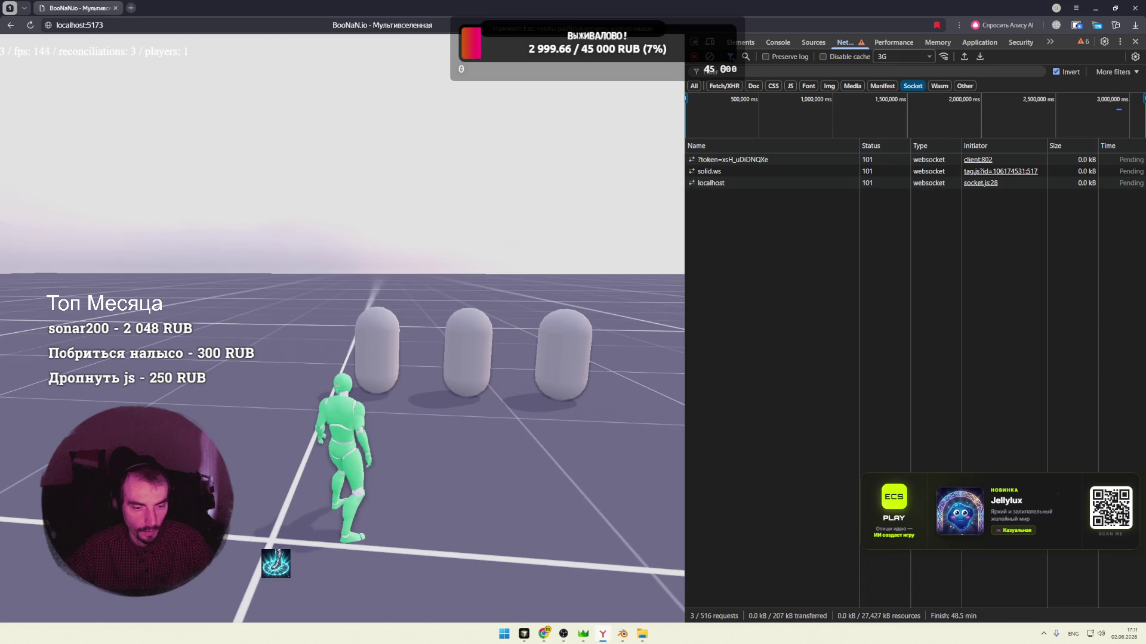
pyautogui.press('Escape')
pyautogui.click(903, 56)
pyautogui.click(905, 81)
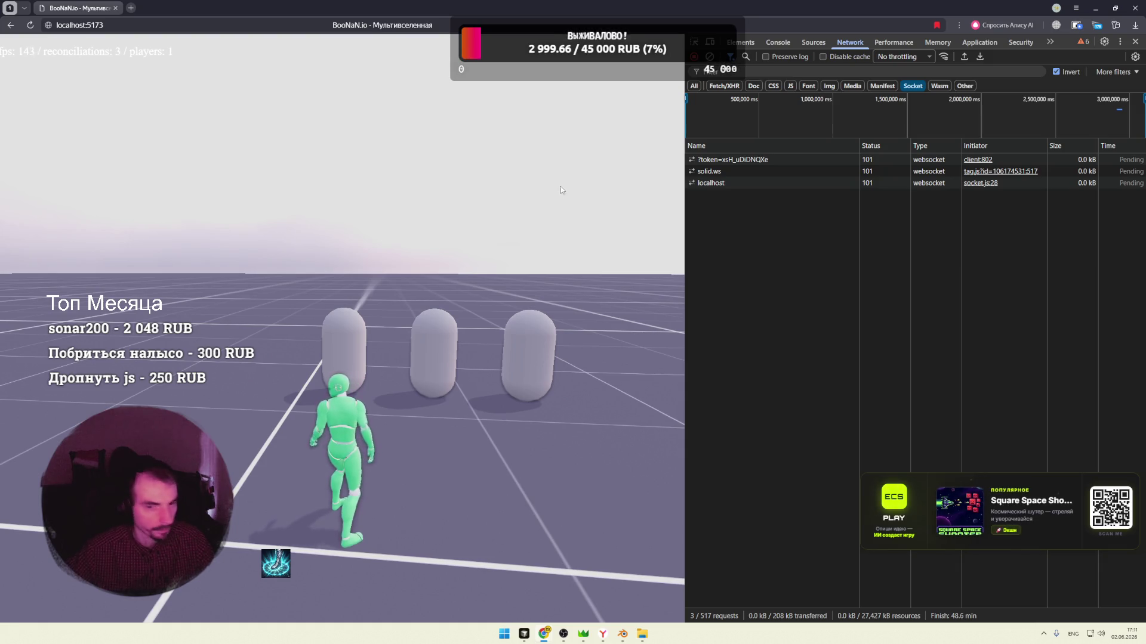
pyautogui.press('w')
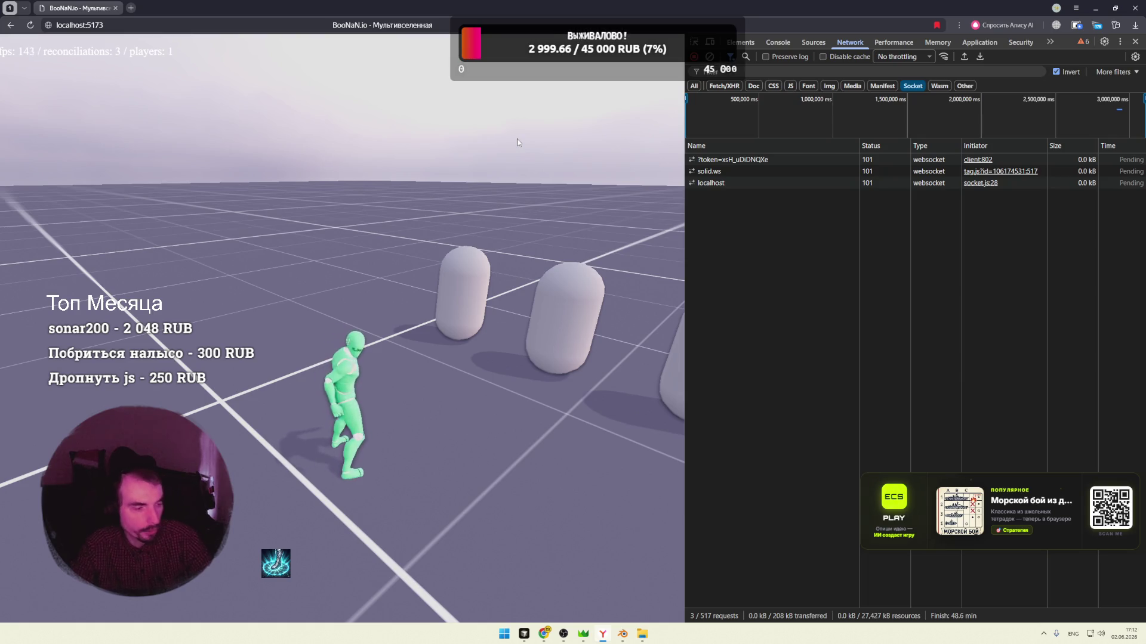
# - Turn the game camera, show the DevTools Console, narrow the panel, and minimize the game window
pyautogui.moveTo(516, 143); pyautogui.dragTo(382, 260)
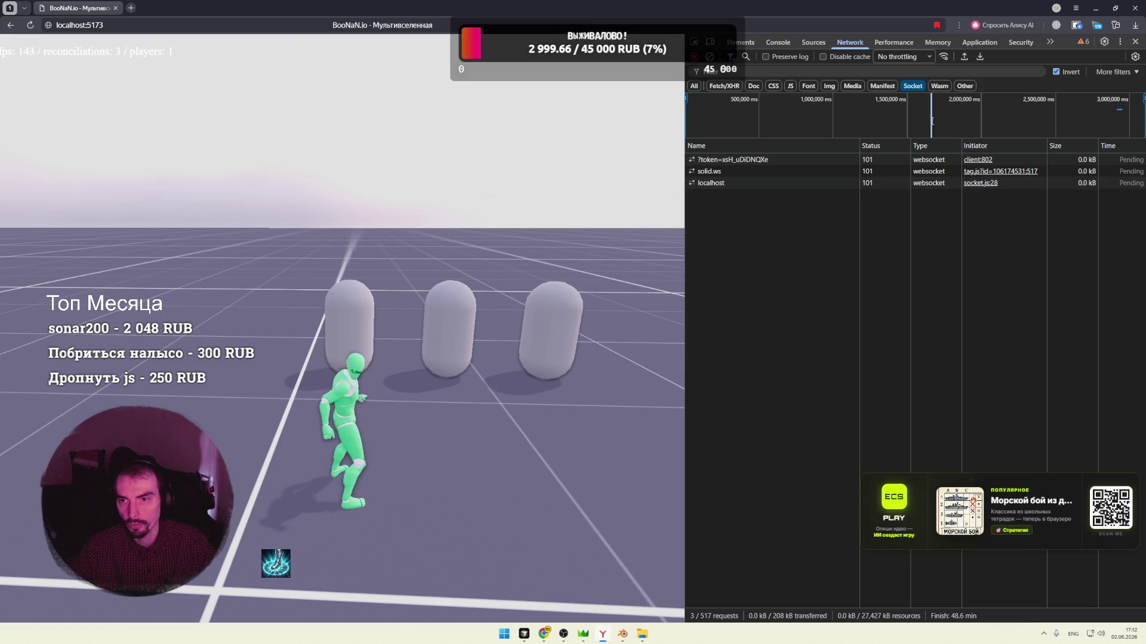
pyautogui.click(777, 42)
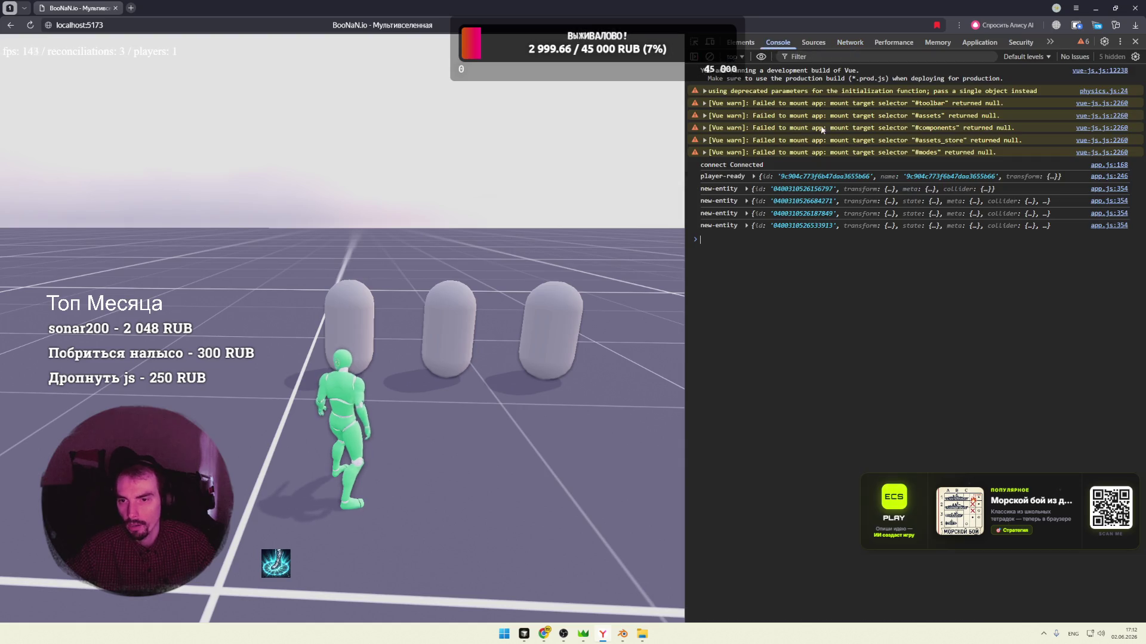
pyautogui.moveTo(686, 174); pyautogui.dragTo(719, 174)
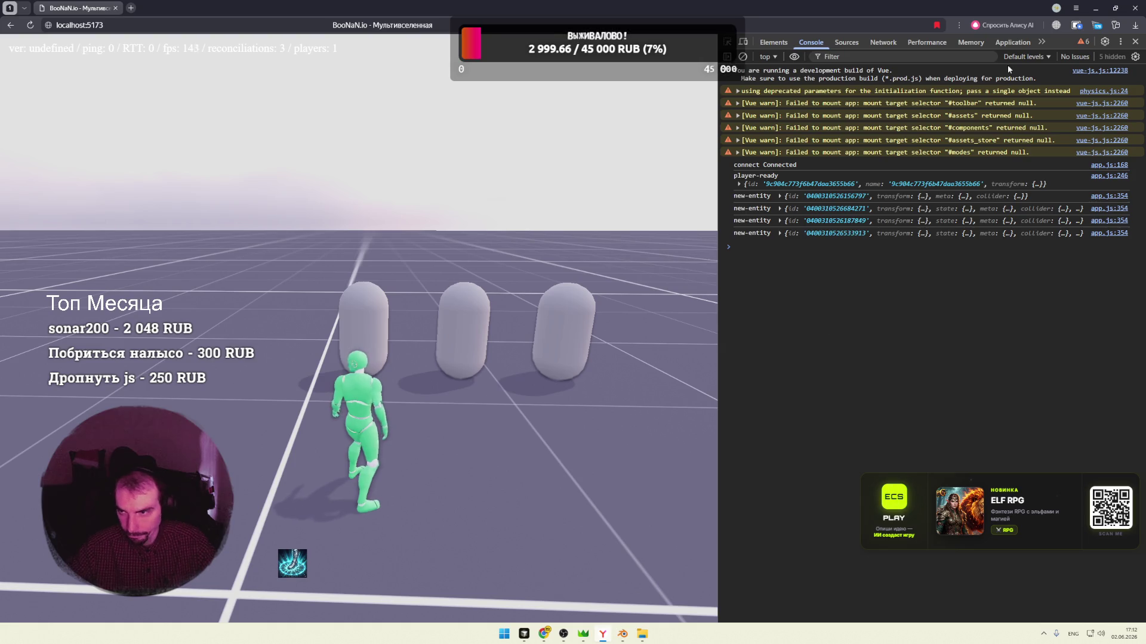
pyautogui.click(1096, 9)
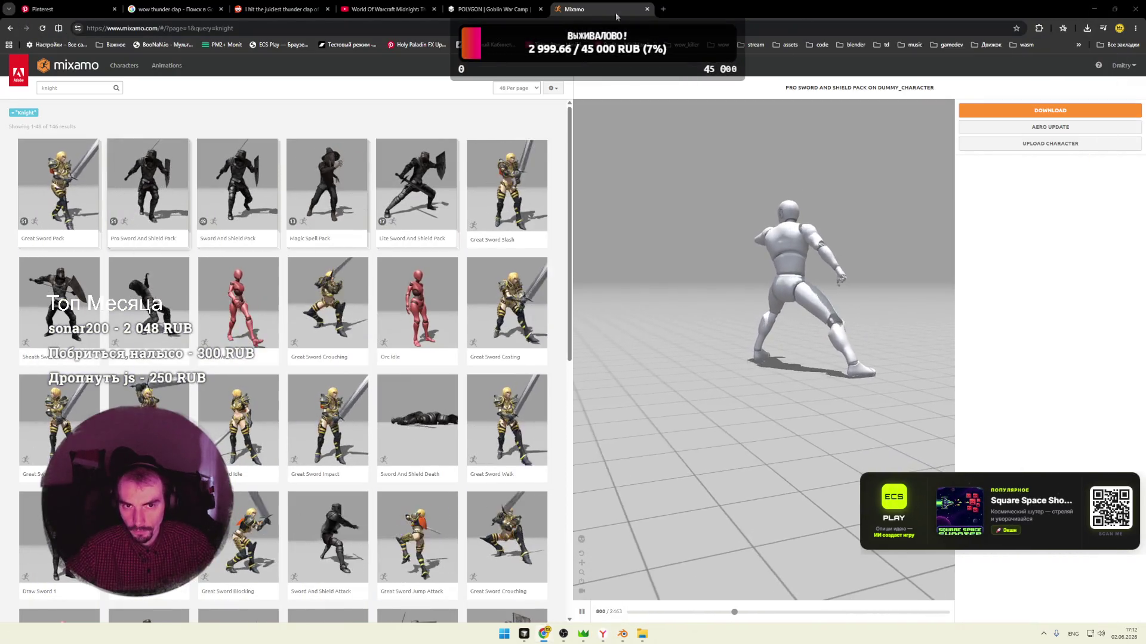
# - Return to Blender and start a new General file without saving dummy_character.blend
pyautogui.press('super+d')
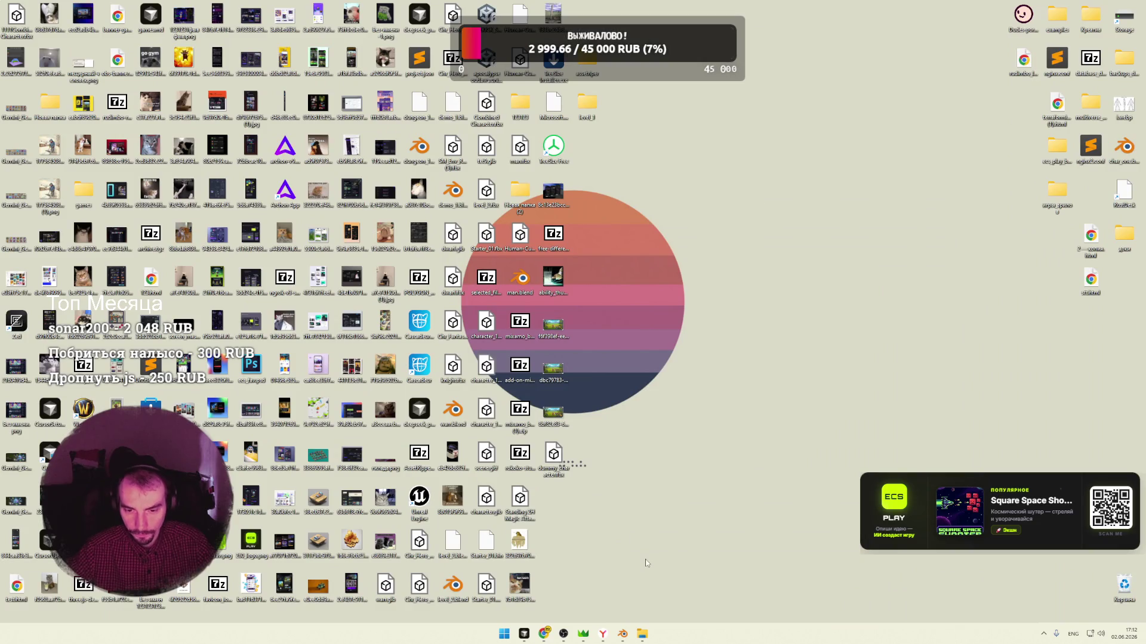
pyautogui.click(622, 634)
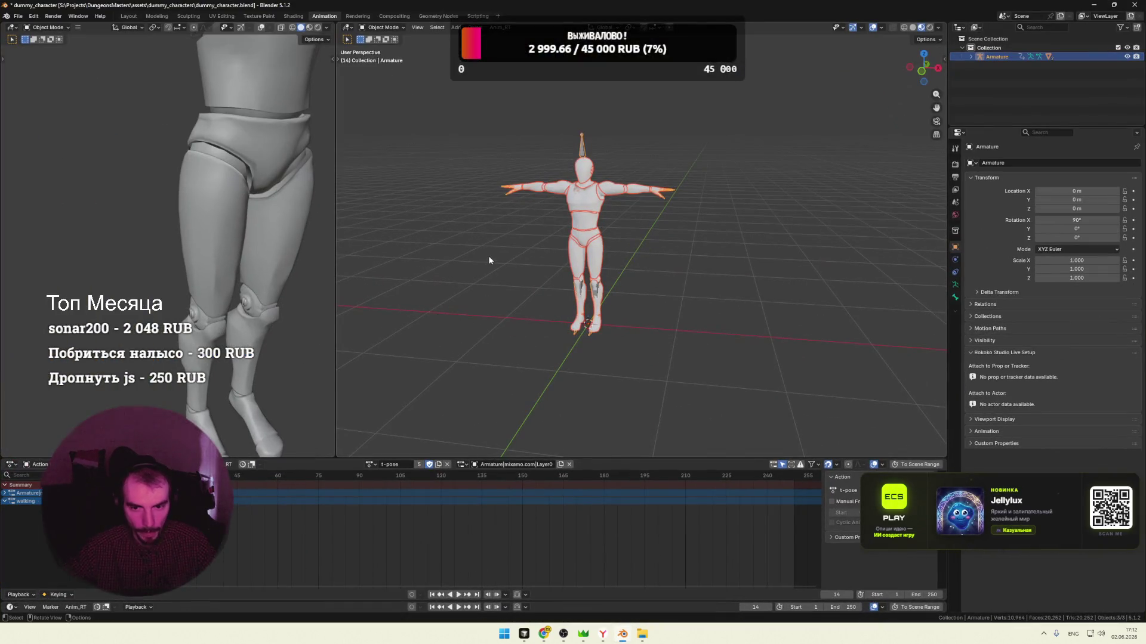
pyautogui.moveTo(546, 264)
pyautogui.mouseDown(button='middle')
pyautogui.moveTo(654, 236)
pyautogui.moveTo(611, 267)
pyautogui.moveTo(662, 259)
pyautogui.moveTo(648, 255)
pyautogui.mouseUp(button='middle')
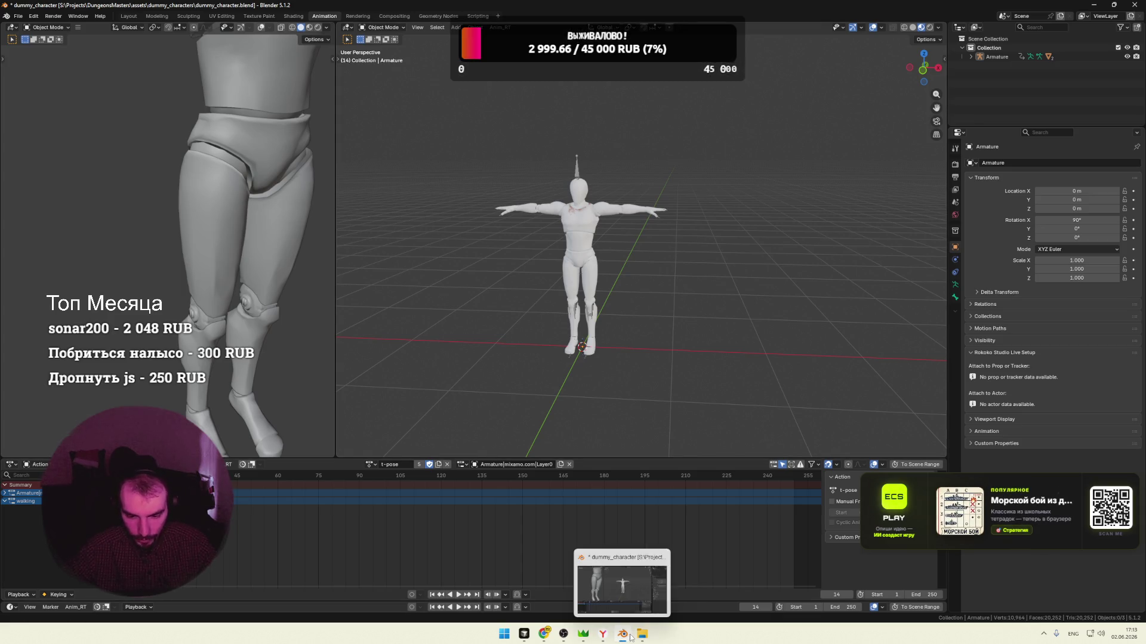
pyautogui.click(18, 16)
pyautogui.moveTo(24, 26)
pyautogui.click(130, 27)
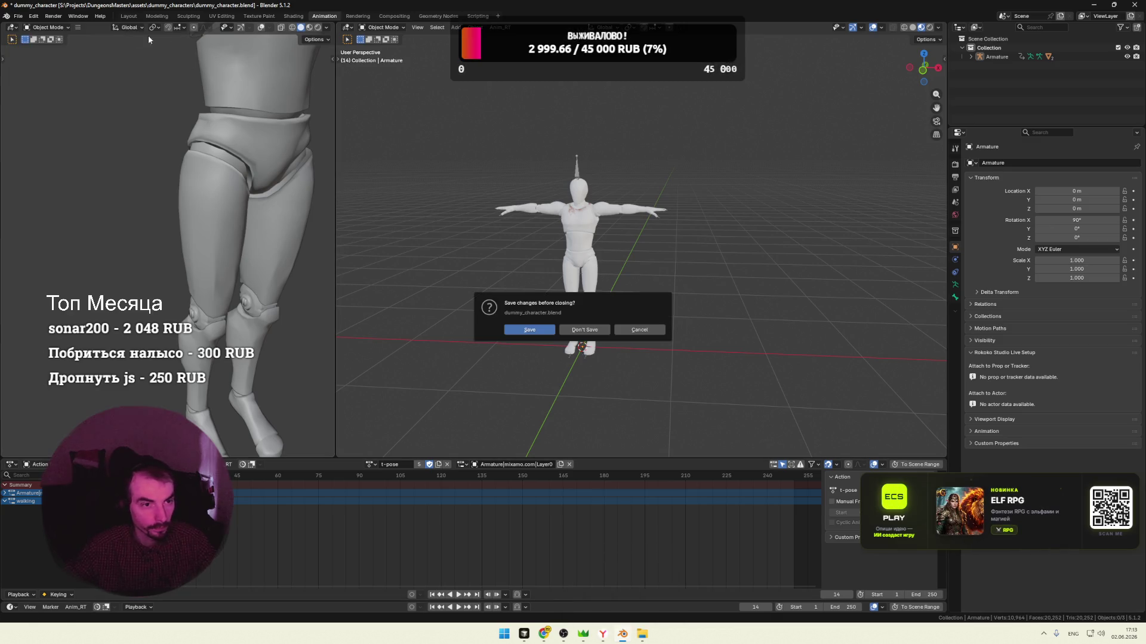
pyautogui.click(582, 332)
# - Delete the default objects and import dummy_character.fbx from the warrior folder
pyautogui.press('a')
pyautogui.press('Delete')
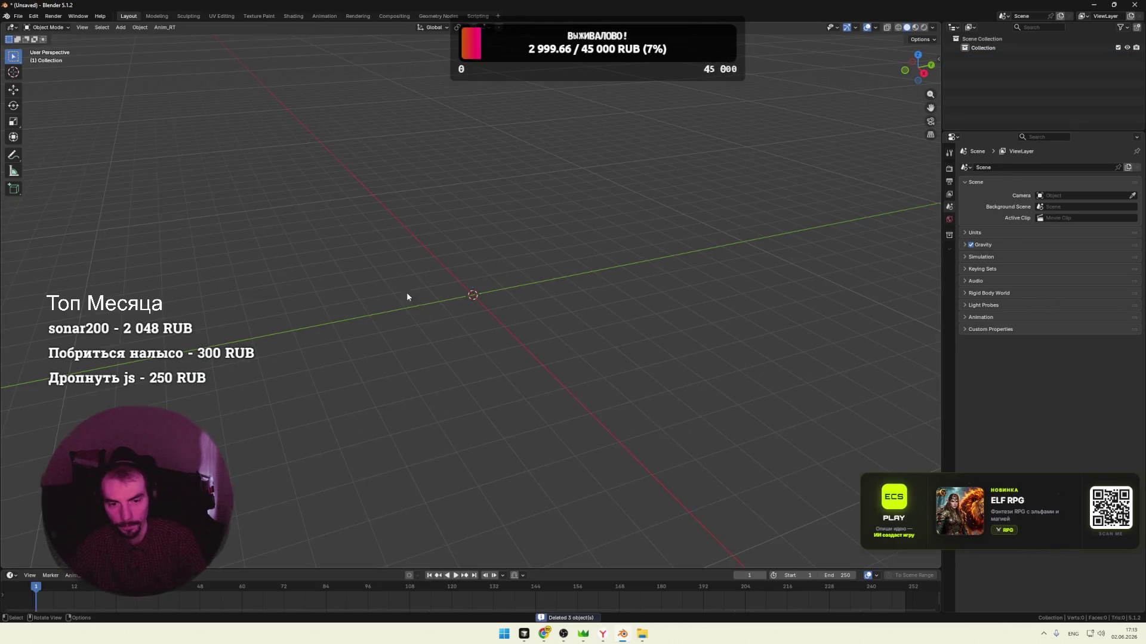
pyautogui.moveTo(638, 635)
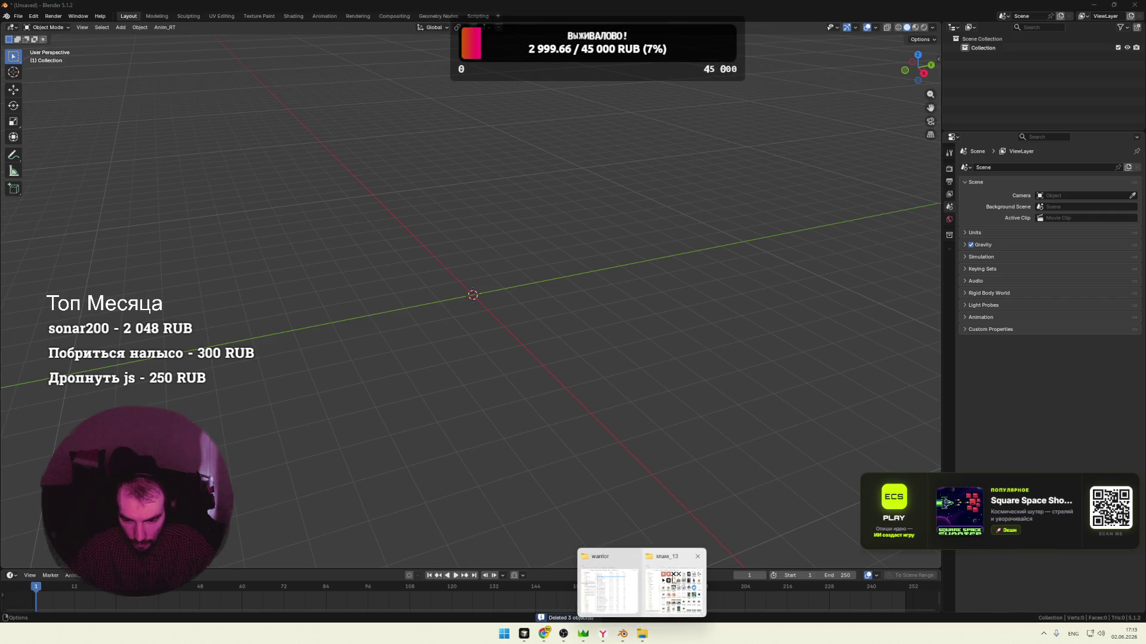
pyautogui.click(644, 587)
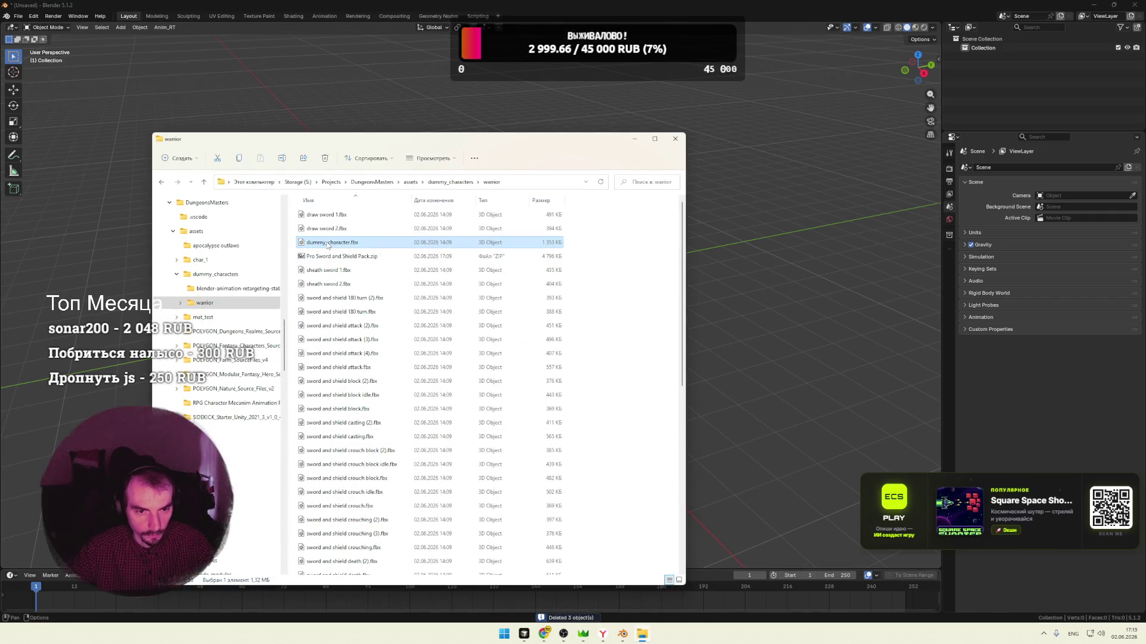
pyautogui.moveTo(731, 292); pyautogui.dragTo(730, 288)
pyautogui.click(726, 453)
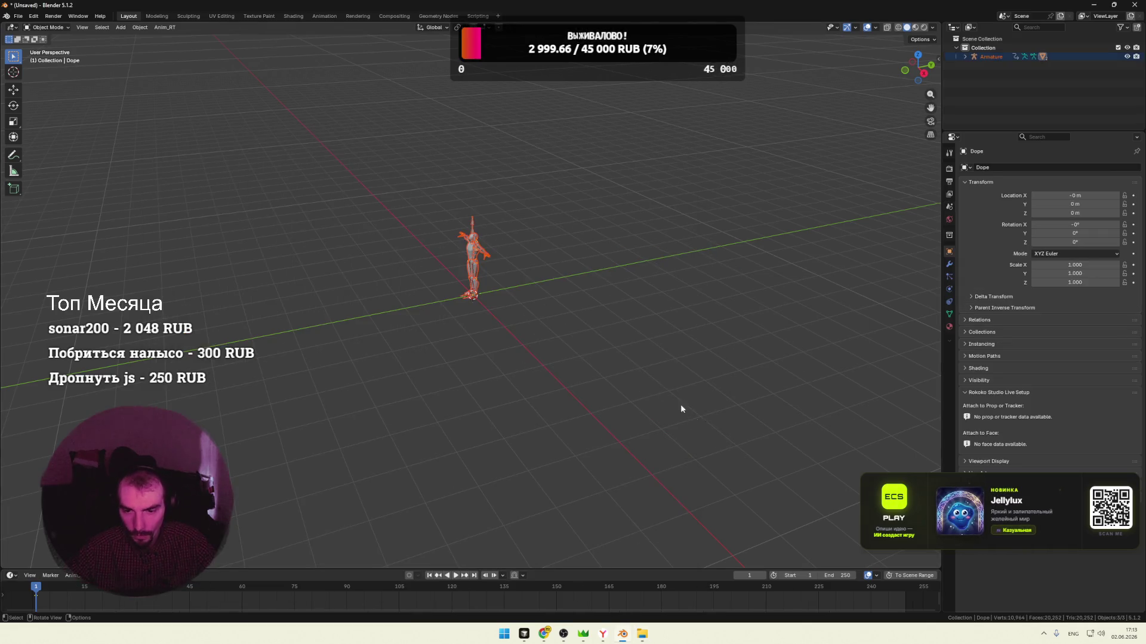
# - Switch the viewport to Material Preview shading and orbit around the imported rig
pyautogui.click(535, 306)
pyautogui.scroll(5, 535, 306)
pyautogui.moveTo(535, 308)
pyautogui.mouseDown(button='middle')
pyautogui.moveTo(585, 257)
pyautogui.moveTo(552, 319)
pyautogui.moveTo(598, 290)
pyautogui.moveTo(563, 328)
pyautogui.mouseUp(button='middle')
pyautogui.click(914, 28)
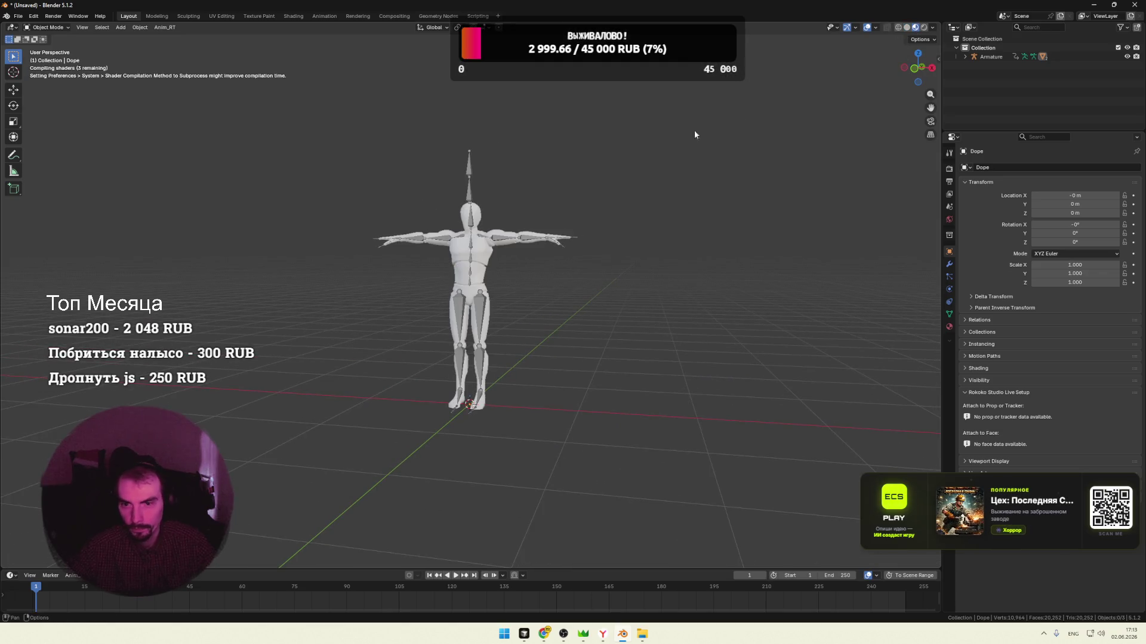
pyautogui.moveTo(585, 193)
pyautogui.mouseDown(button='middle')
pyautogui.moveTo(625, 261)
pyautogui.moveTo(604, 270)
pyautogui.moveTo(636, 264)
pyautogui.moveTo(578, 272)
pyautogui.moveTo(686, 298)
pyautogui.moveTo(594, 315)
pyautogui.moveTo(600, 291)
pyautogui.mouseUp(button='middle')
pyautogui.scroll(5, 588, 266)
pyautogui.scroll(-5, 594, 289)
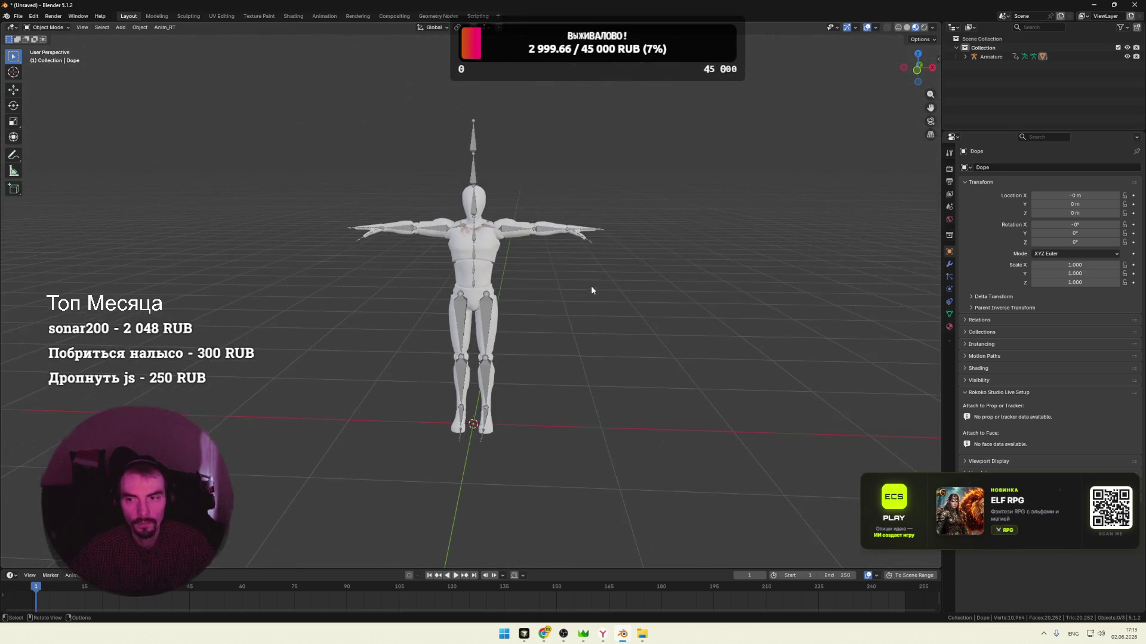
# - Expand the Armature in the Outliner and bring the warrior folder window forward
pyautogui.click(966, 56)
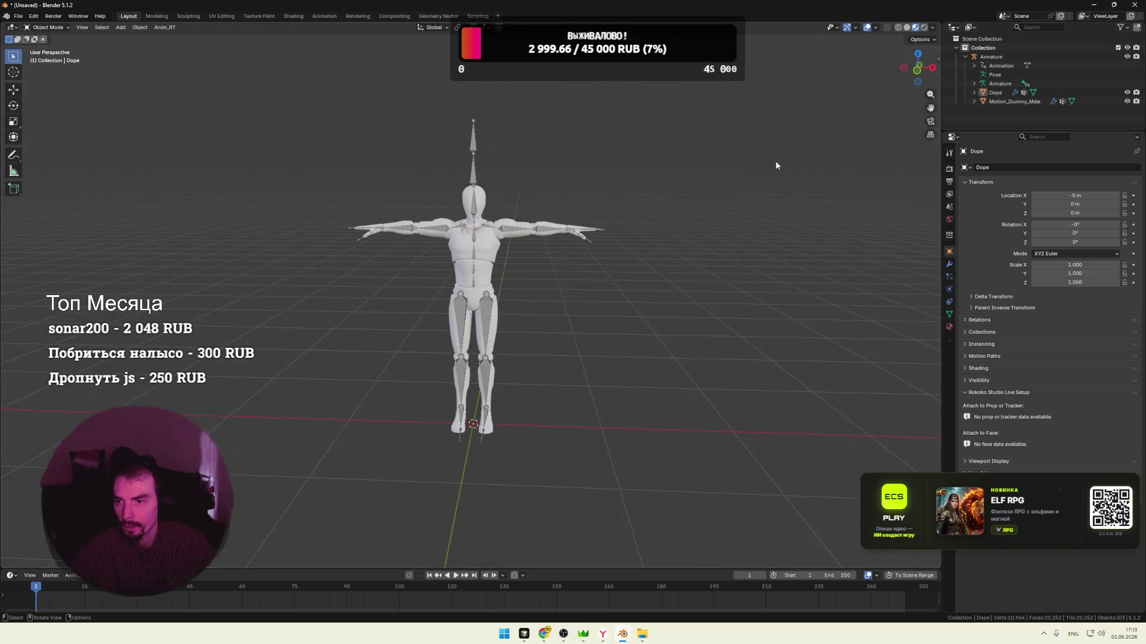
pyautogui.moveTo(640, 637)
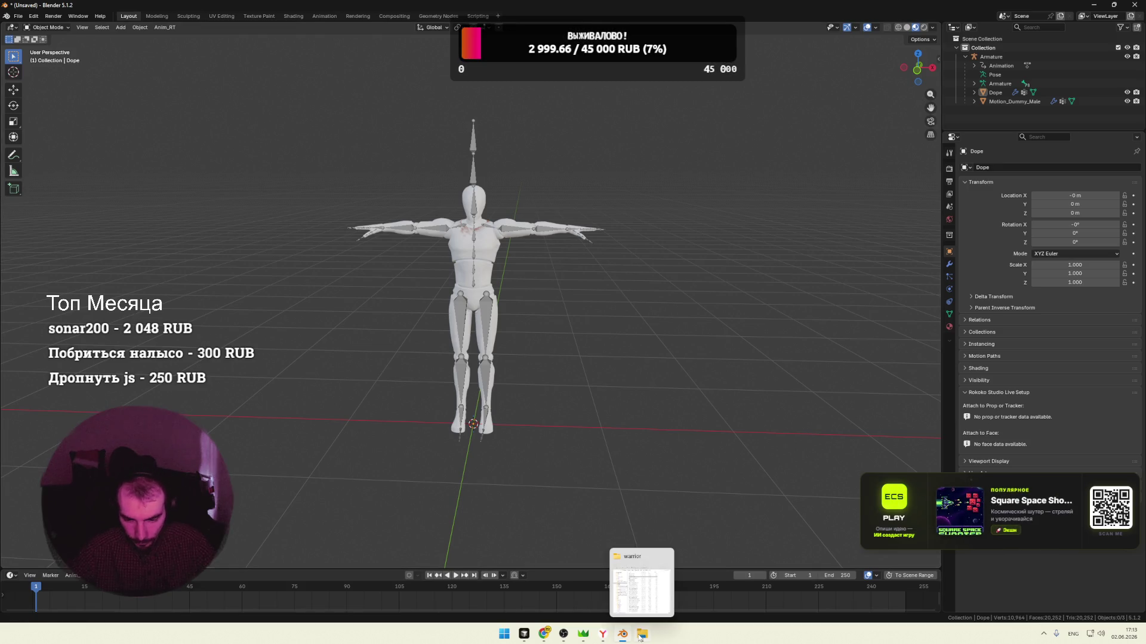
pyautogui.click(646, 597)
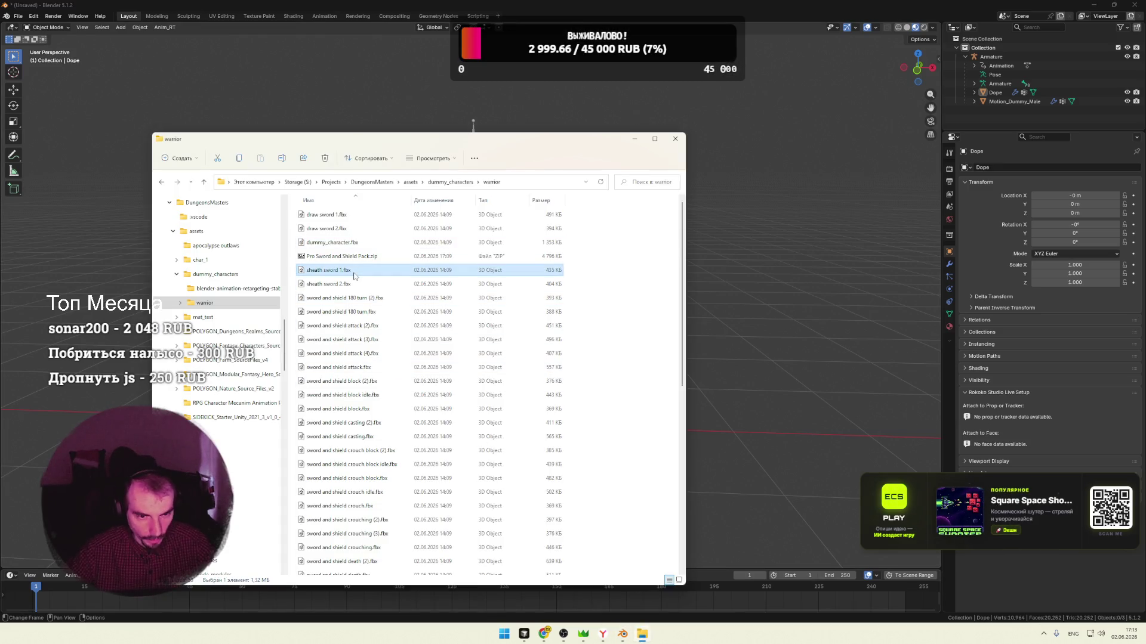
# - Close the failed 3D Viewer preview of draw sword 1.fbx and select sword and shield attack.fbx
pyautogui.doubleClick(352, 215)
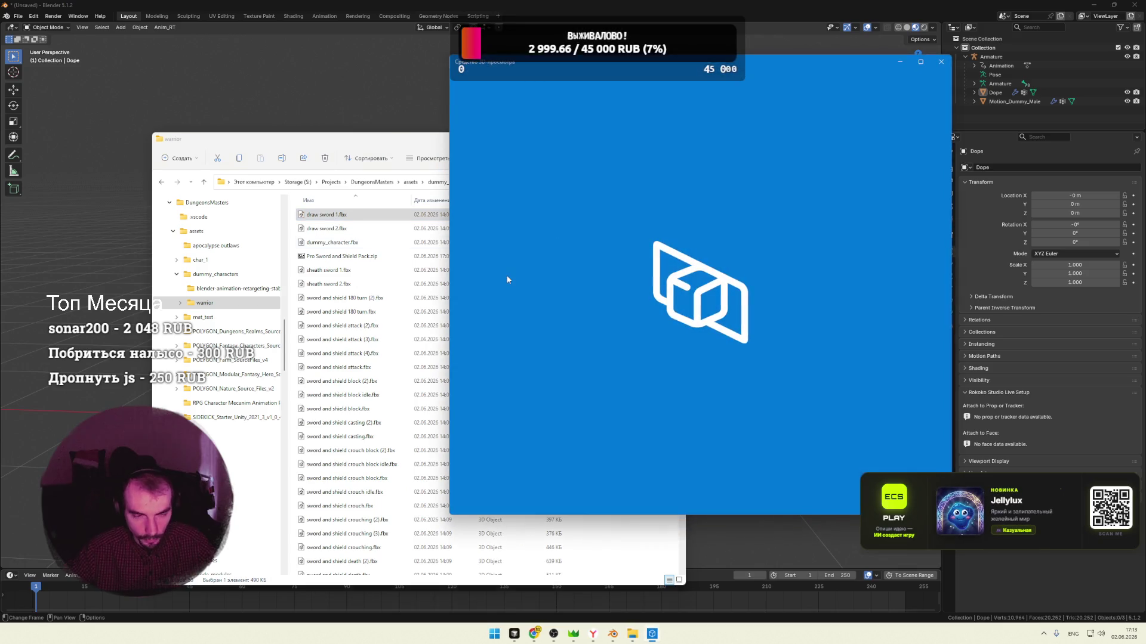
pyautogui.click(743, 386)
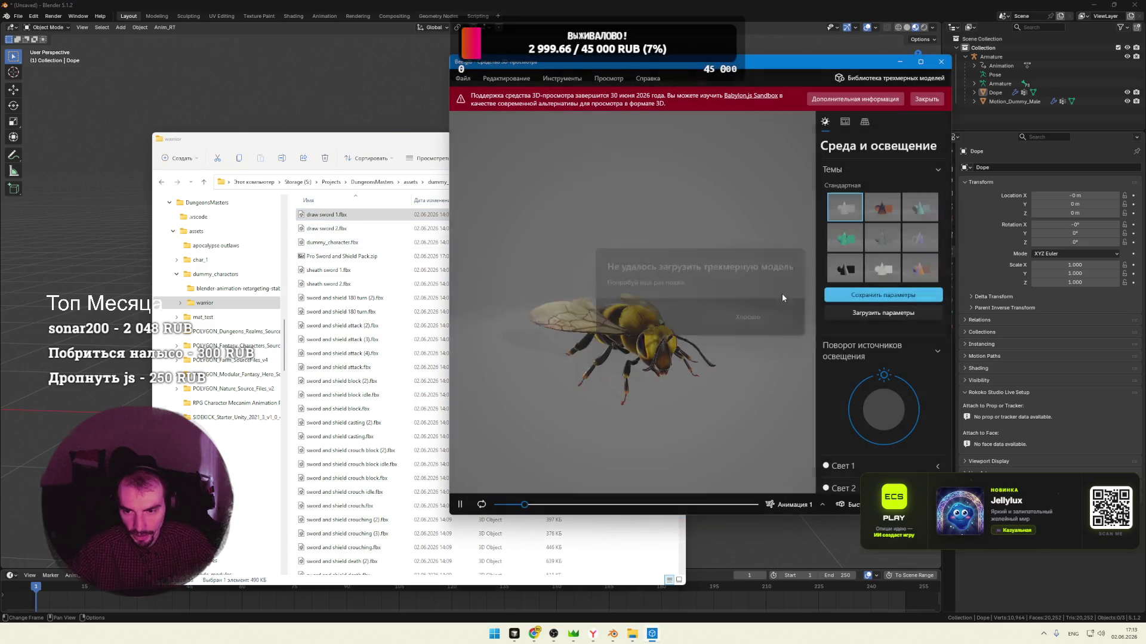
pyautogui.click(941, 62)
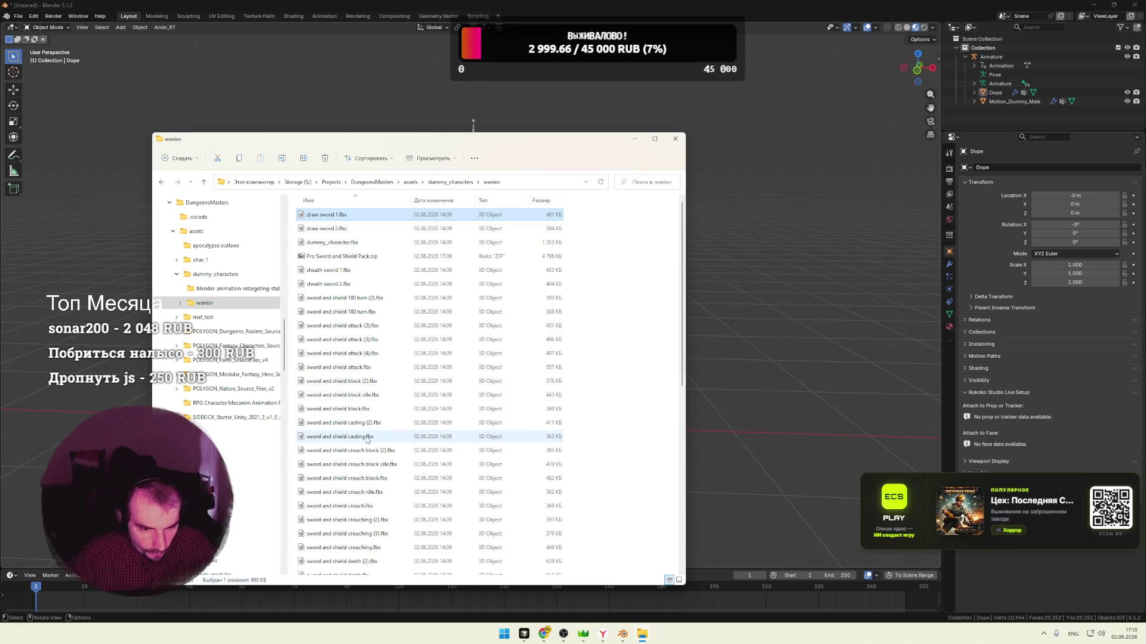
pyautogui.click(411, 436)
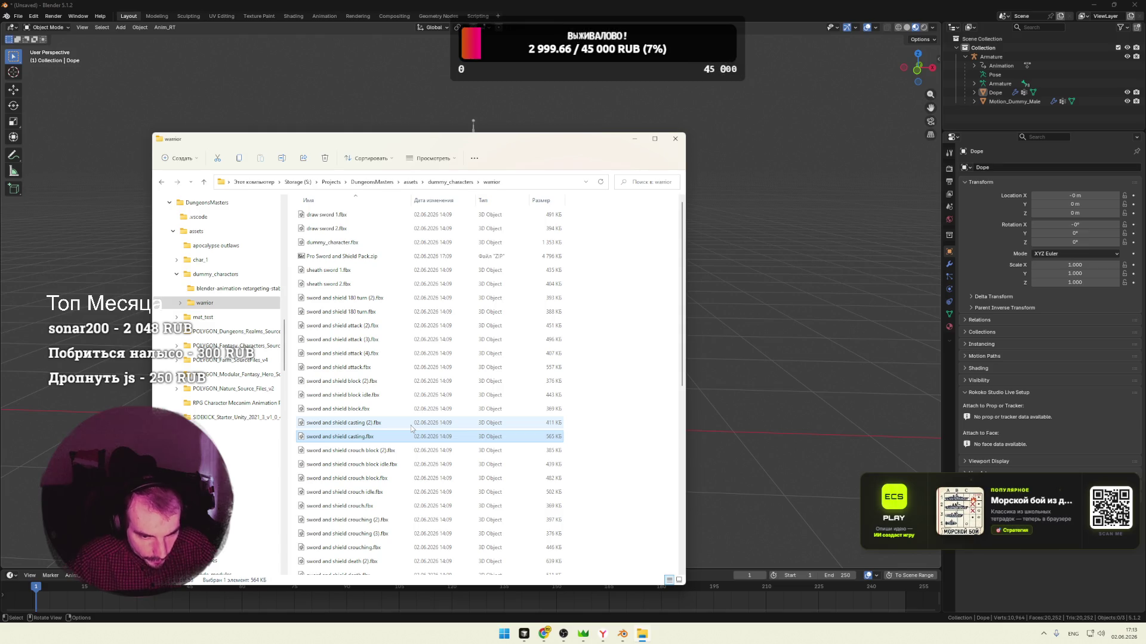
pyautogui.scroll(-1, 394, 417)
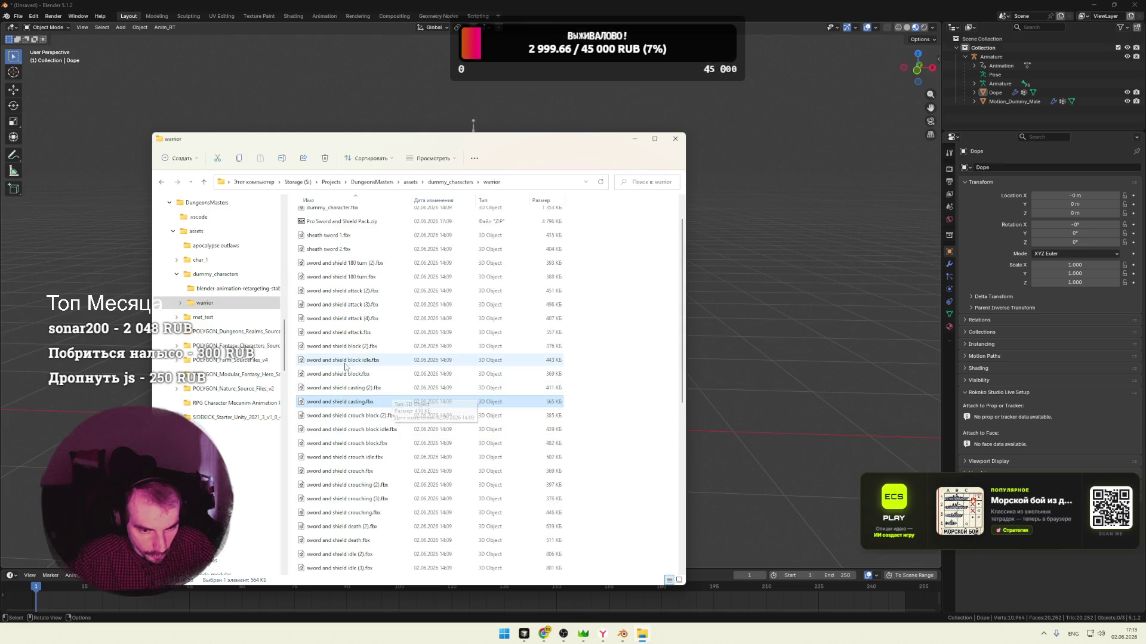
pyautogui.click(320, 336)
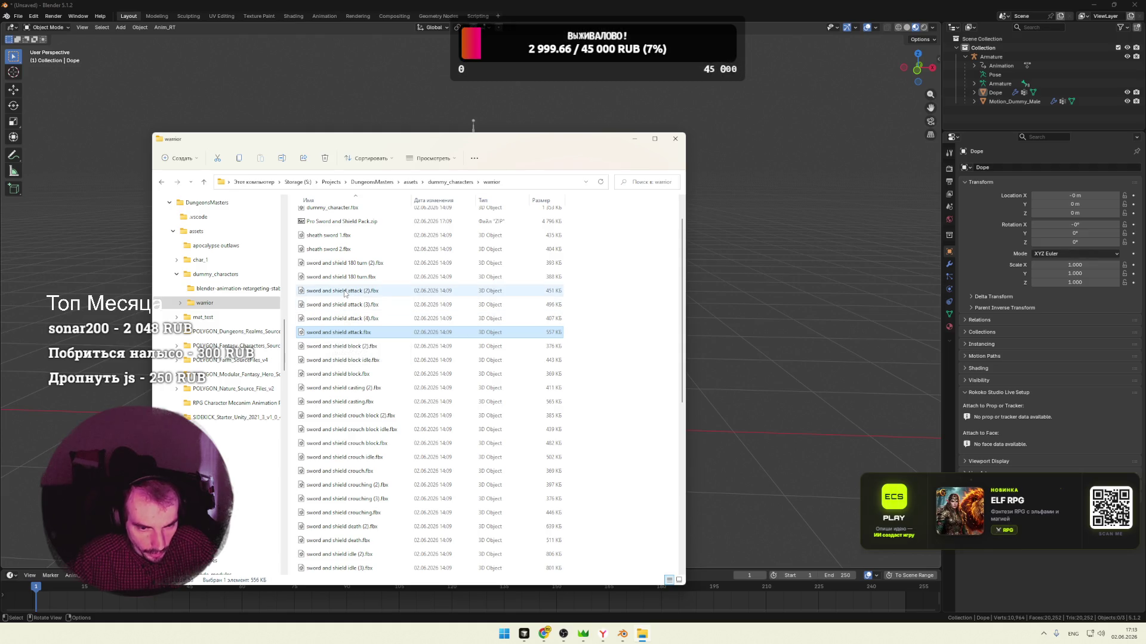
# - Import sword and shield attack.fbx, play it, then delete the Armature.001 hierarchy
pyautogui.moveTo(340, 339); pyautogui.dragTo(715, 339)
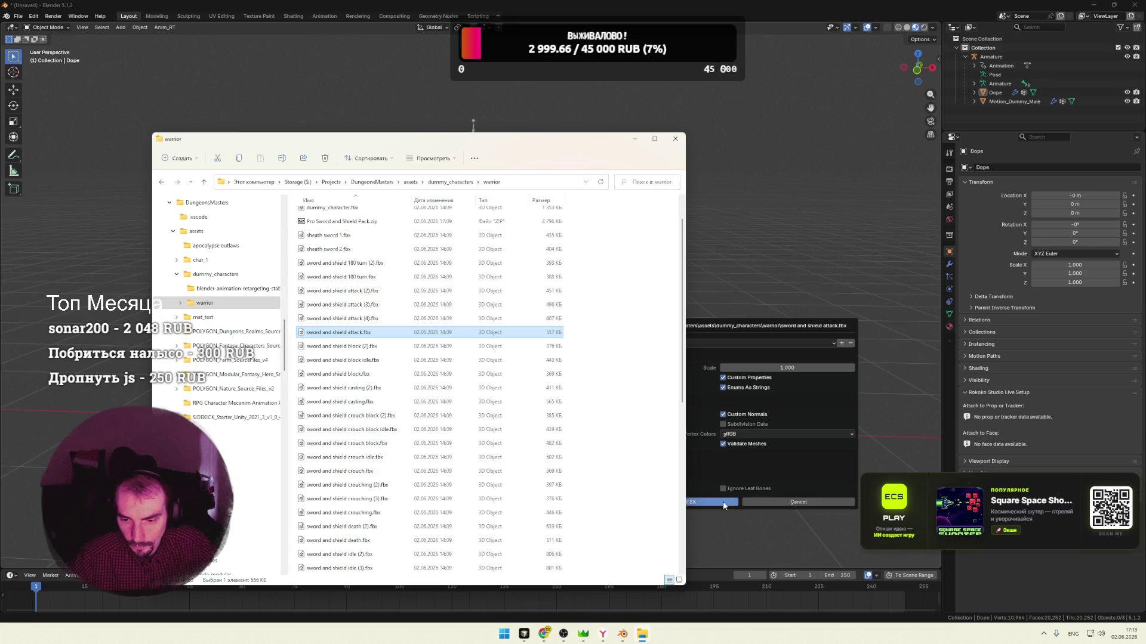
pyautogui.press('Return')
pyautogui.press('space')
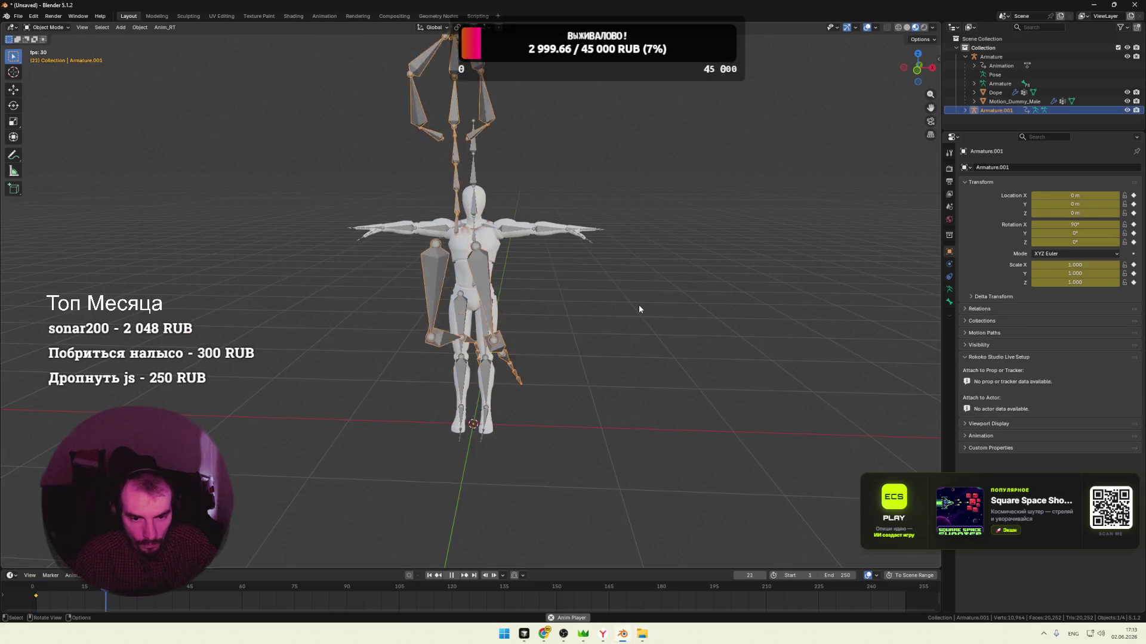
pyautogui.rightClick(990, 112)
pyautogui.click(960, 141)
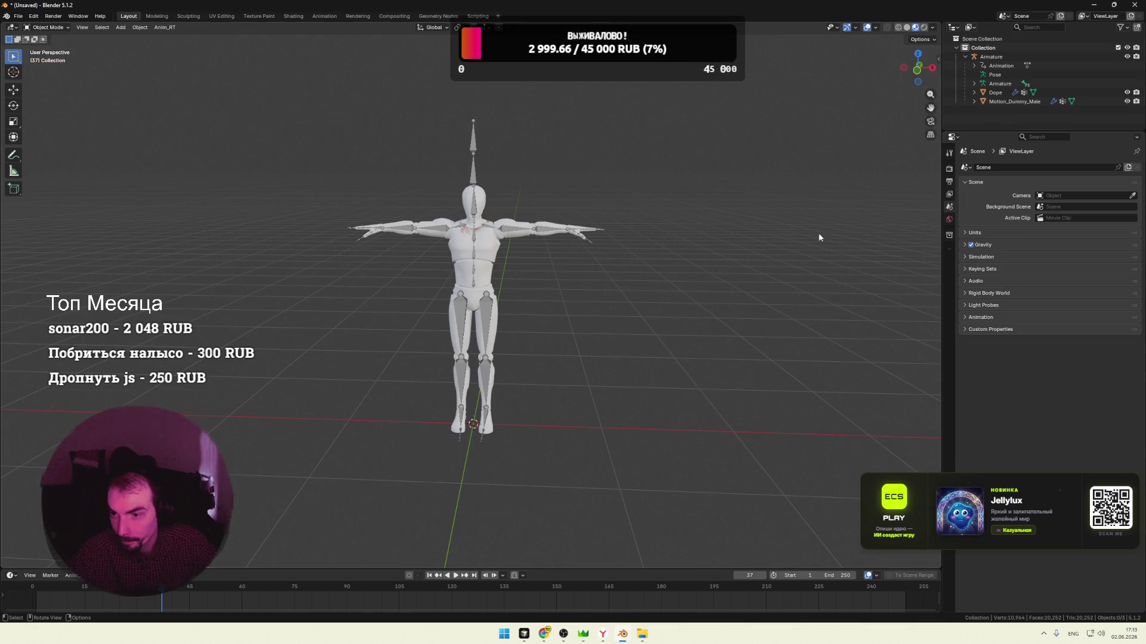
# - Import sword and shield attack (2).fbx, replay it from the start, then delete Armature.001
pyautogui.hotkey('alt', 'Tab')
pyautogui.click(352, 351)
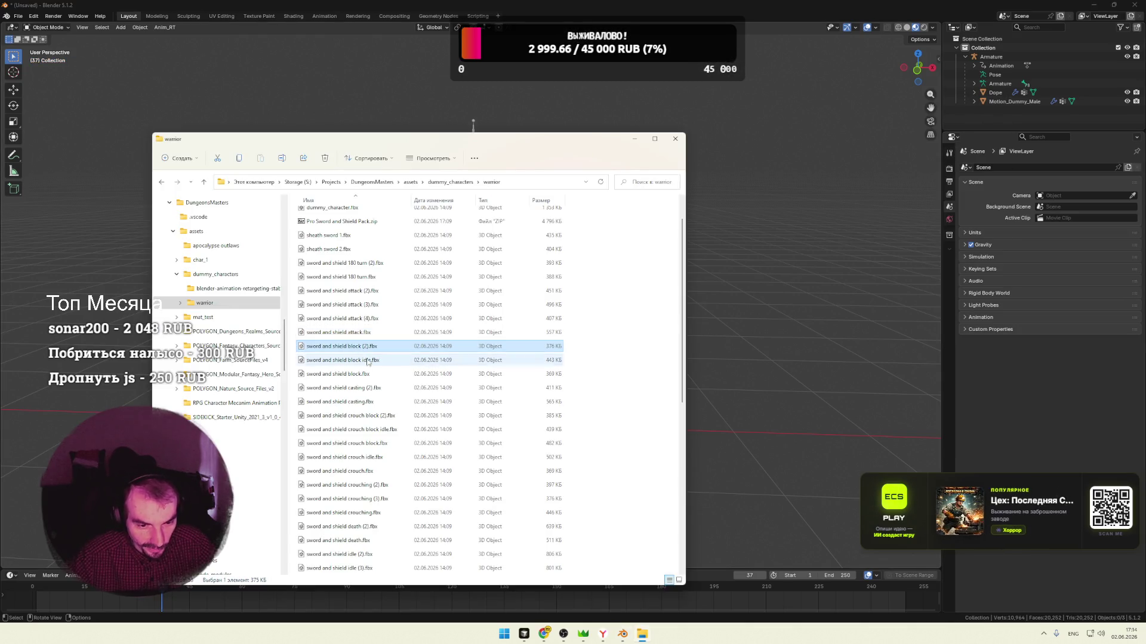
pyautogui.click(337, 291)
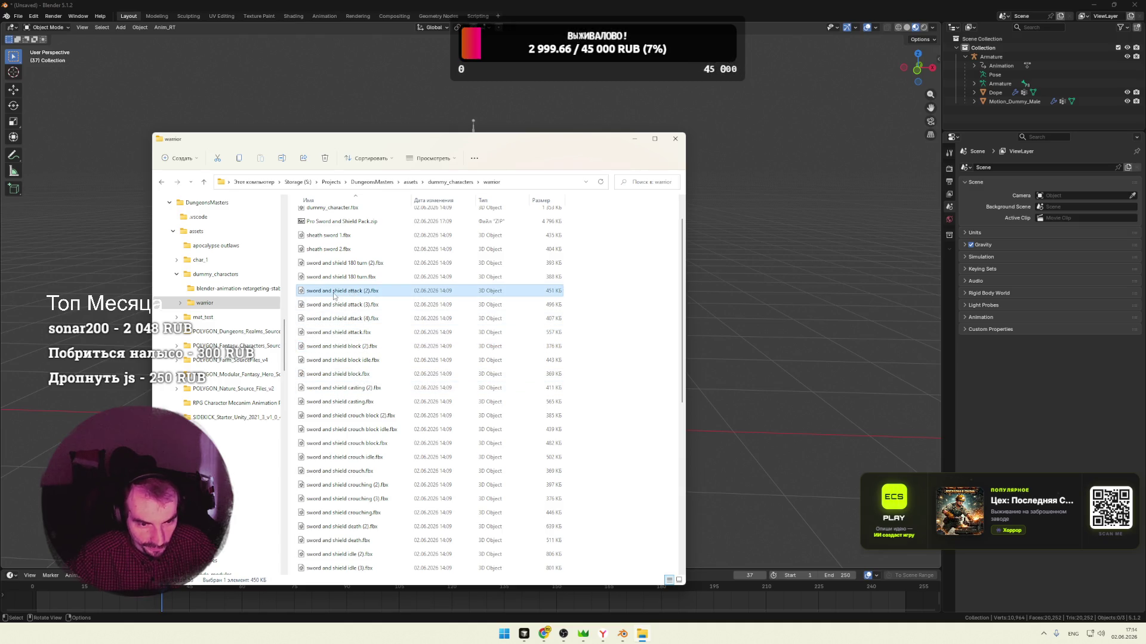
pyautogui.moveTo(568, 332); pyautogui.dragTo(752, 483)
pyautogui.click(752, 483)
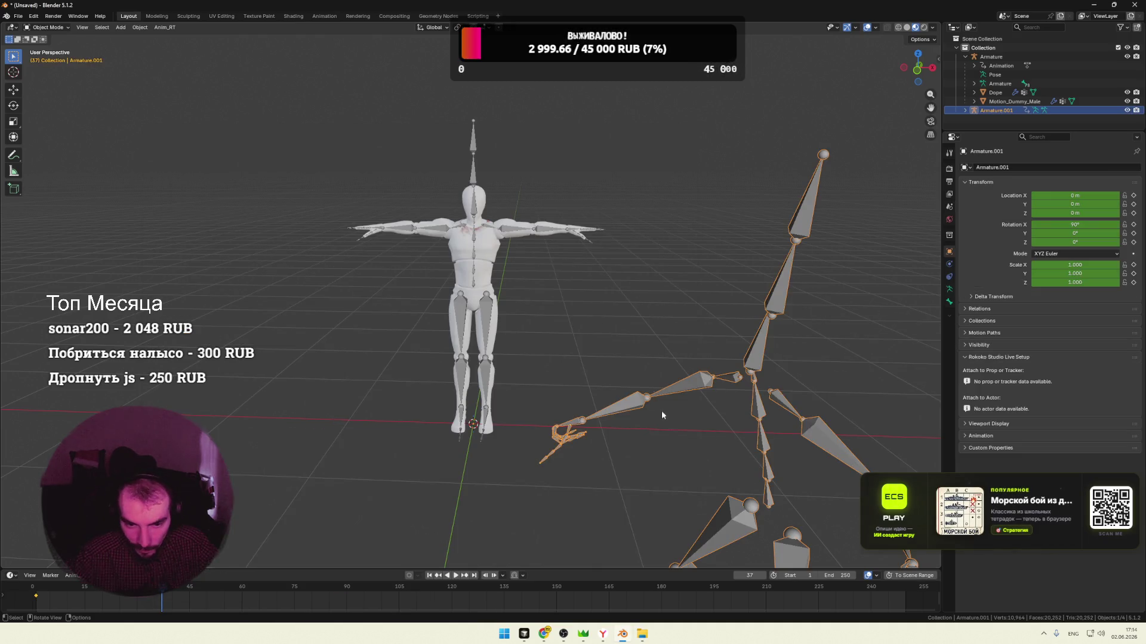
pyautogui.press('space')
pyautogui.press('space')
pyautogui.scroll(-4, 649, 384)
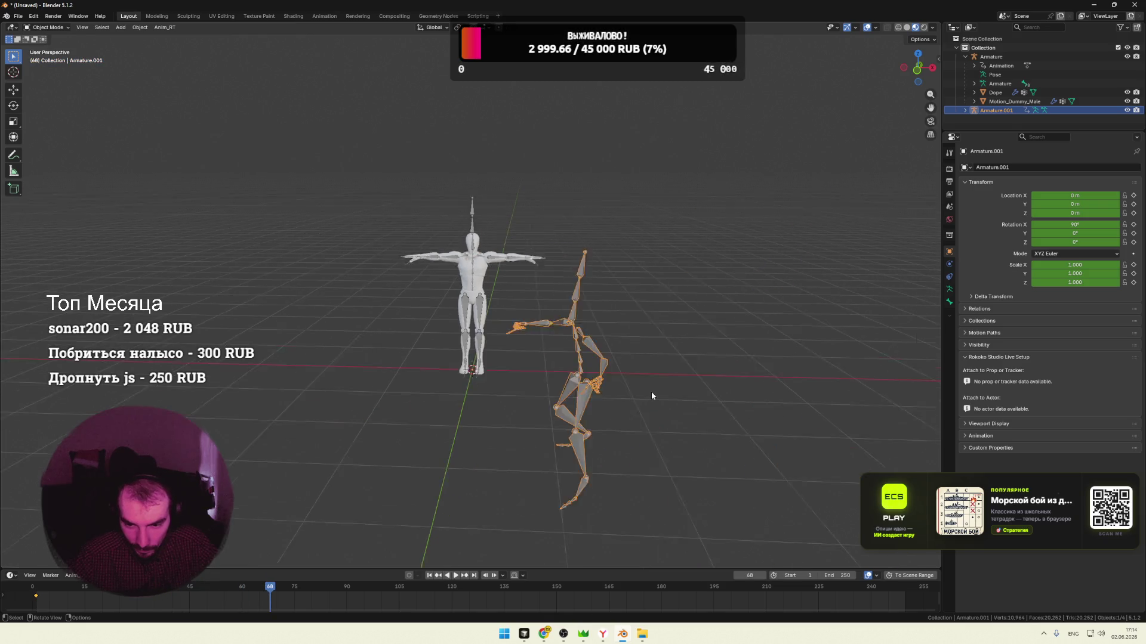
pyautogui.moveTo(273, 584); pyautogui.dragTo(35, 588)
pyautogui.press('space')
pyautogui.press('space')
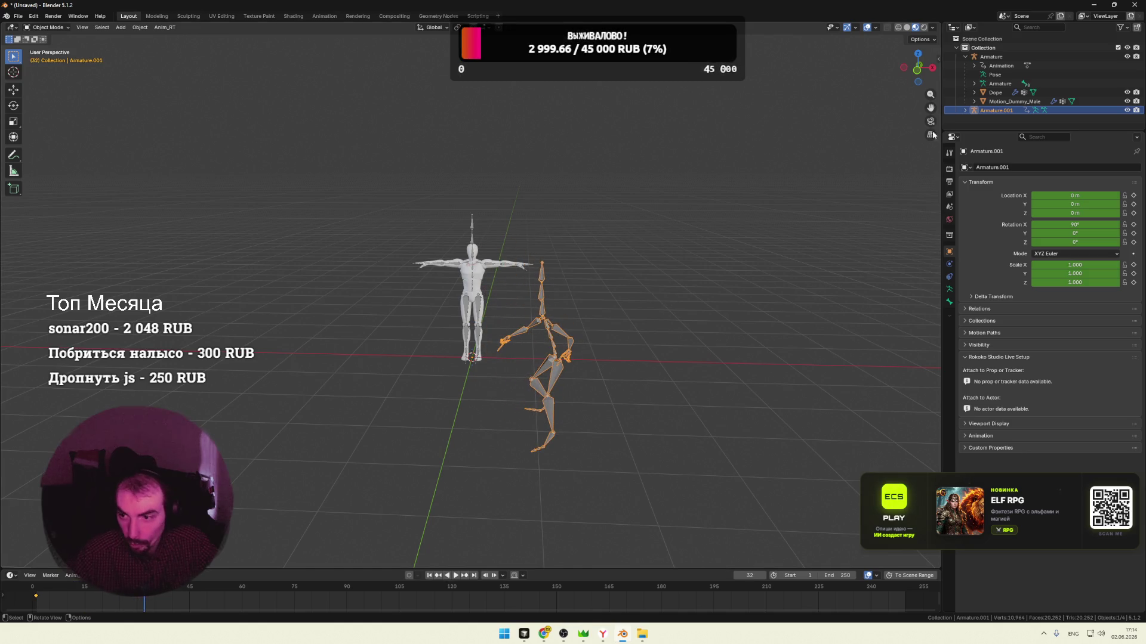
pyautogui.rightClick(986, 111)
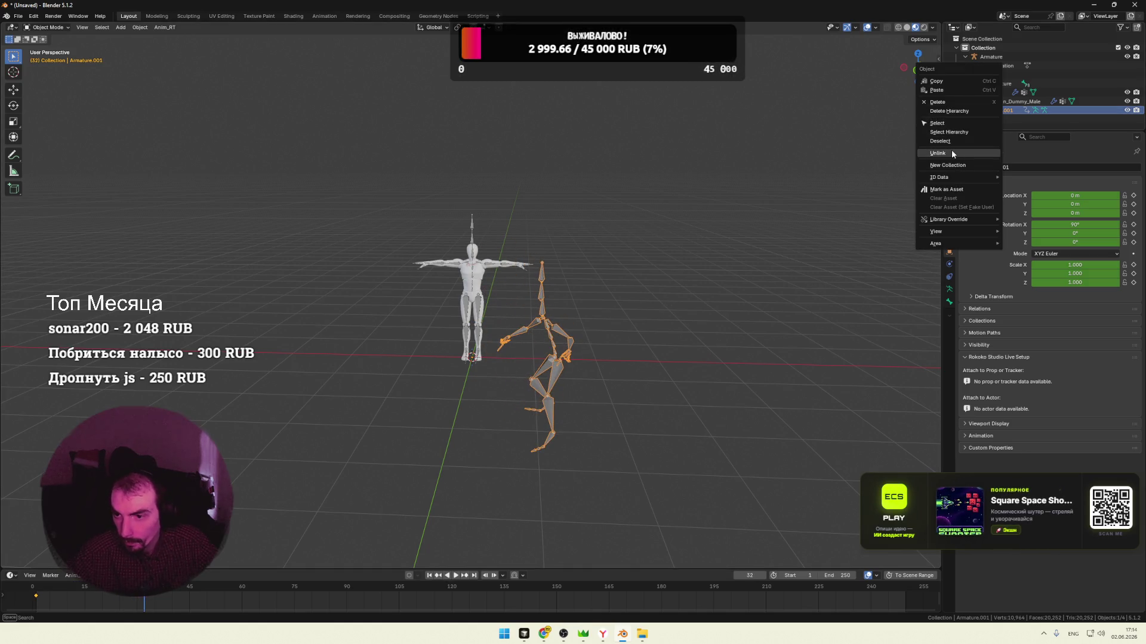
pyautogui.click(957, 113)
# - Import sword and shield attack (3).fbx, play it from frame one, then delete Armature.001
pyautogui.hotkey('alt', 'Tab')
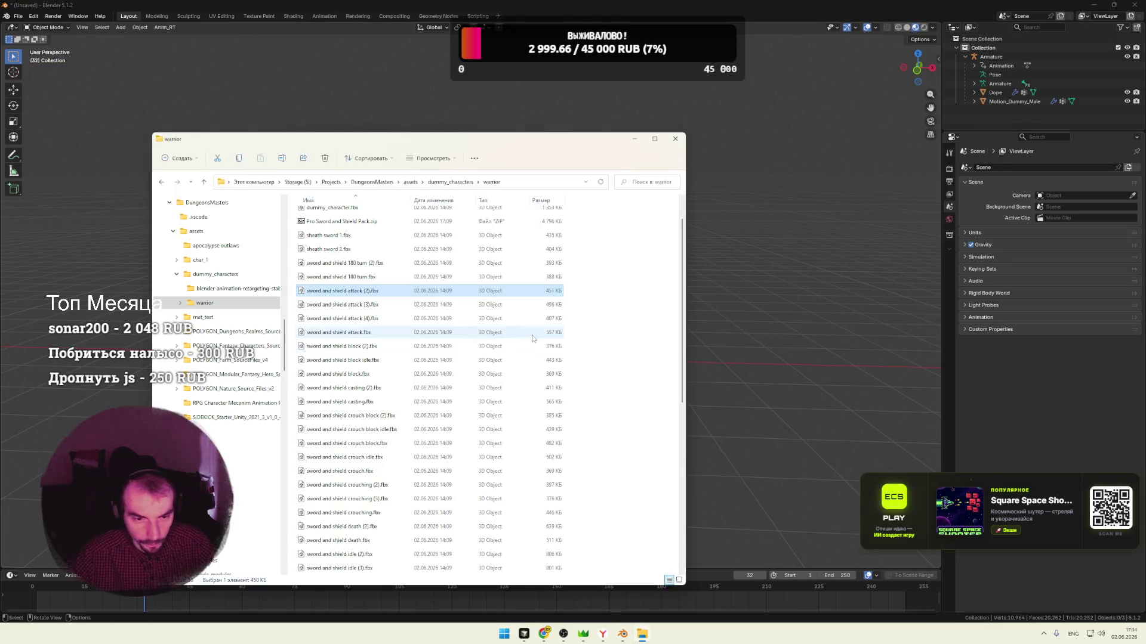
pyautogui.moveTo(349, 305); pyautogui.dragTo(758, 333)
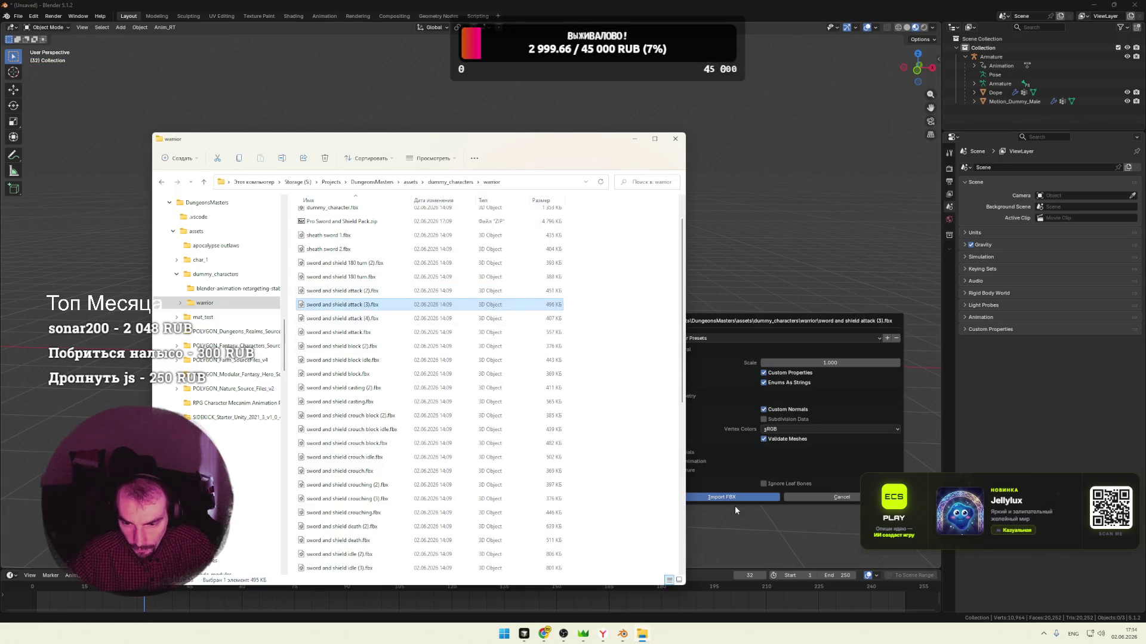
pyautogui.click(733, 497)
pyautogui.hotkey('shift', 'Left')
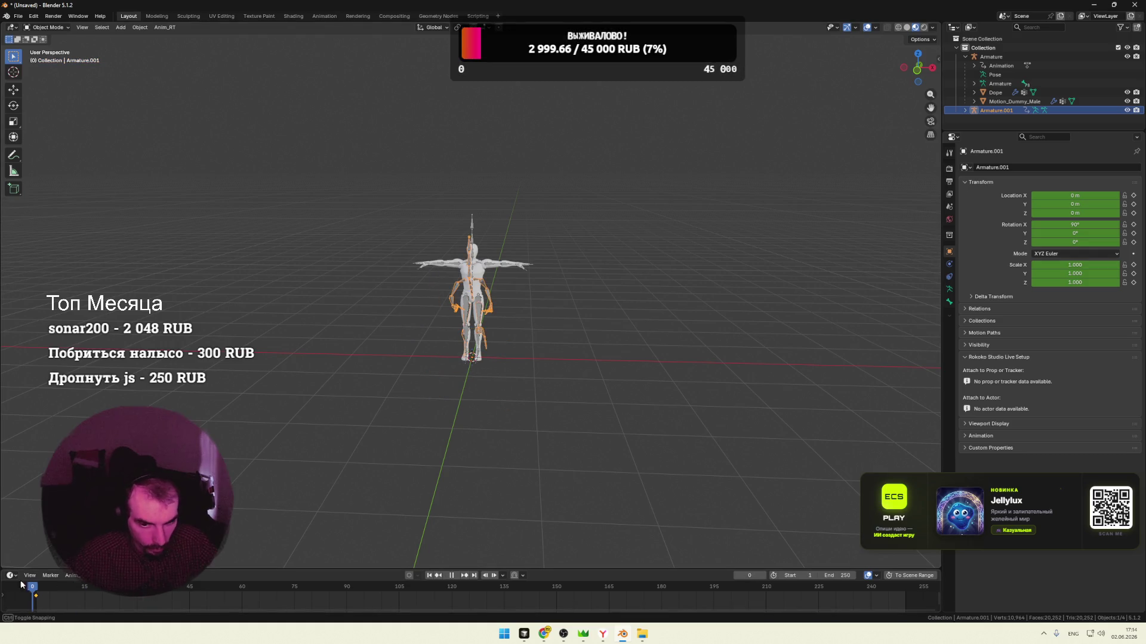
pyautogui.press('space')
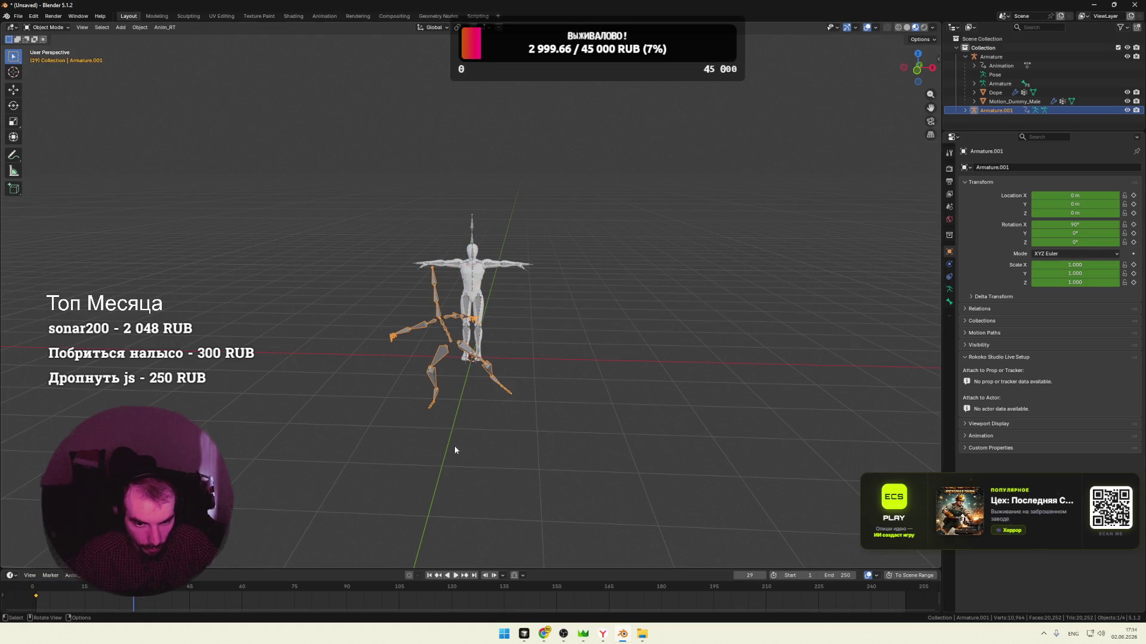
pyautogui.rightClick(1005, 114)
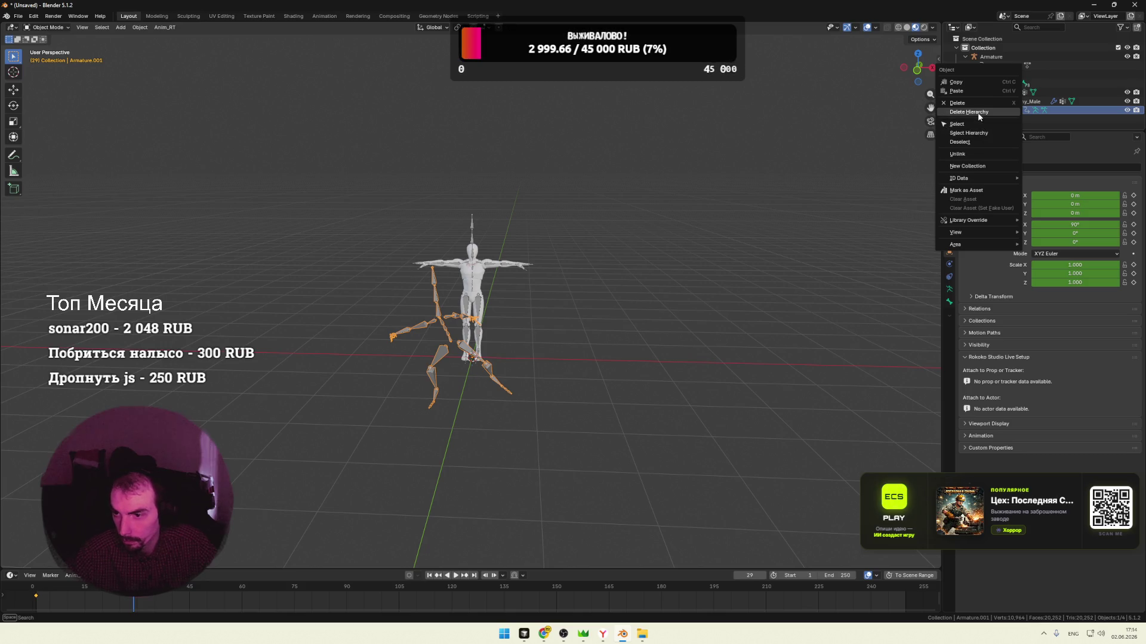
pyautogui.click(979, 112)
pyautogui.hotkey('alt', 'Tab')
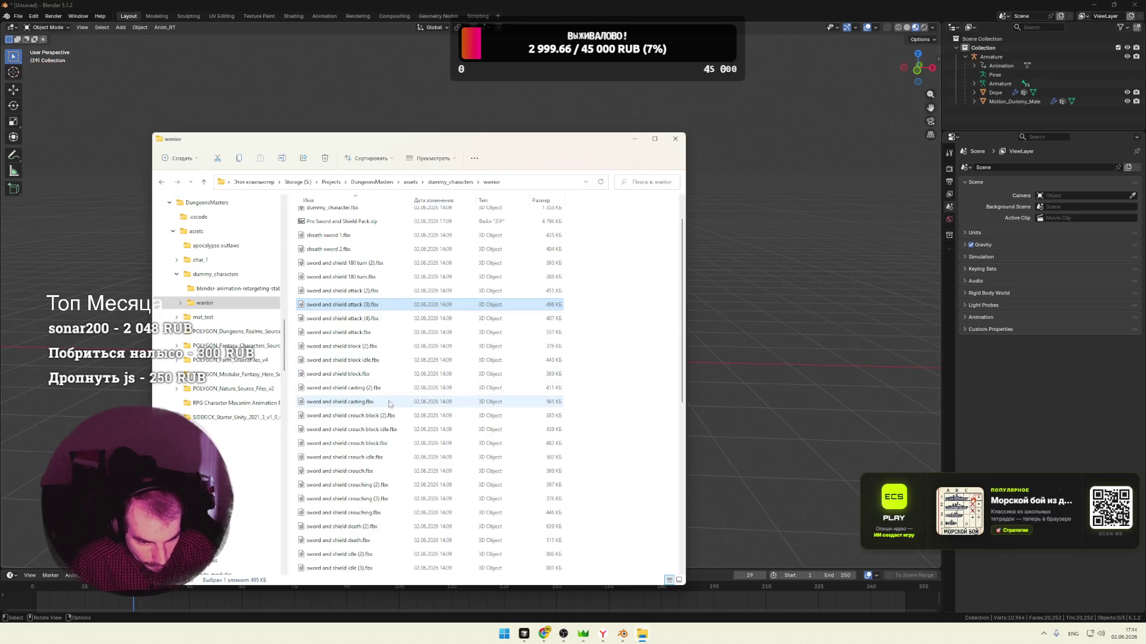
# - Import sword and shield attack (4).fbx, preview its playback, then delete the Armature.001 hierarchy
pyautogui.click(332, 321)
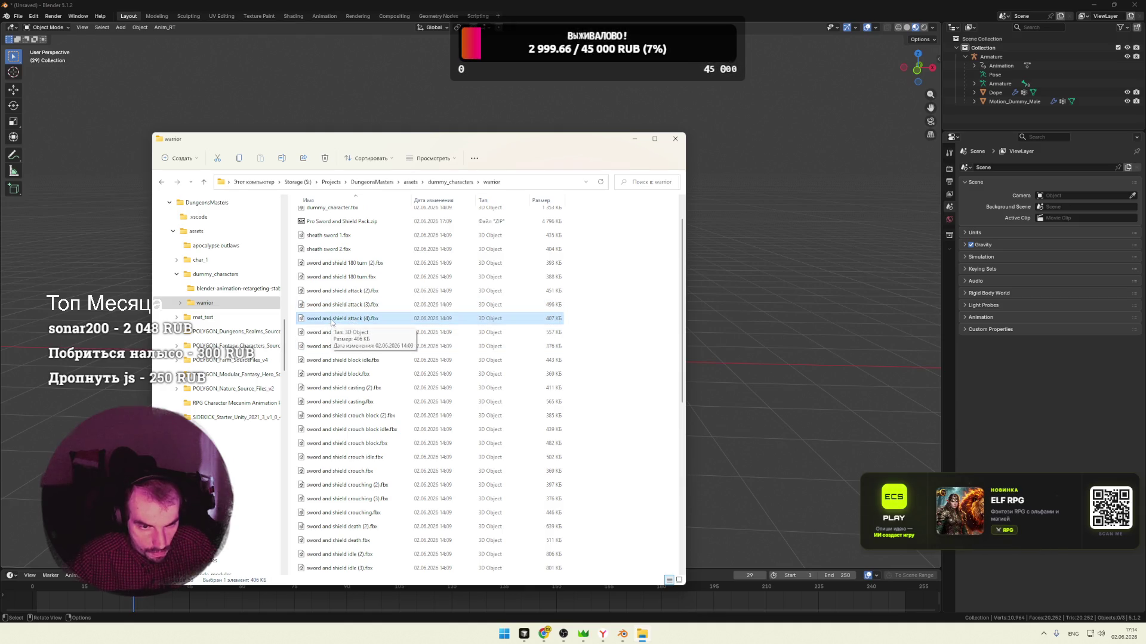
pyautogui.moveTo(368, 332); pyautogui.dragTo(709, 470)
pyautogui.click(709, 470)
pyautogui.press('space')
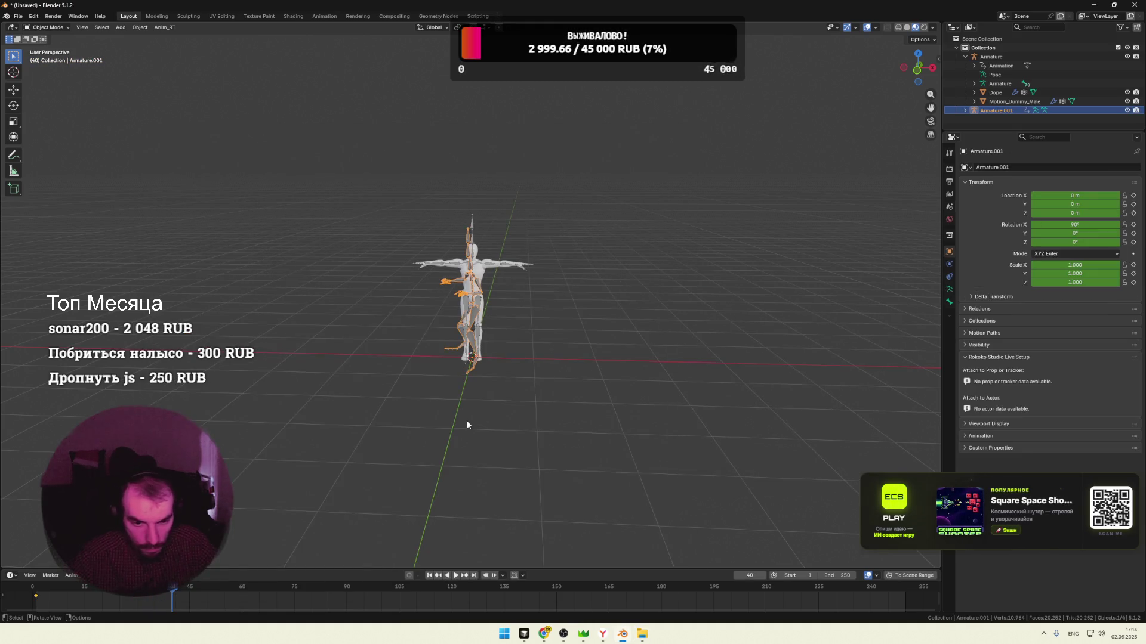
pyautogui.hotkey('shift', 'Left')
pyautogui.press('space')
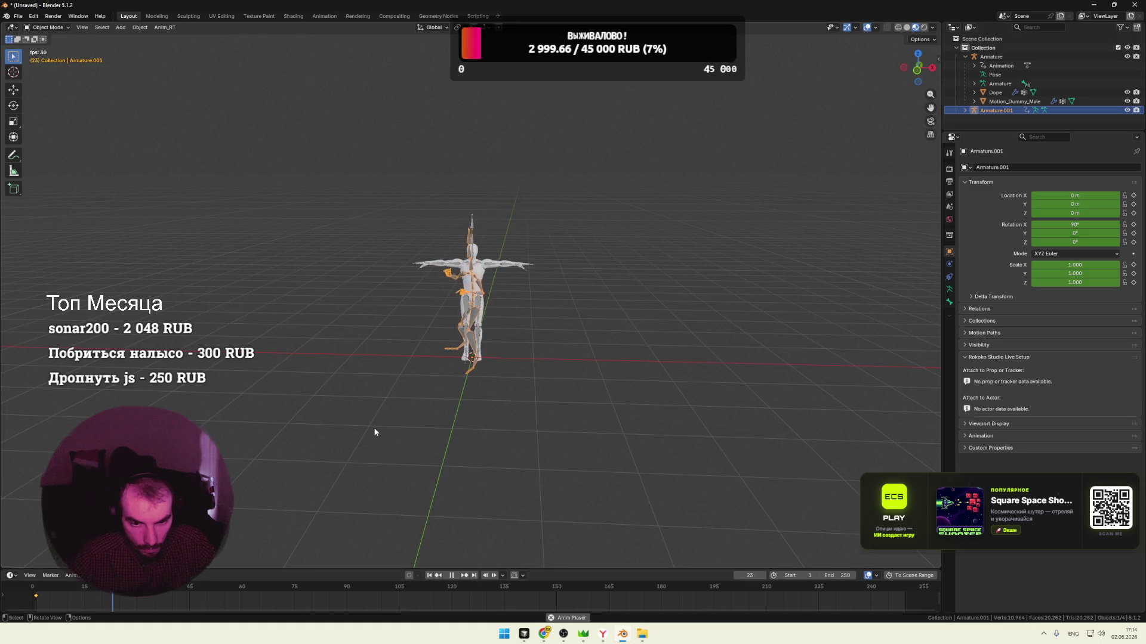
pyautogui.press('Escape')
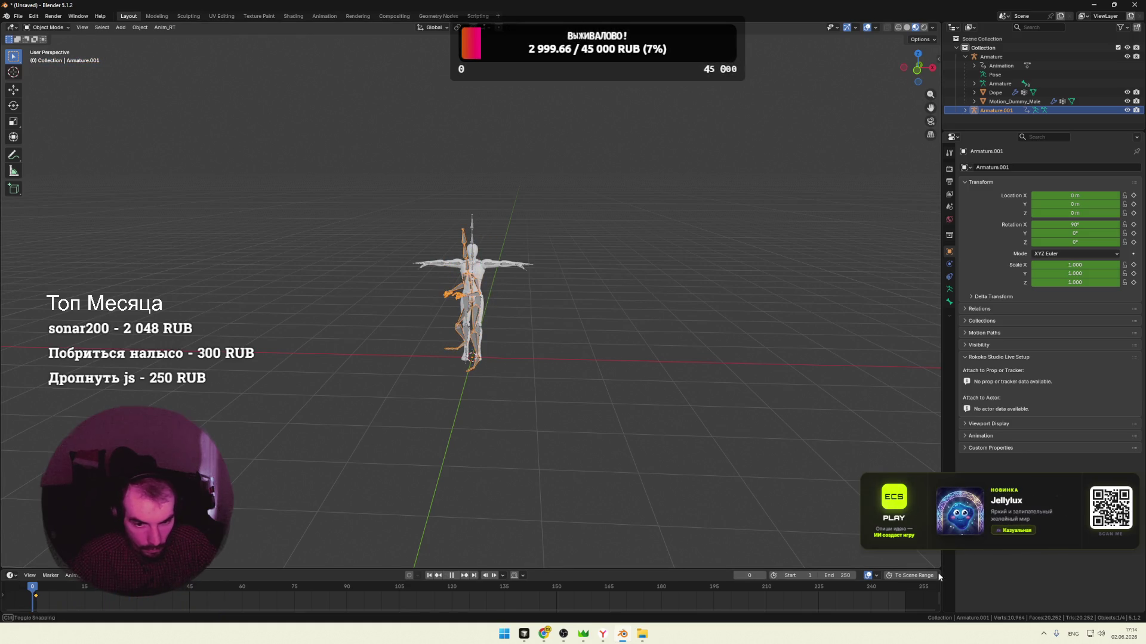
pyautogui.press('space')
pyautogui.press('space')
pyautogui.rightClick(993, 112)
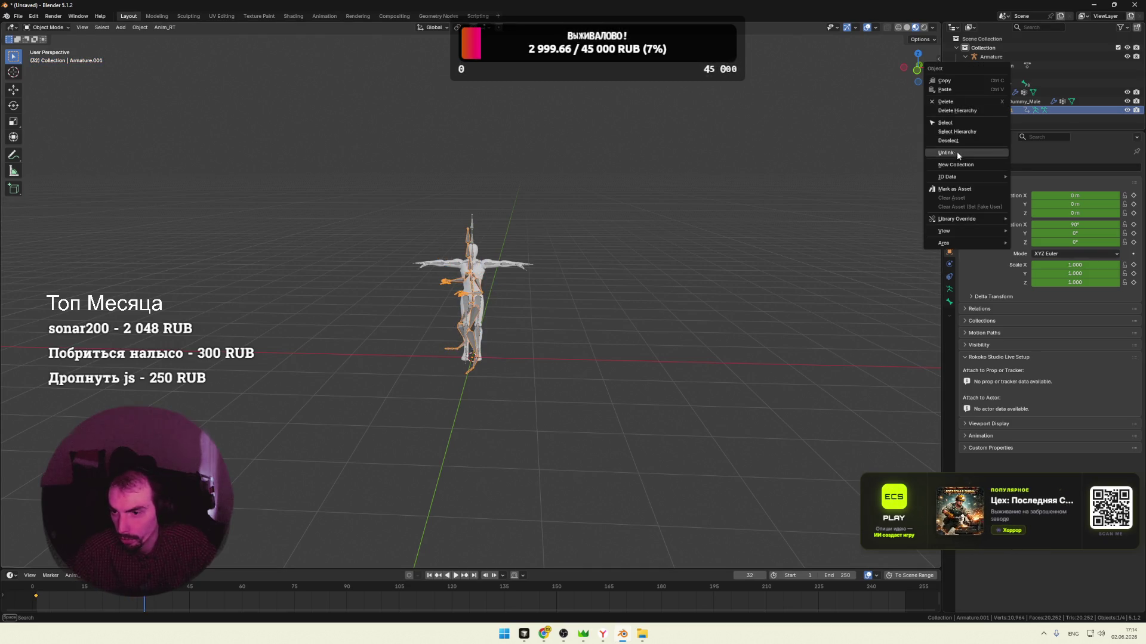
pyautogui.click(979, 112)
# - Import draw sword 1.fbx, play it briefly, then delete the Armature.001 hierarchy
pyautogui.hotkey('alt', 'Tab')
pyautogui.scroll(-2, 575, 341)
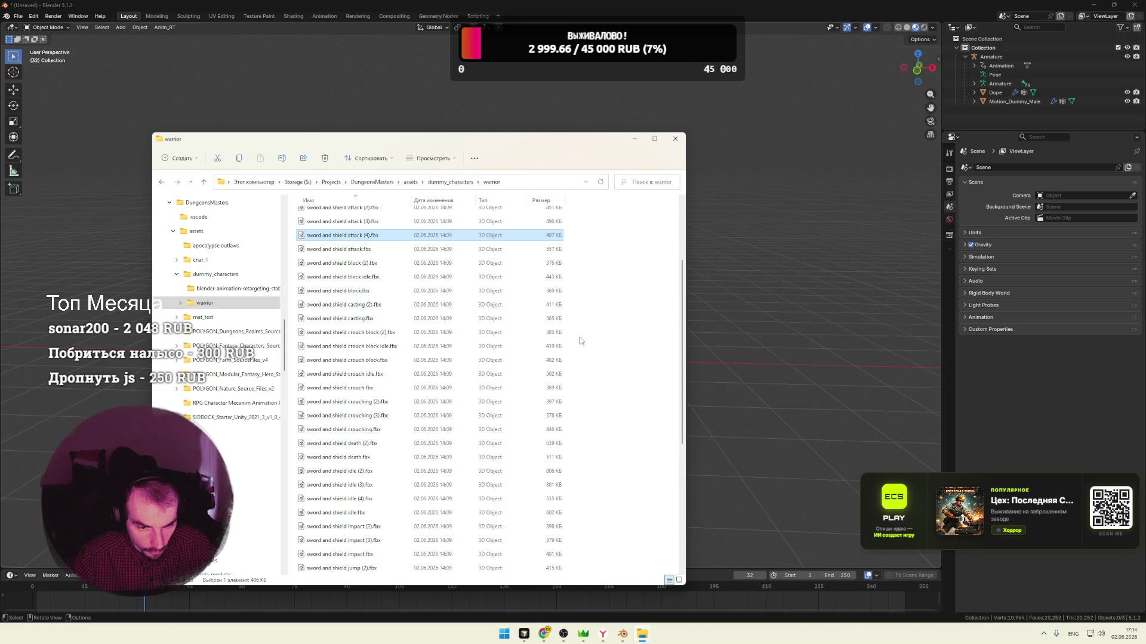
pyautogui.scroll(-1, 578, 341)
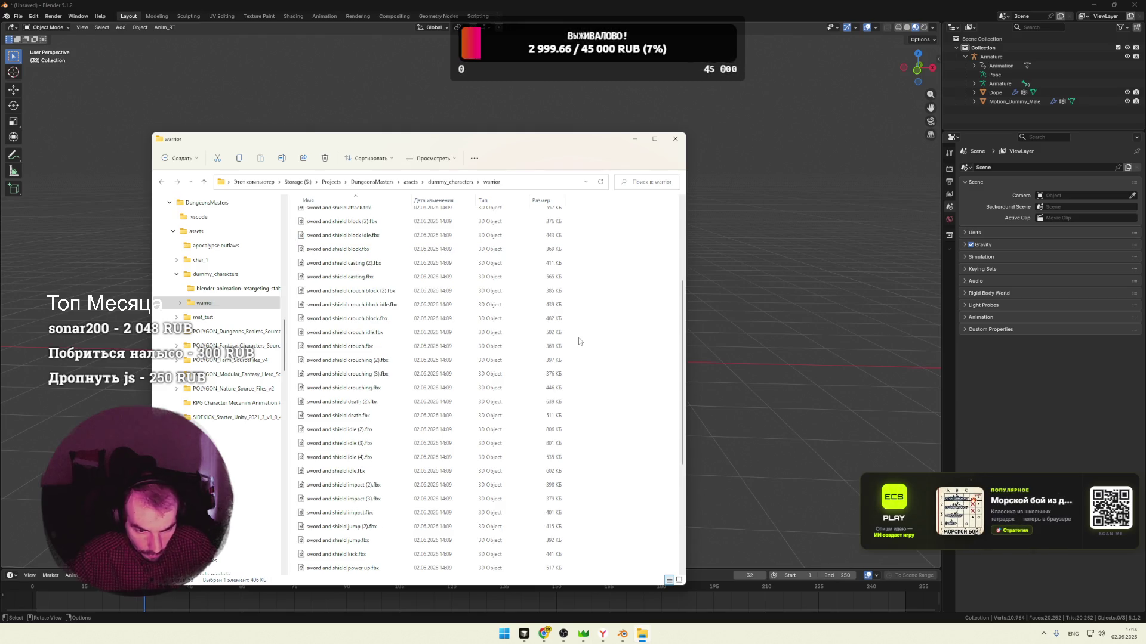
pyautogui.scroll(2, 578, 341)
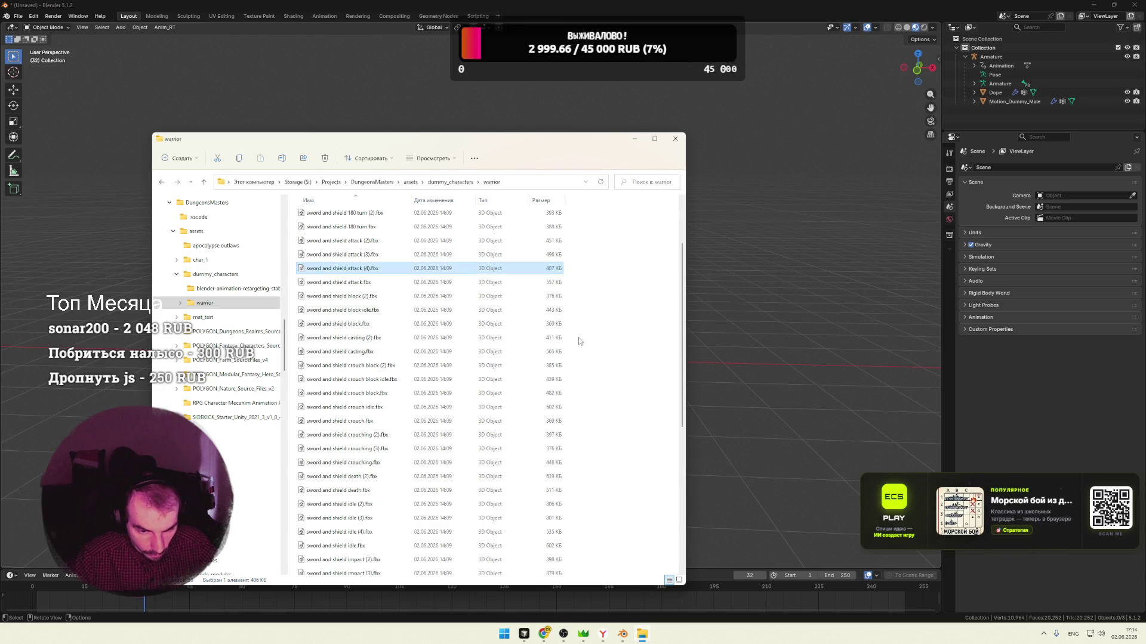
pyautogui.scroll(-1, 578, 341)
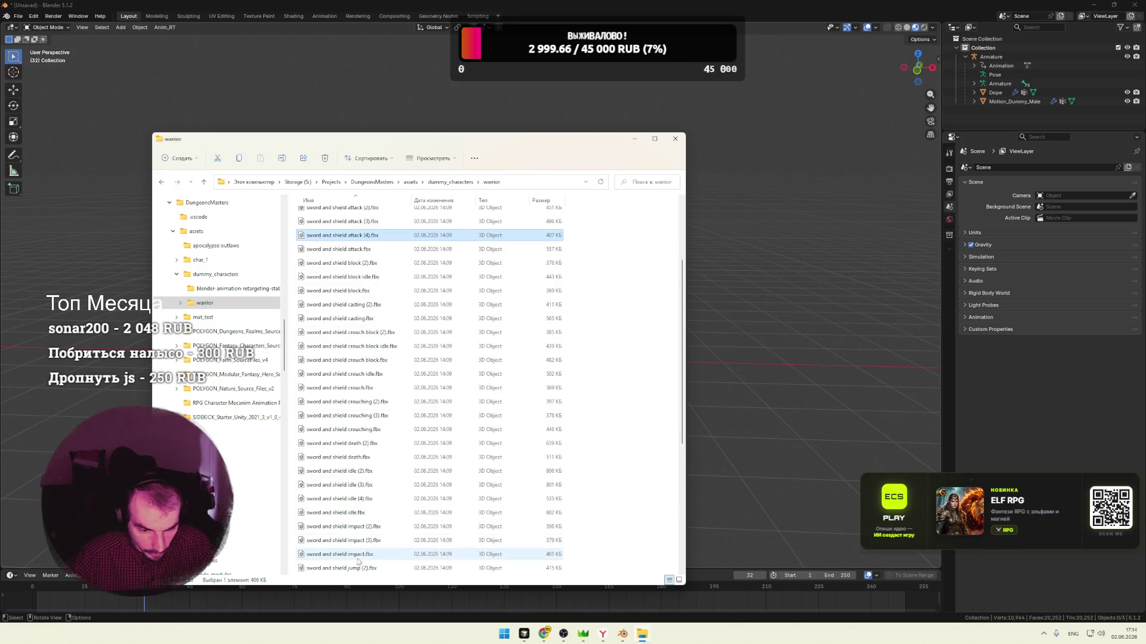
pyautogui.scroll(3, 391, 492)
pyautogui.click(331, 217)
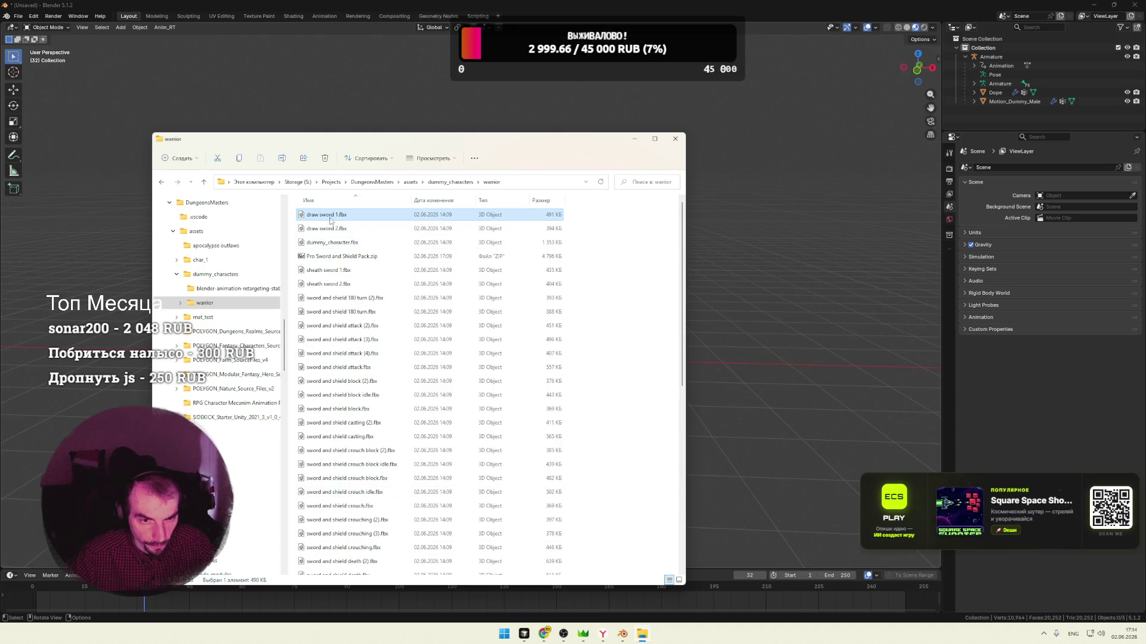
pyautogui.moveTo(465, 265); pyautogui.dragTo(728, 291)
pyautogui.click(722, 449)
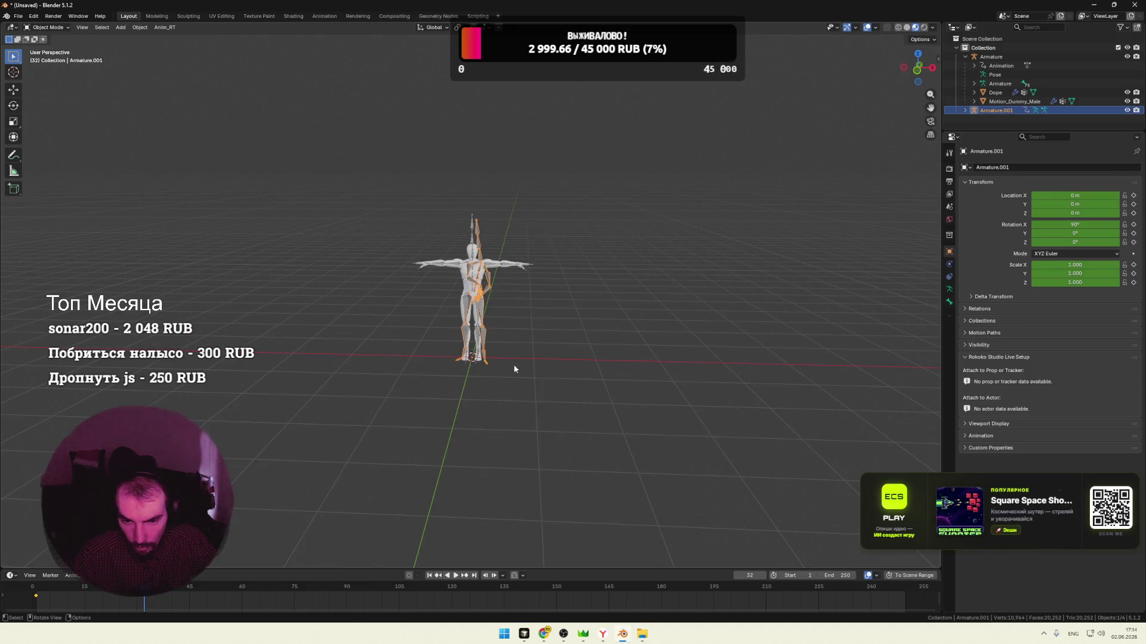
pyautogui.press('space')
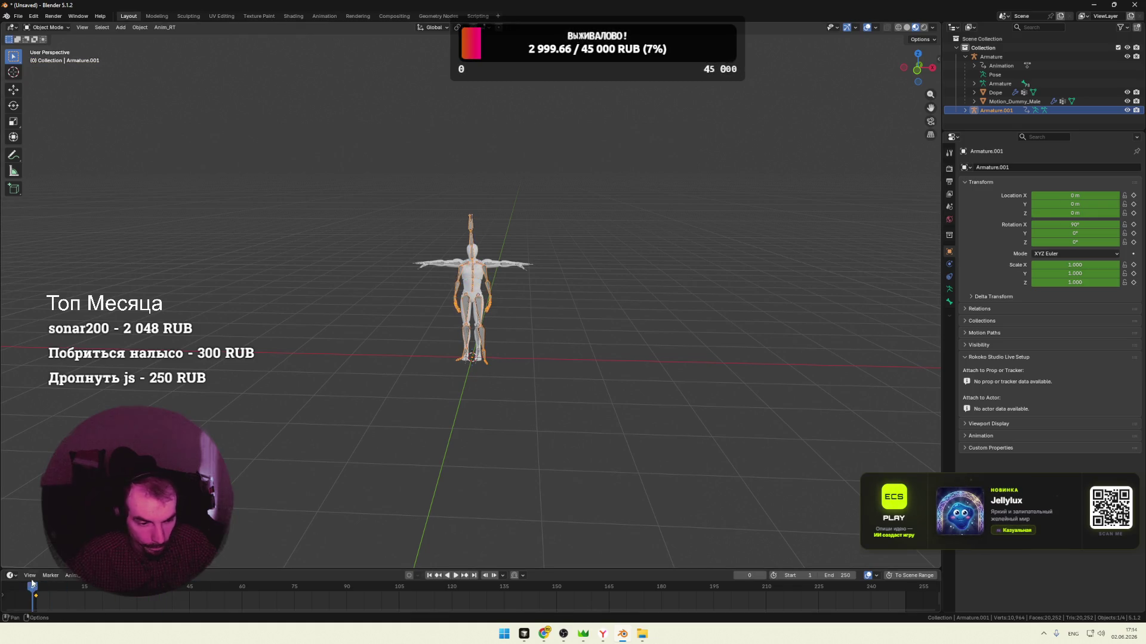
pyautogui.press('space')
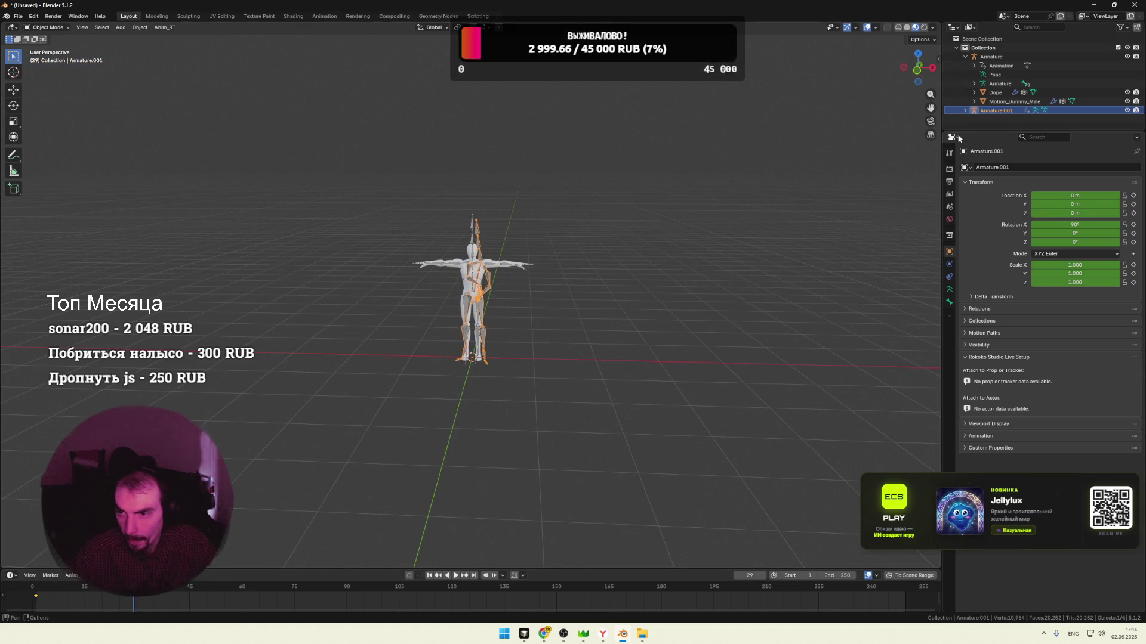
pyautogui.rightClick(987, 109)
pyautogui.click(950, 108)
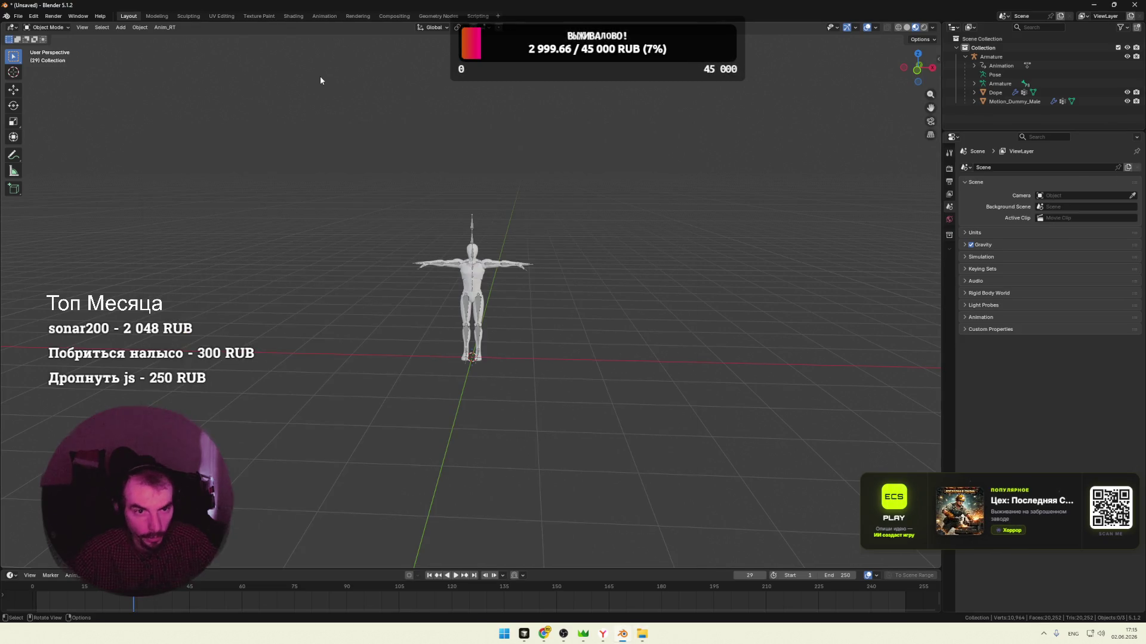
# - In the Animation workspace, set the Dope Sheet to Action Editor and check the Armature's mixamo.com actions
pyautogui.click(324, 16)
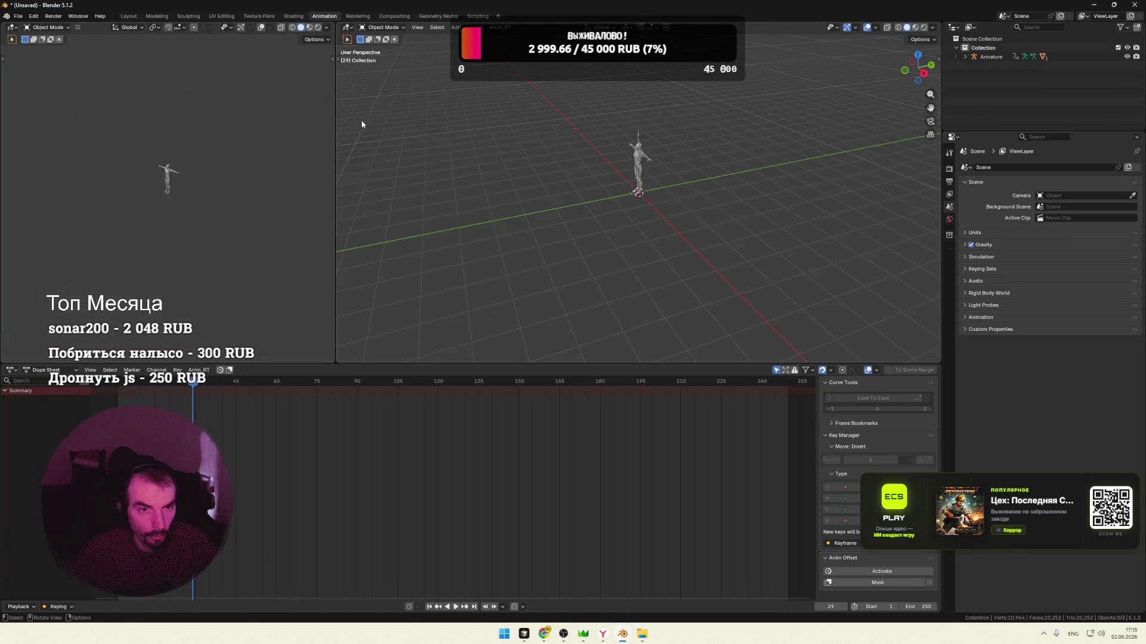
pyautogui.click(48, 370)
pyautogui.click(50, 406)
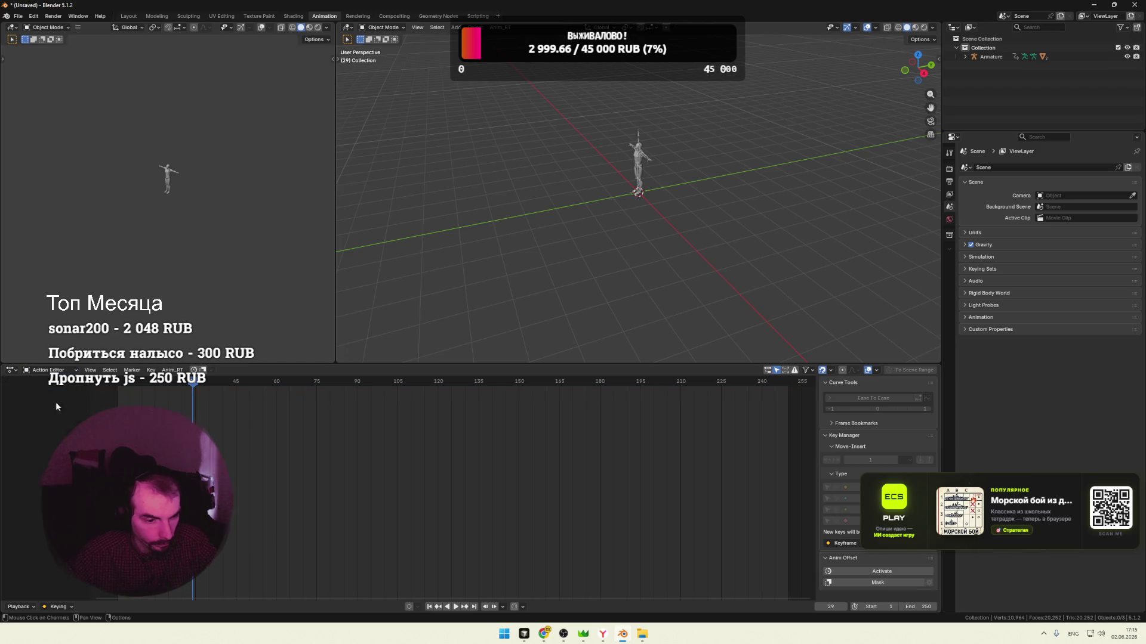
pyautogui.click(639, 141)
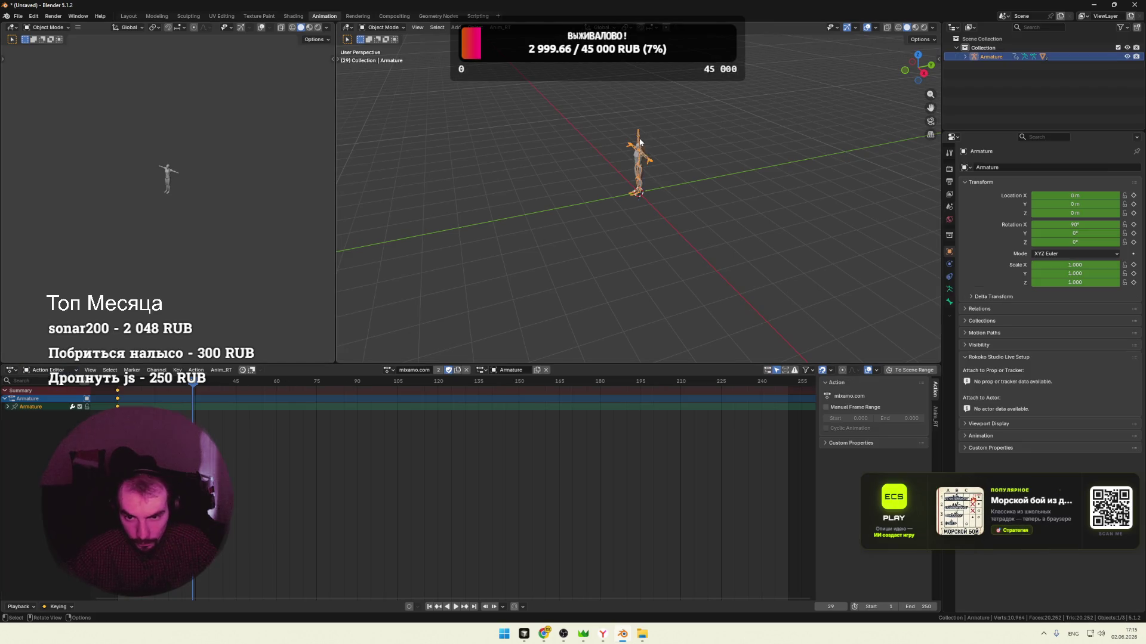
pyautogui.click(391, 371)
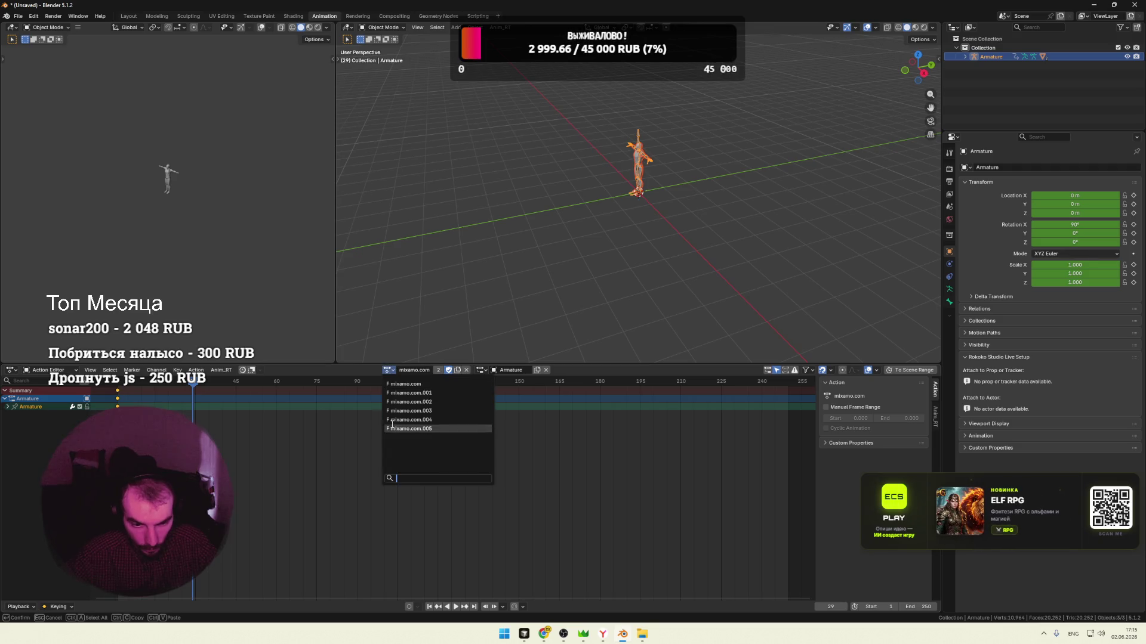
pyautogui.click(500, 301)
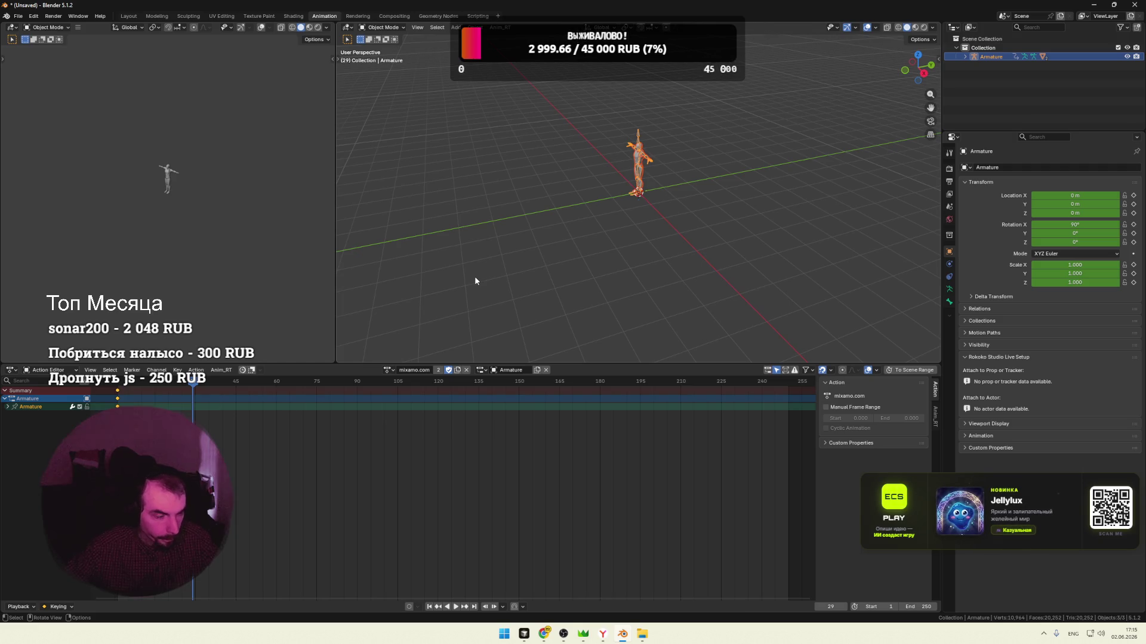
# - Orbit around the armature to view it from the side and reselect it
pyautogui.click(586, 174)
pyautogui.moveTo(585, 177); pyautogui.dragTo(721, 149, button='middle')
pyautogui.scroll(5, 631, 208)
pyautogui.scroll(-2, 645, 181)
pyautogui.moveTo(678, 182)
pyautogui.mouseDown(button='middle')
pyautogui.moveTo(671, 246)
pyautogui.moveTo(589, 267)
pyautogui.moveTo(519, 263)
pyautogui.moveTo(645, 248)
pyautogui.moveTo(617, 252)
pyautogui.moveTo(697, 209)
pyautogui.moveTo(651, 219)
pyautogui.moveTo(655, 237)
pyautogui.moveTo(726, 176)
pyautogui.moveTo(624, 192)
pyautogui.moveTo(724, 203)
pyautogui.moveTo(693, 228)
pyautogui.mouseUp(button='middle')
pyautogui.click(656, 206)
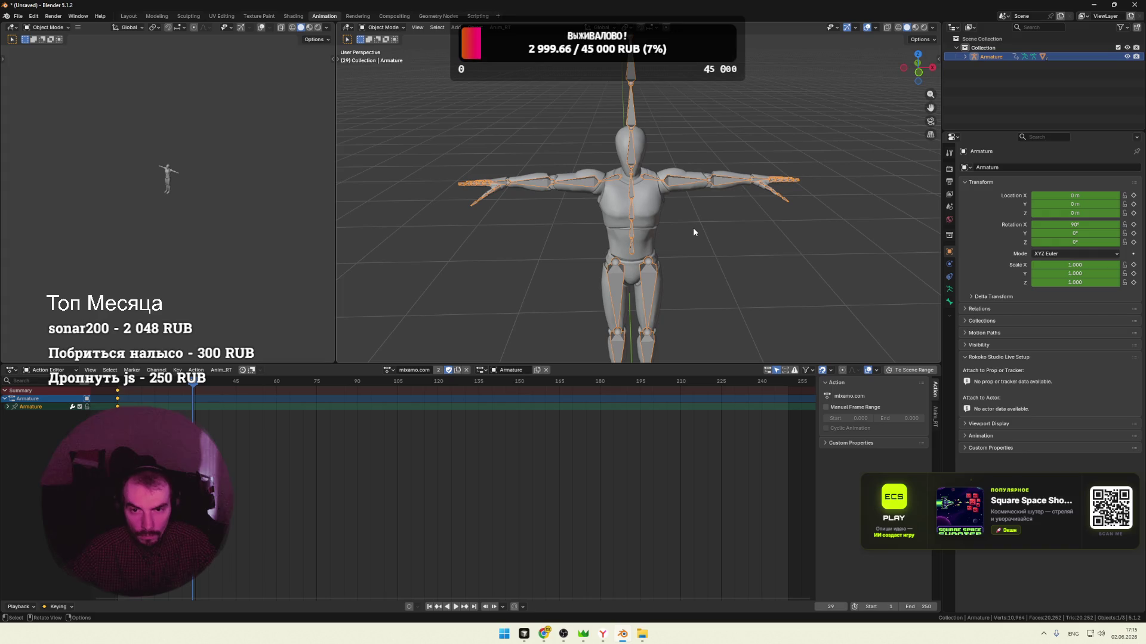
# - Orbit and zoom around the armature down to its feet
pyautogui.scroll(-5, 687, 229)
pyautogui.click(692, 227)
pyautogui.moveTo(697, 228)
pyautogui.mouseDown(button='middle')
pyautogui.moveTo(525, 227)
pyautogui.moveTo(689, 231)
pyautogui.mouseUp(button='middle')
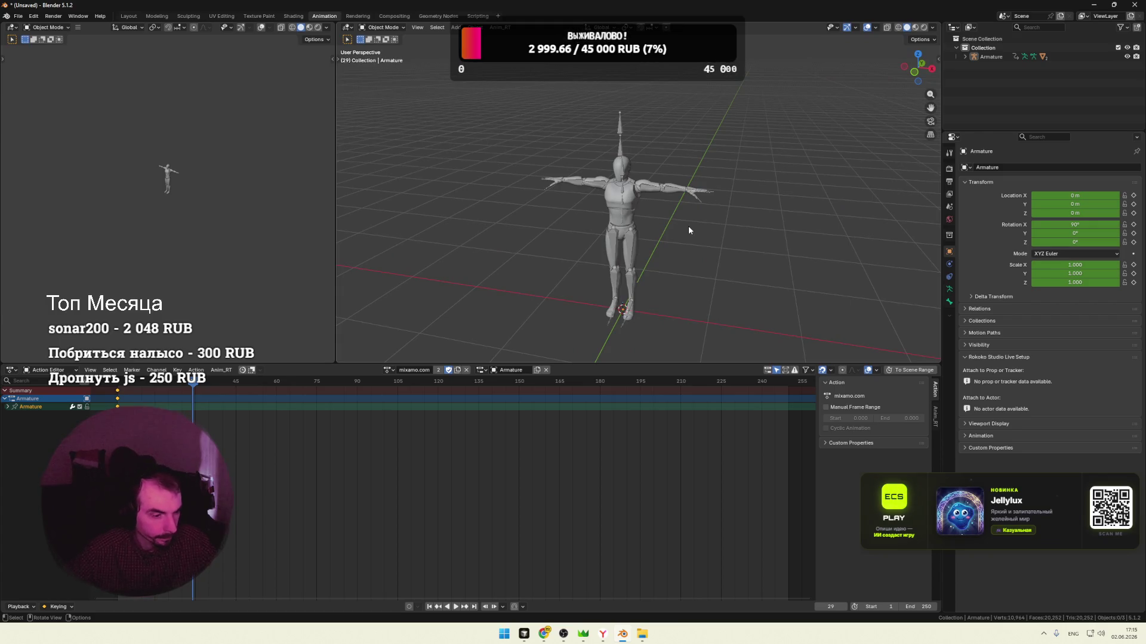
pyautogui.scroll(5, 688, 231)
pyautogui.moveTo(659, 202)
pyautogui.mouseDown(button='middle')
pyautogui.moveTo(689, 195)
pyautogui.moveTo(619, 219)
pyautogui.moveTo(590, 207)
pyautogui.moveTo(635, 180)
pyautogui.moveTo(599, 169)
pyautogui.mouseUp(button='middle')
pyautogui.click(579, 110)
pyautogui.moveTo(670, 185)
pyautogui.mouseDown(button='middle')
pyautogui.moveTo(753, 206)
pyautogui.moveTo(776, 193)
pyautogui.moveTo(649, 203)
pyautogui.mouseUp(button='middle')
pyautogui.scroll(-4, 670, 249)
pyautogui.scroll(6, 668, 248)
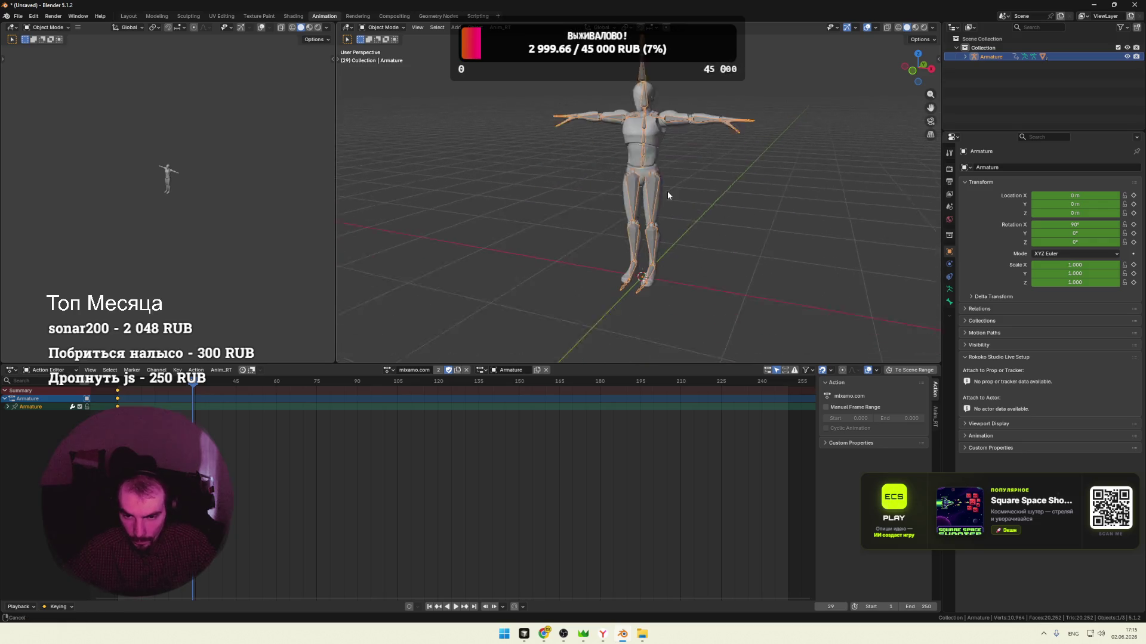
pyautogui.moveTo(675, 284)
pyautogui.mouseDown(button='middle')
pyautogui.moveTo(683, 237)
pyautogui.moveTo(535, 253)
pyautogui.moveTo(736, 233)
pyautogui.moveTo(687, 257)
pyautogui.moveTo(619, 246)
pyautogui.moveTo(649, 257)
pyautogui.mouseUp(button='middle')
pyautogui.scroll(5, 697, 247)
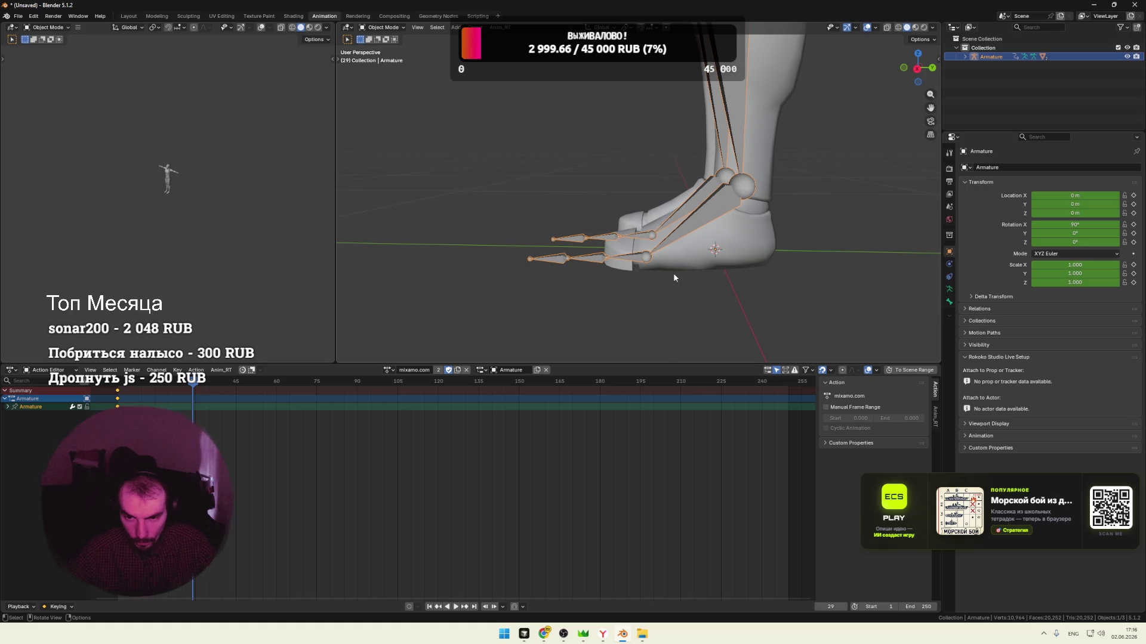
# - Select the mesh then the Armature, and switch to the Modeling workspace in Edit Mode
pyautogui.click(673, 274)
pyautogui.click(632, 260)
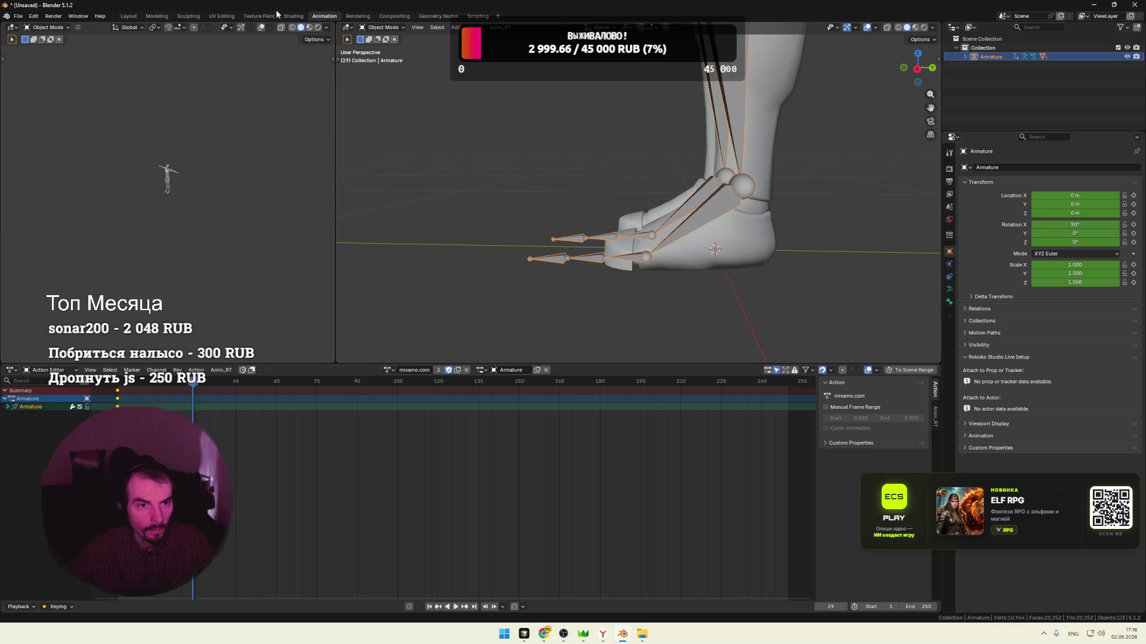
pyautogui.click(163, 18)
pyautogui.scroll(10, 502, 252)
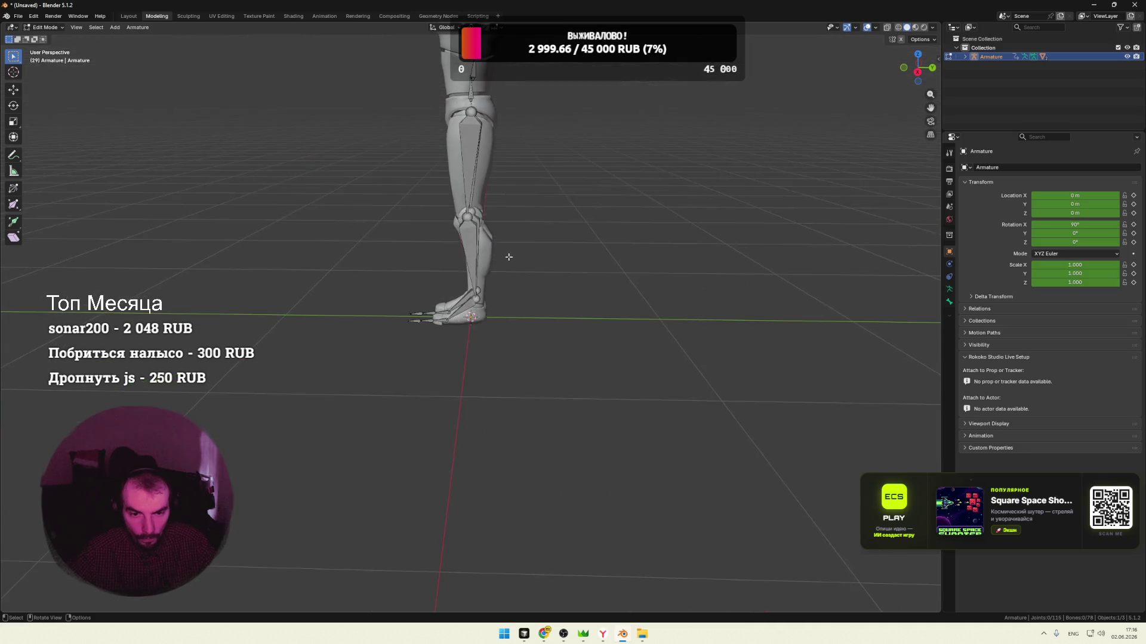
# - Box-select the toe bones and slide them along the Y axis
pyautogui.scroll(5, 478, 281)
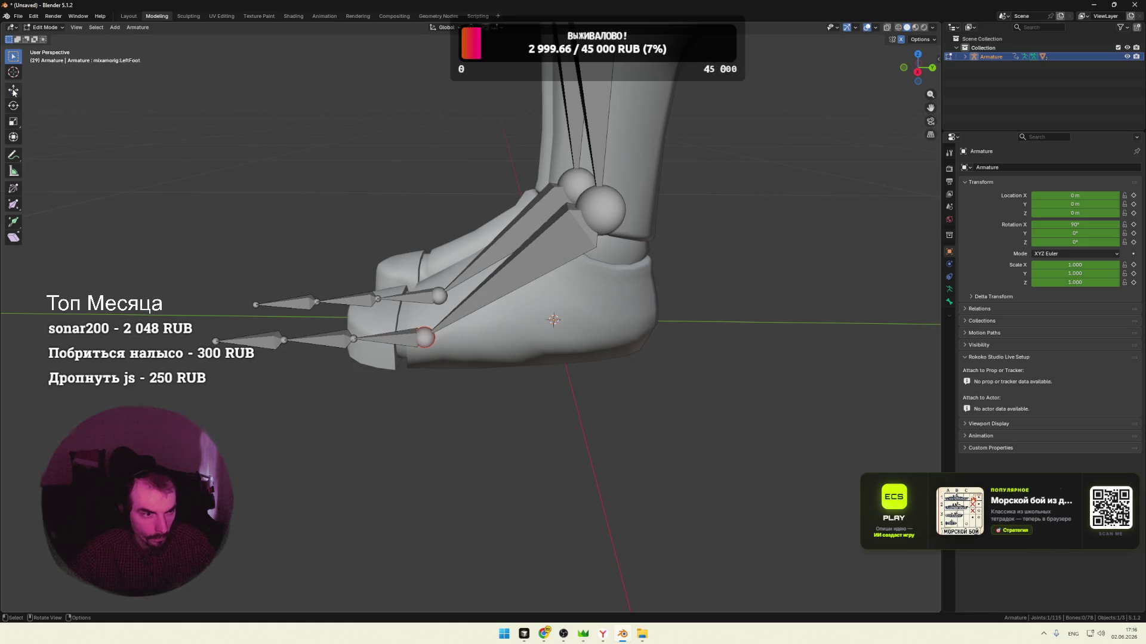
pyautogui.moveTo(459, 338); pyautogui.dragTo(519, 340)
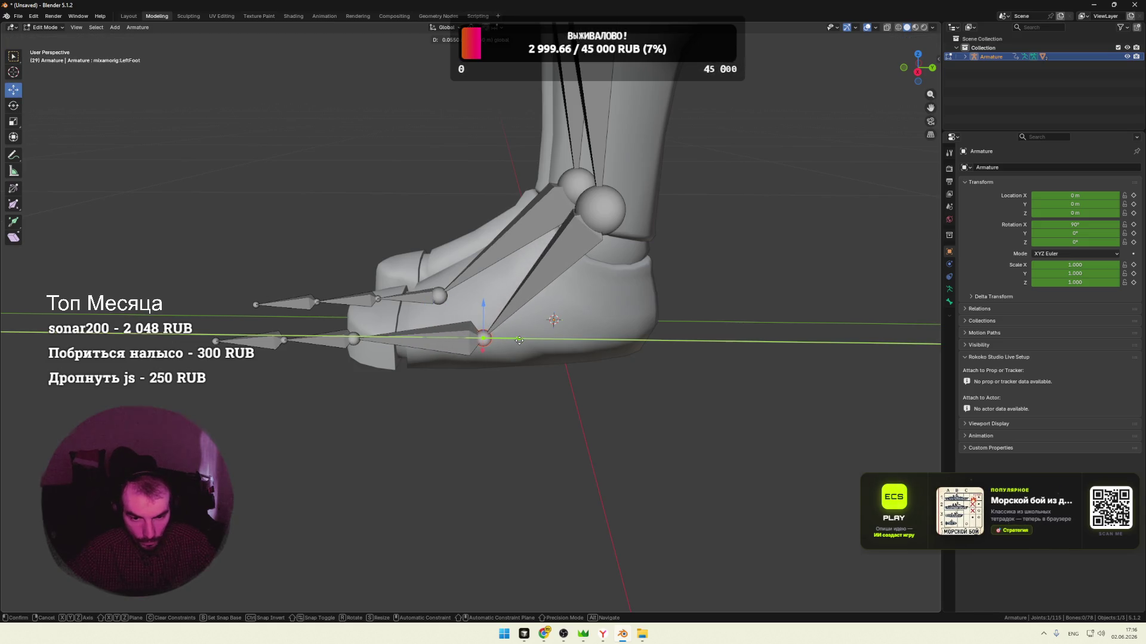
pyautogui.rightClick(519, 341)
pyautogui.moveTo(195, 327)
pyautogui.mouseDown()
pyautogui.moveTo(265, 365)
pyautogui.moveTo(443, 374)
pyautogui.mouseUp()
pyautogui.moveTo(352, 340); pyautogui.dragTo(504, 350)
# - Move the LeftFoot joint back along Y, undo the last change, and return to Object Mode
pyautogui.moveTo(618, 371); pyautogui.dragTo(552, 366, button='middle')
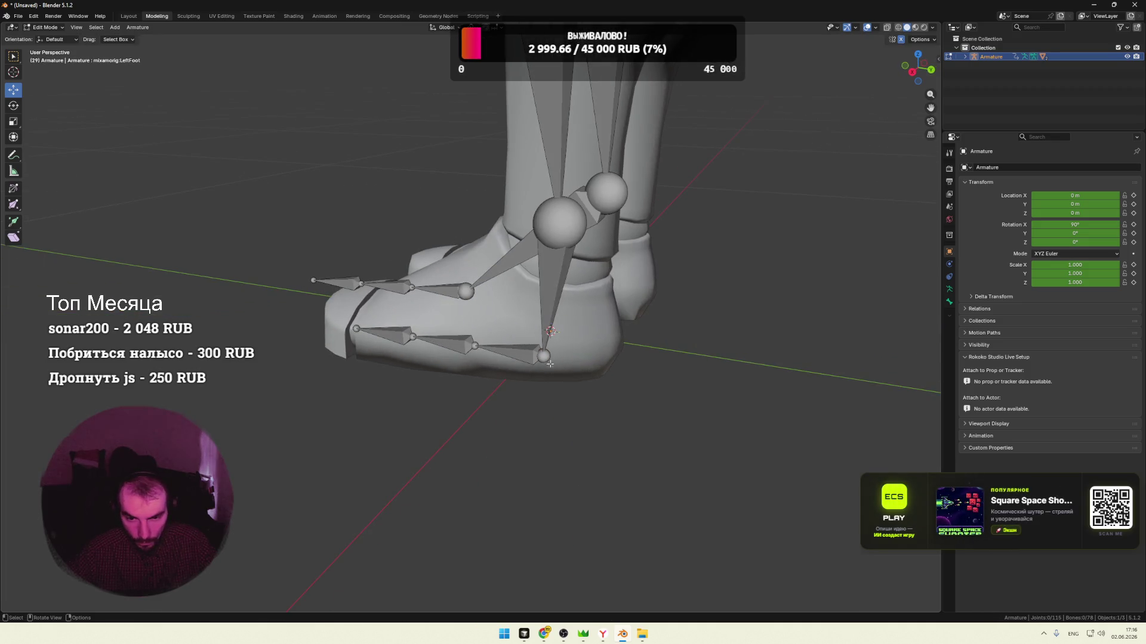
pyautogui.moveTo(657, 350); pyautogui.dragTo(591, 376, button='middle')
pyautogui.moveTo(591, 375); pyautogui.dragTo(588, 377)
pyautogui.moveTo(588, 378); pyautogui.dragTo(706, 345, button='middle')
pyautogui.click(620, 345)
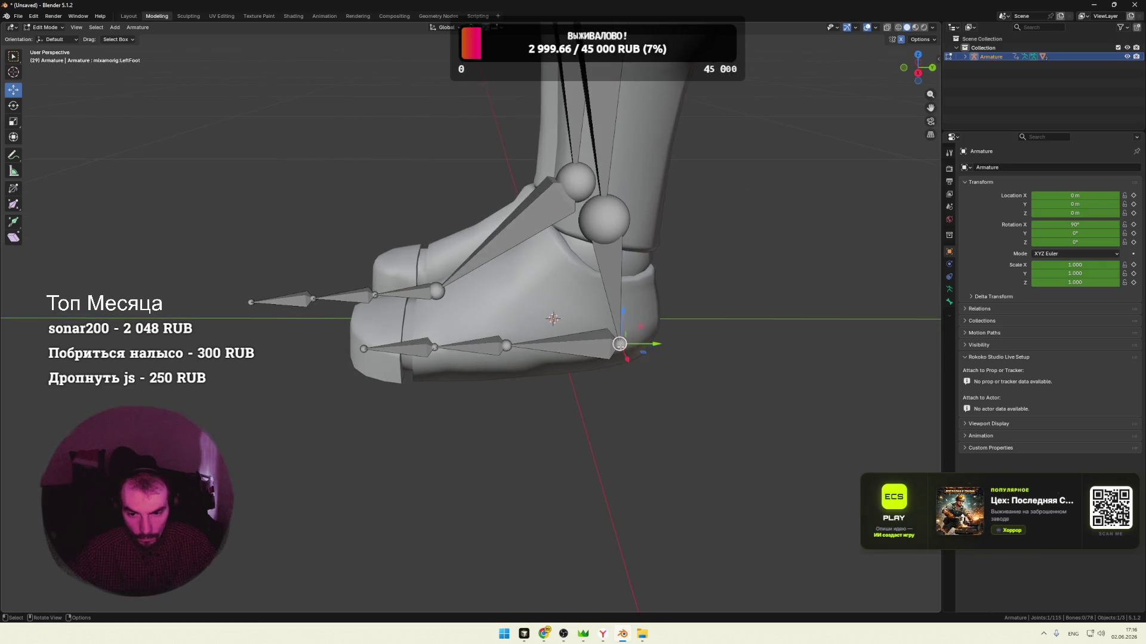
pyautogui.moveTo(655, 345); pyautogui.dragTo(609, 344)
pyautogui.moveTo(608, 343)
pyautogui.mouseDown(button='middle')
pyautogui.moveTo(513, 333)
pyautogui.moveTo(558, 340)
pyautogui.mouseUp(button='middle')
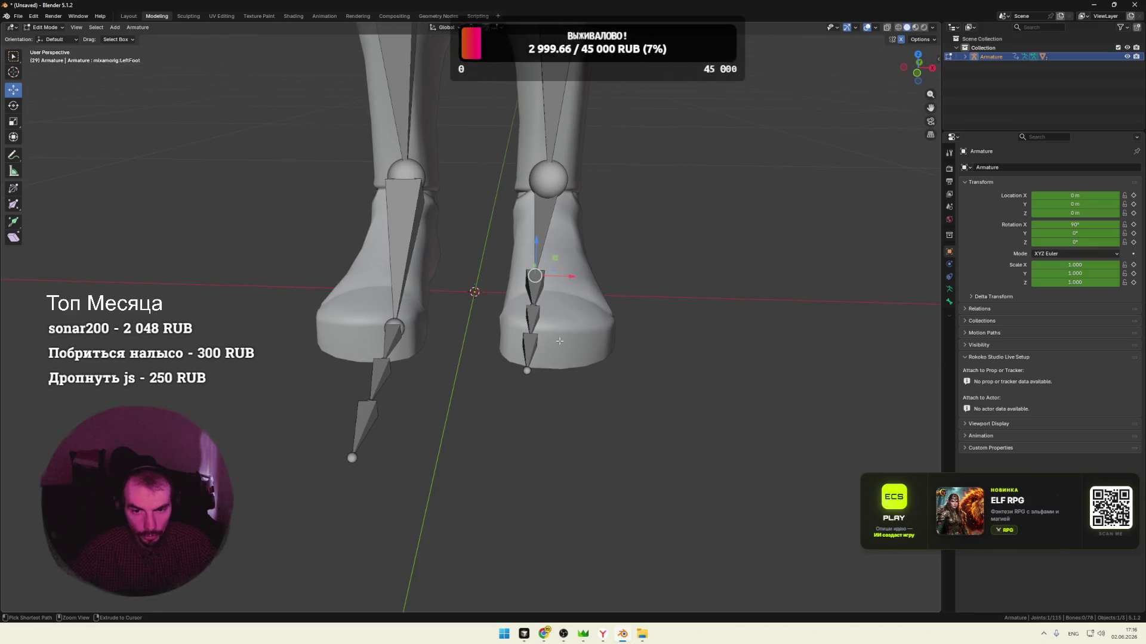
pyautogui.hotkey('ctrl', 'z')
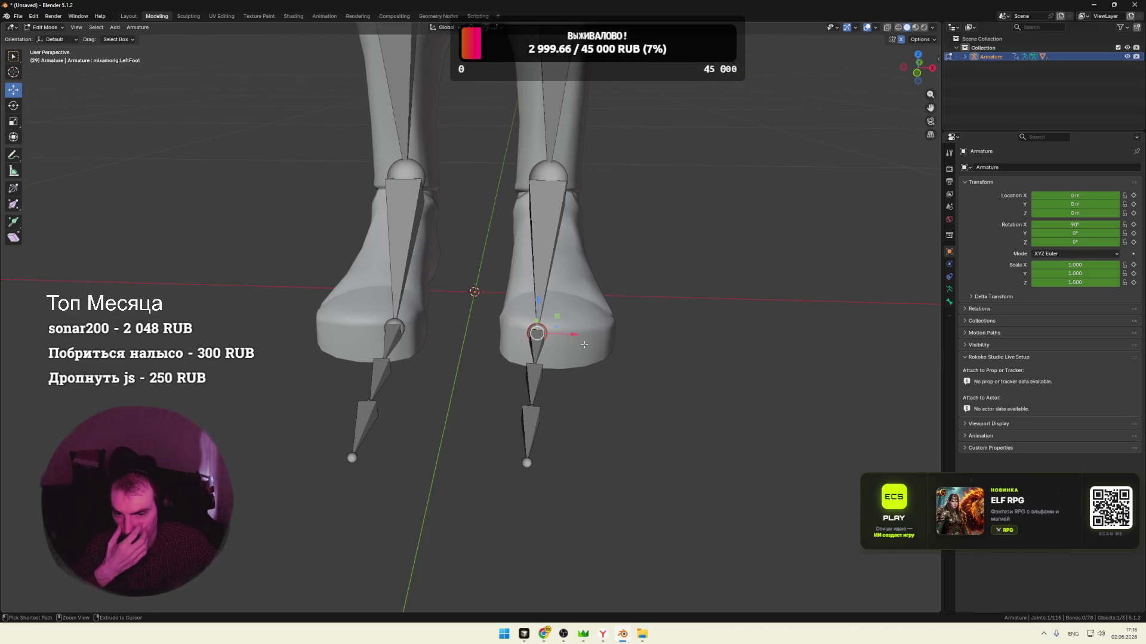
pyautogui.press('Tab')
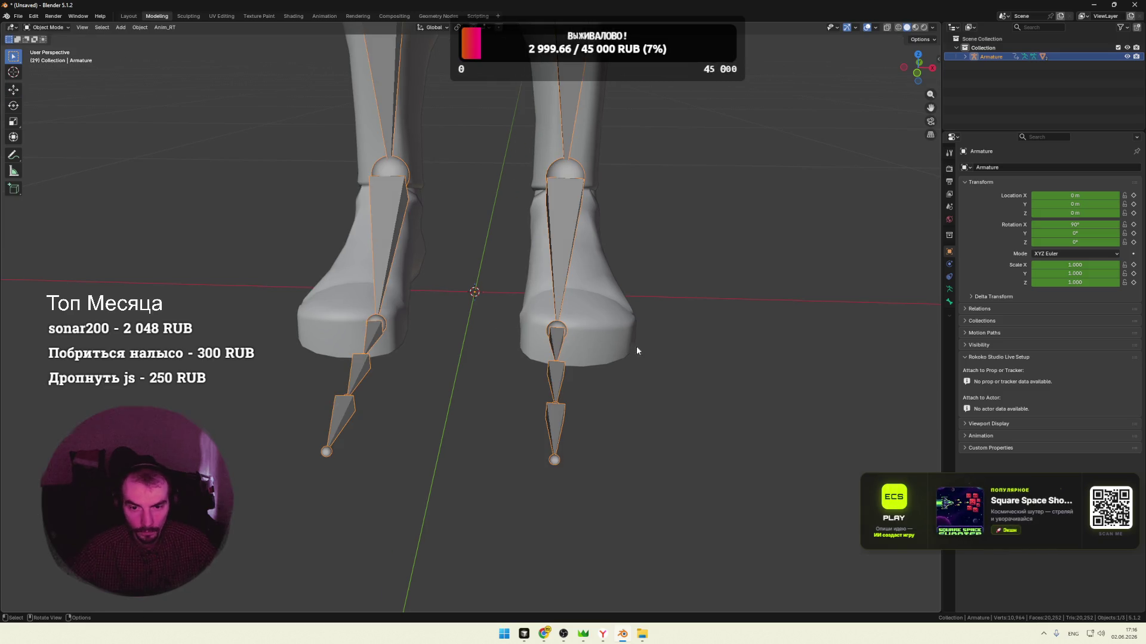
# - Zoom out, select all to show Armature.001 beside the rig, and view its mixamo.com.003 action in Animation
pyautogui.click(709, 330)
pyautogui.scroll(-3, 701, 331)
pyautogui.moveTo(693, 332)
pyautogui.mouseDown(button='middle')
pyautogui.moveTo(523, 337)
pyautogui.moveTo(611, 327)
pyautogui.mouseUp(button='middle')
pyautogui.scroll(-3, 518, 330)
pyautogui.scroll(-4, 513, 331)
pyautogui.scroll(5, 585, 325)
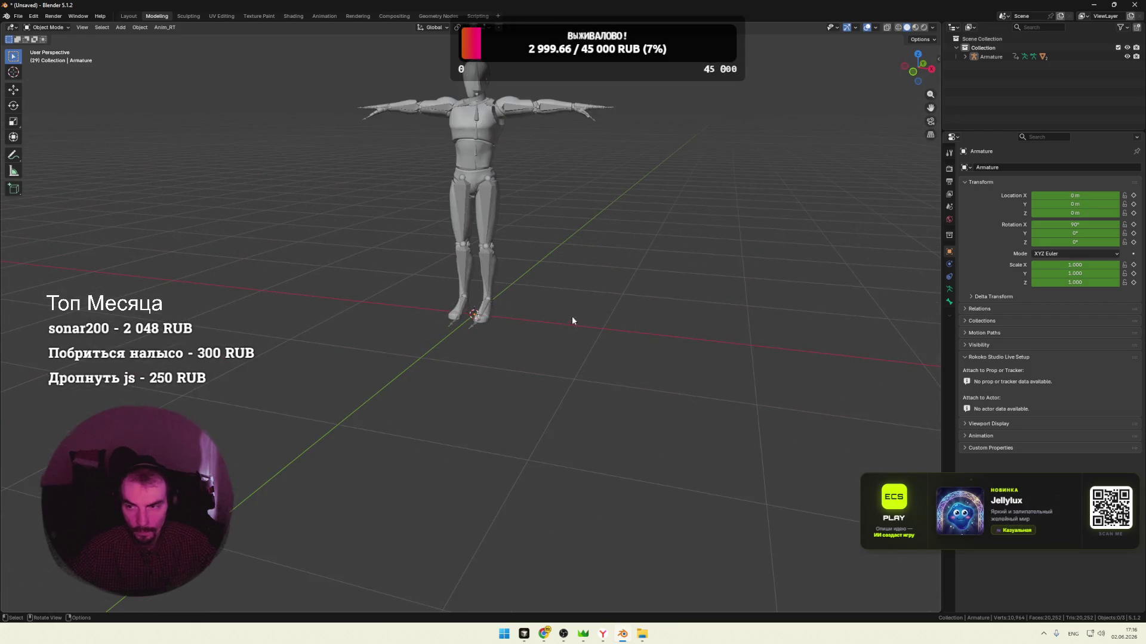
pyautogui.press('a')
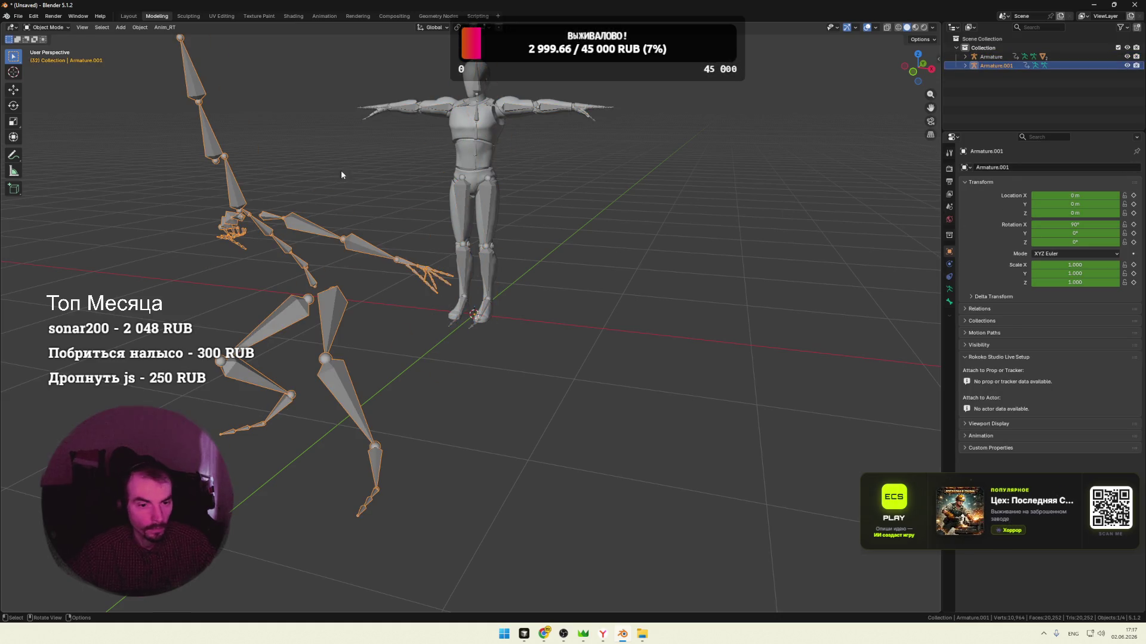
pyautogui.scroll(-4, 349, 174)
pyautogui.moveTo(543, 199)
pyautogui.mouseDown(button='middle')
pyautogui.moveTo(420, 202)
pyautogui.moveTo(440, 183)
pyautogui.mouseUp(button='middle')
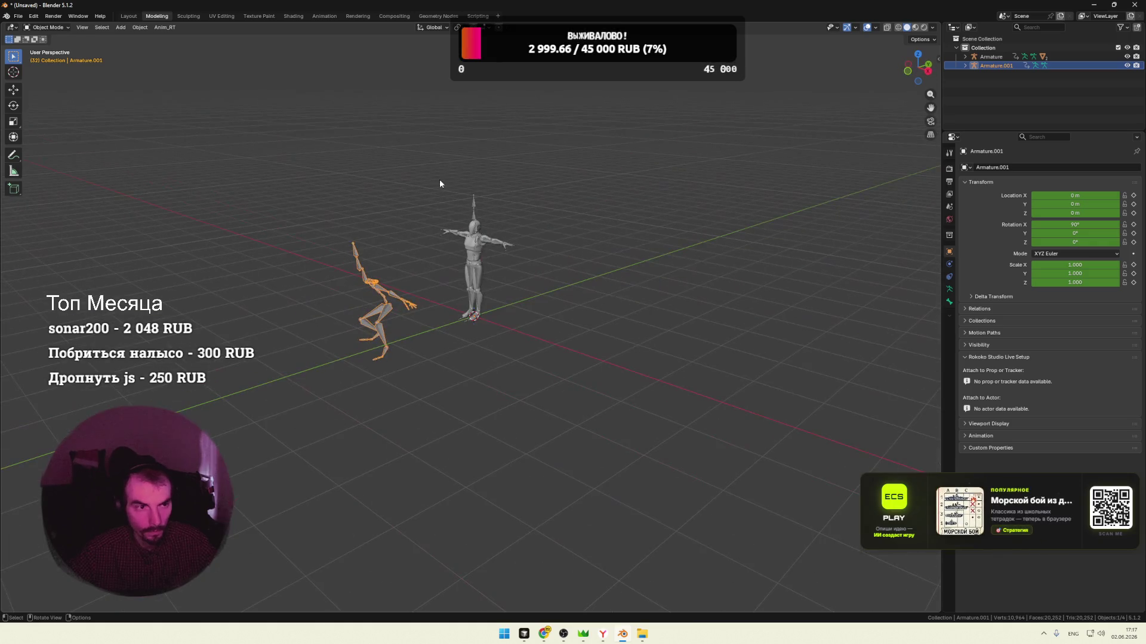
pyautogui.click(324, 16)
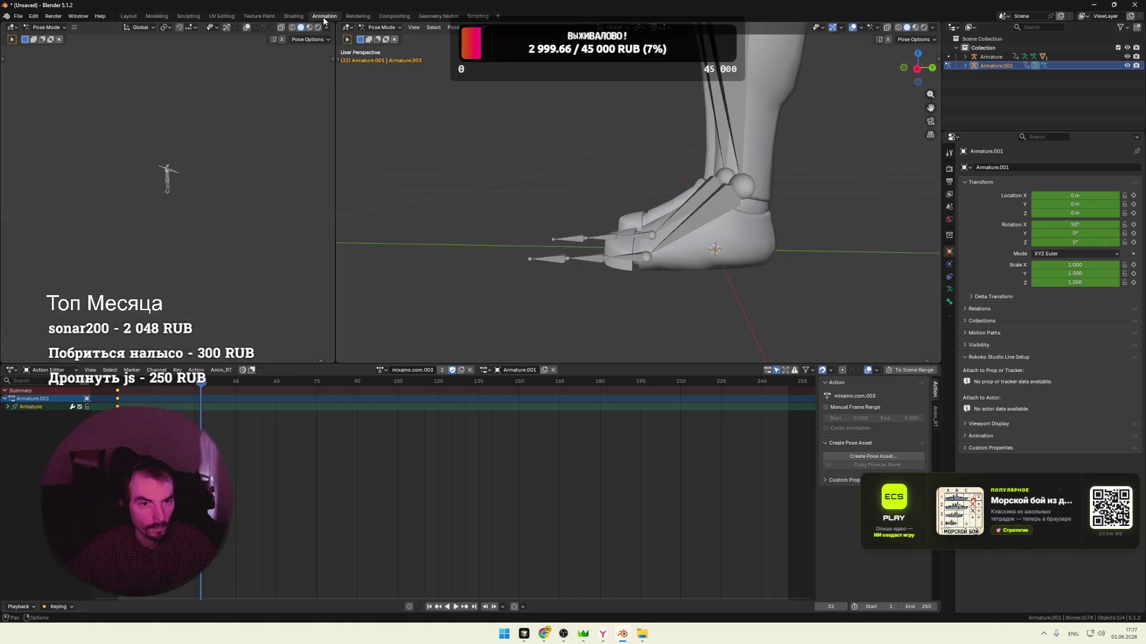
# - Delete Armature.001 and its children from the Outliner
pyautogui.click(381, 370)
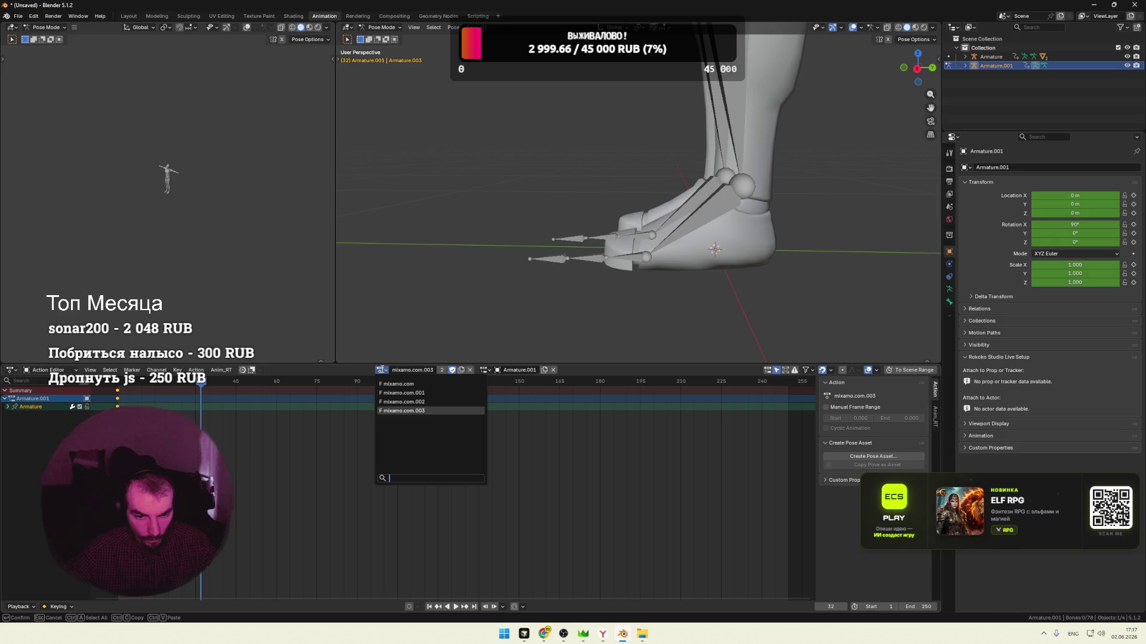
pyautogui.click(382, 370)
pyautogui.scroll(-5, 518, 299)
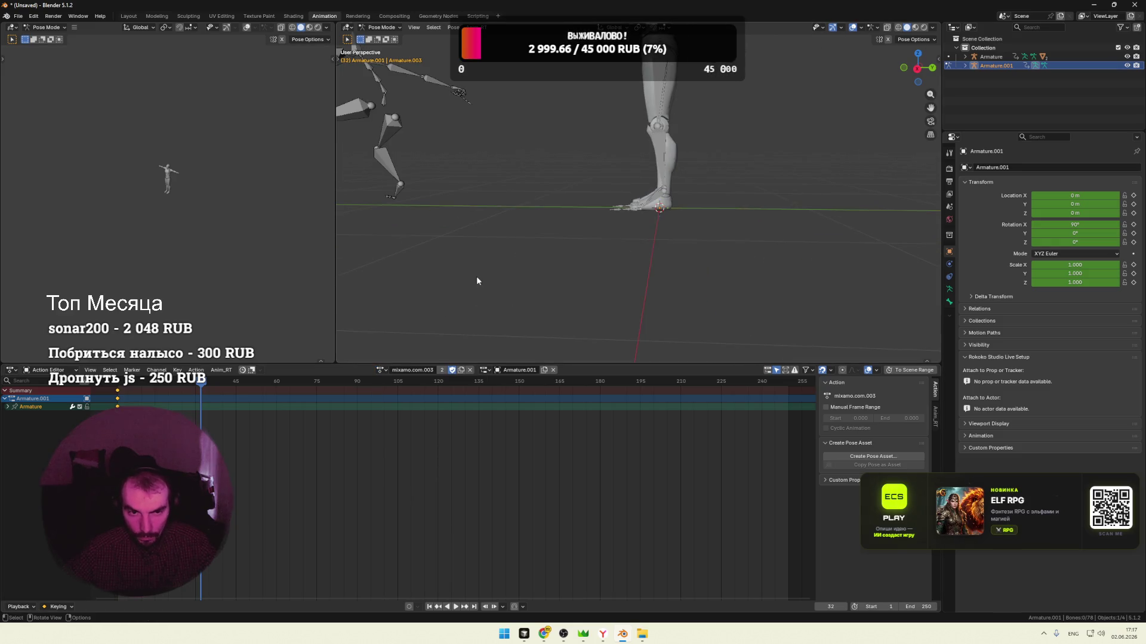
pyautogui.scroll(-3, 537, 298)
pyautogui.scroll(2, 596, 298)
pyautogui.scroll(-2, 582, 273)
pyautogui.rightClick(995, 65)
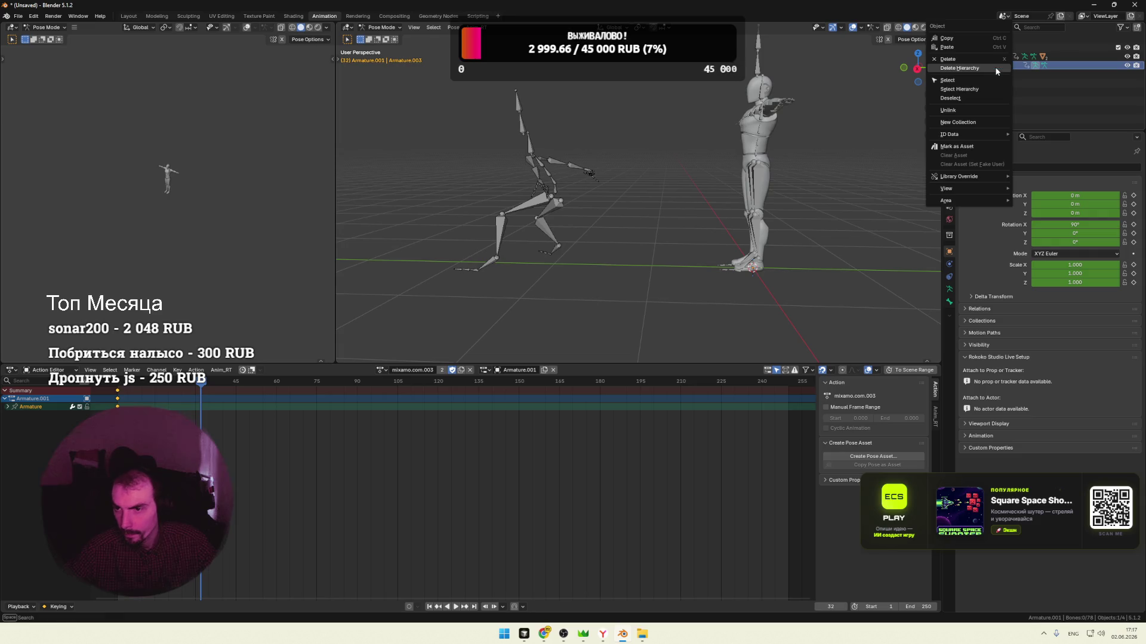
pyautogui.click(955, 69)
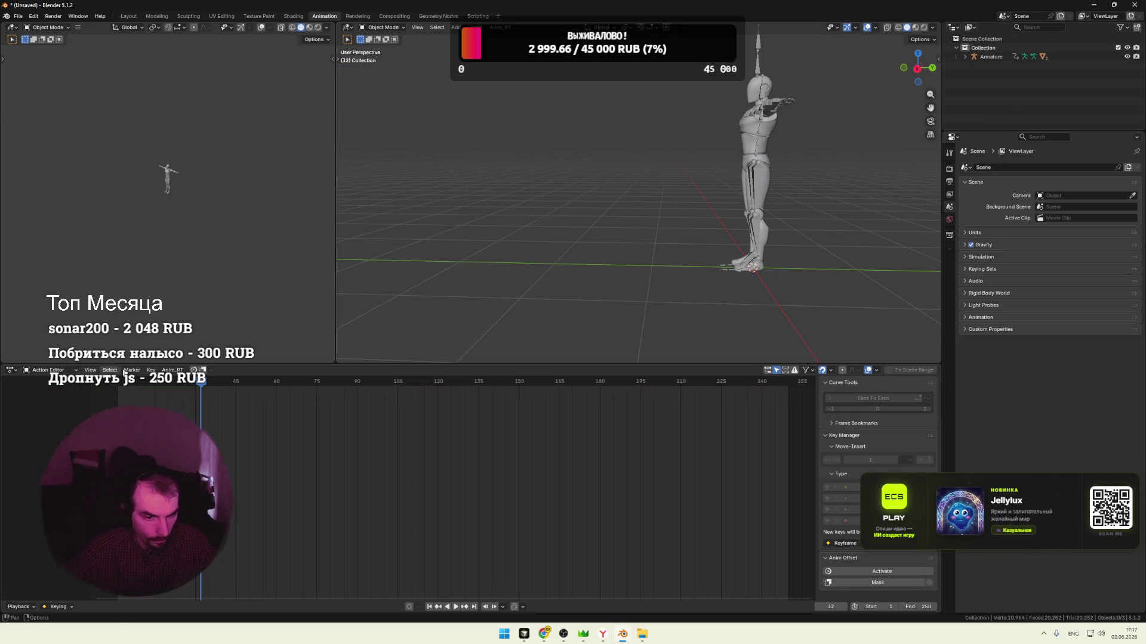
# - Select the original Armature and assign it the mixamo.com action
pyautogui.click(759, 74)
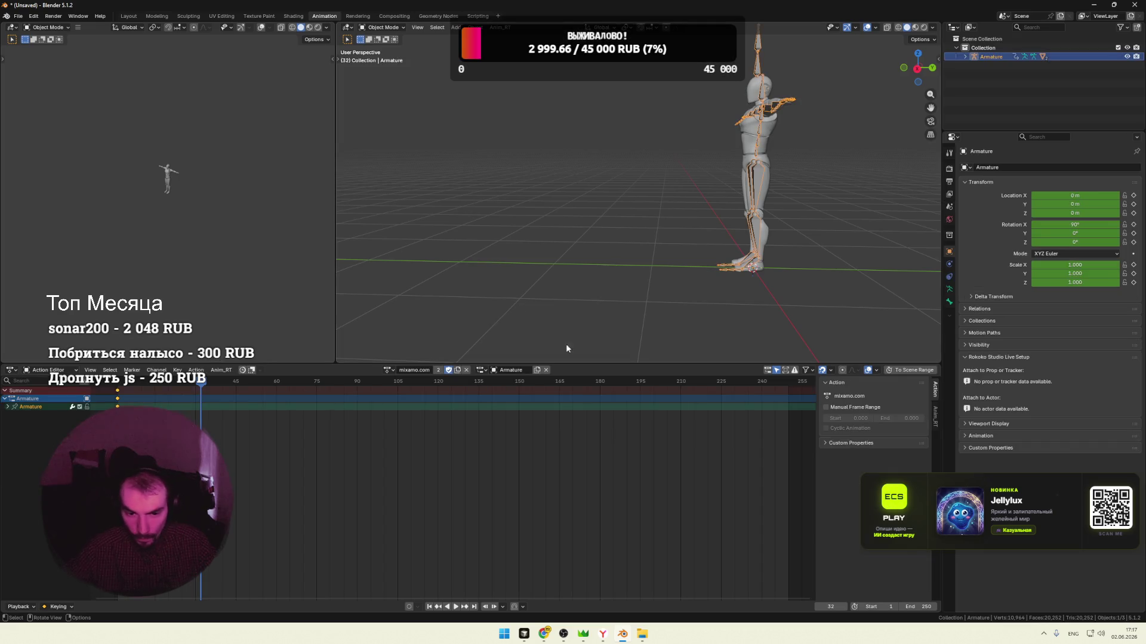
pyautogui.click(394, 370)
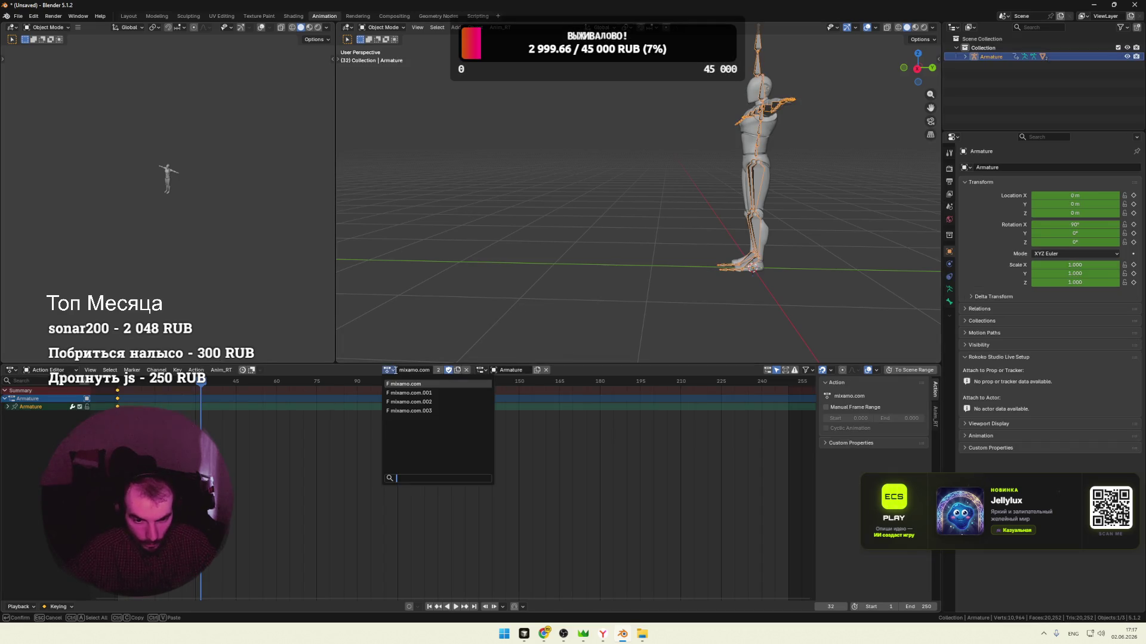
pyautogui.click(466, 370)
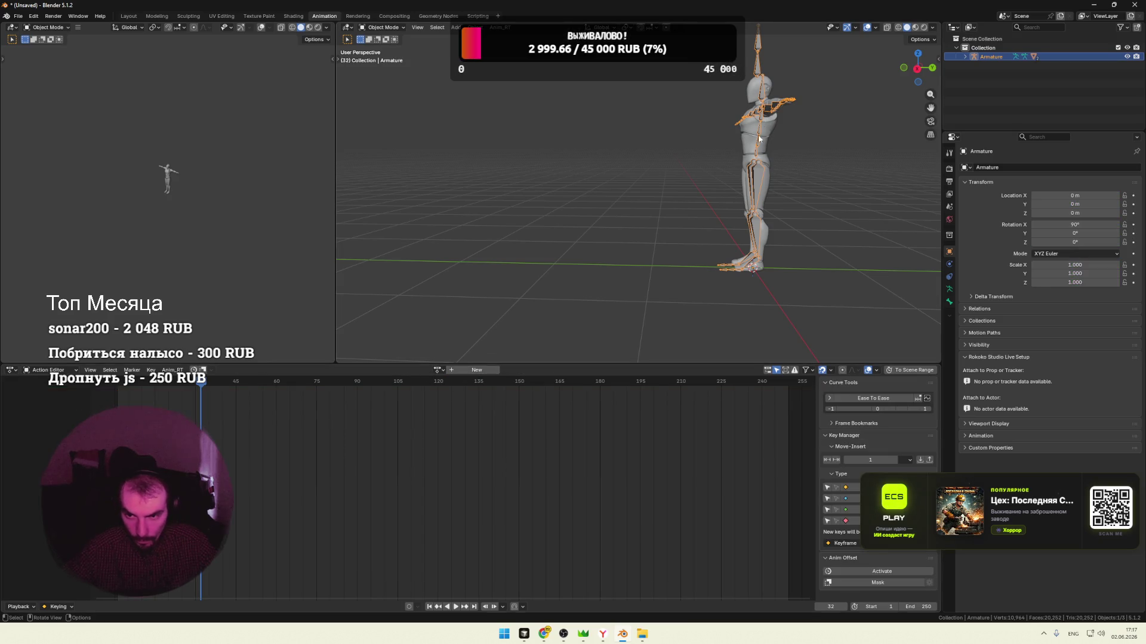
pyautogui.click(438, 370)
pyautogui.click(439, 370)
pyautogui.click(439, 370)
pyautogui.click(445, 384)
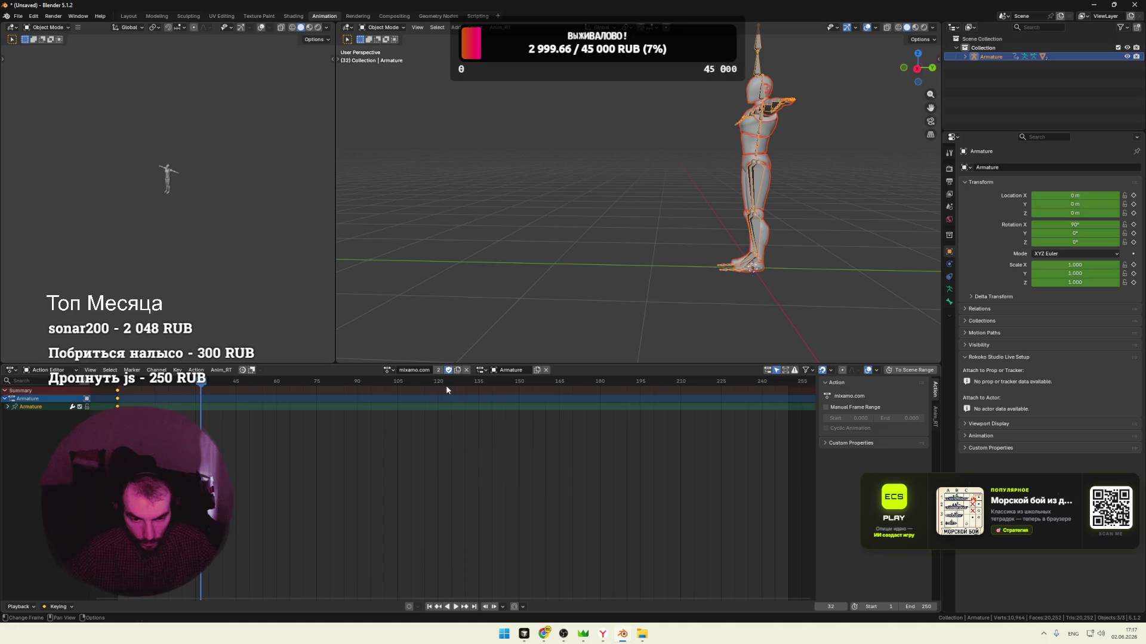
# - Swap the Armature's action from mixamo.com to mixamo.com.001
pyautogui.rightClick(414, 370)
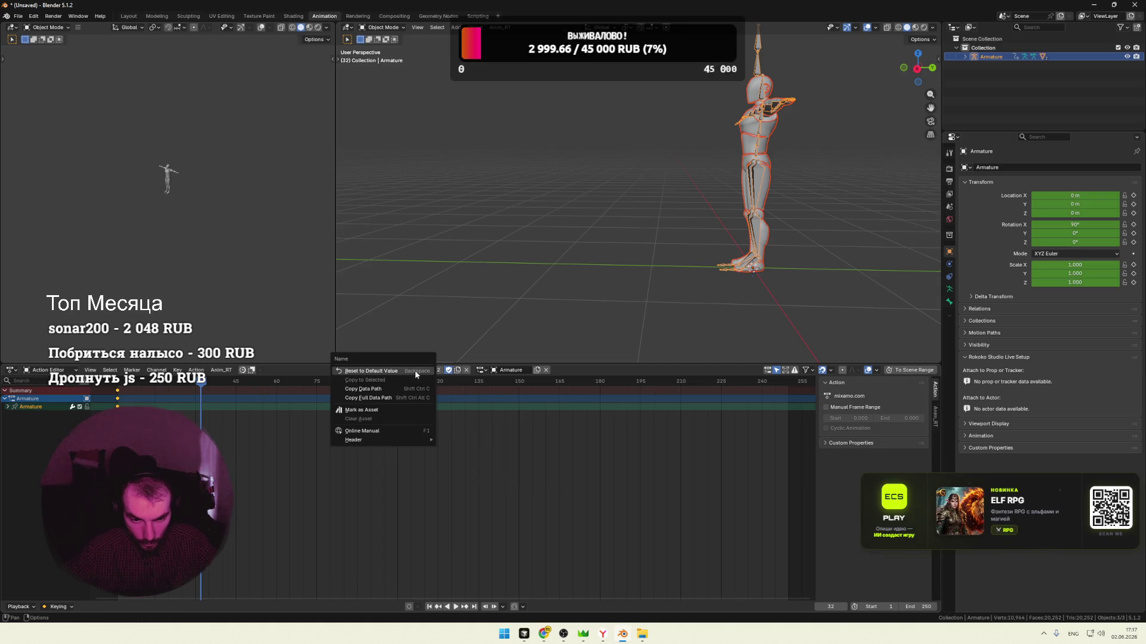
pyautogui.moveTo(391, 439)
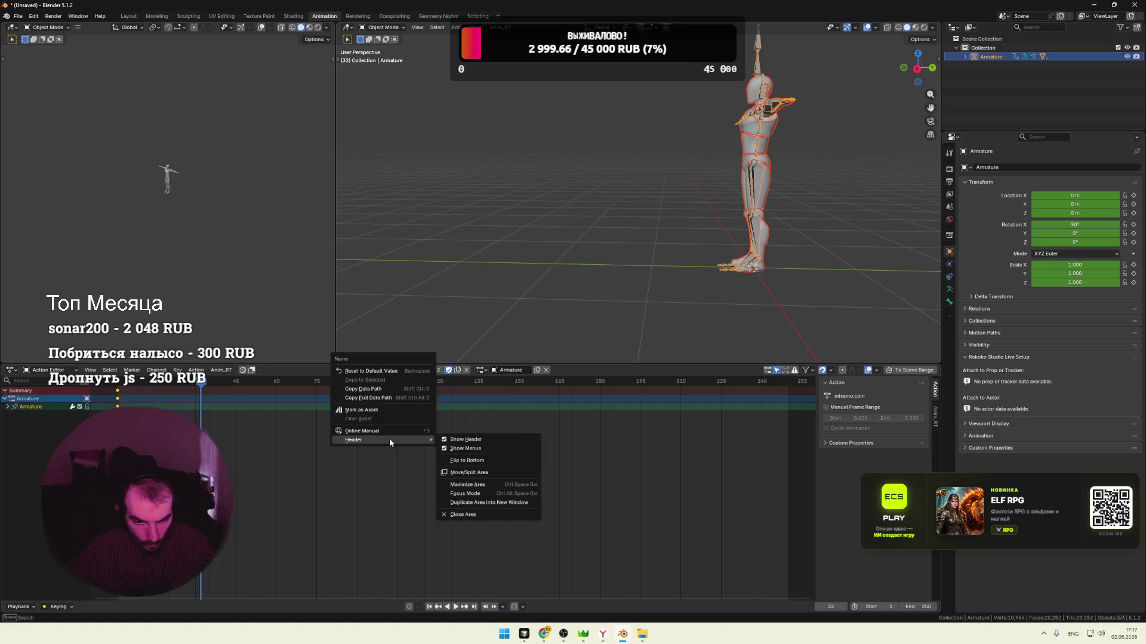
pyautogui.press('Escape')
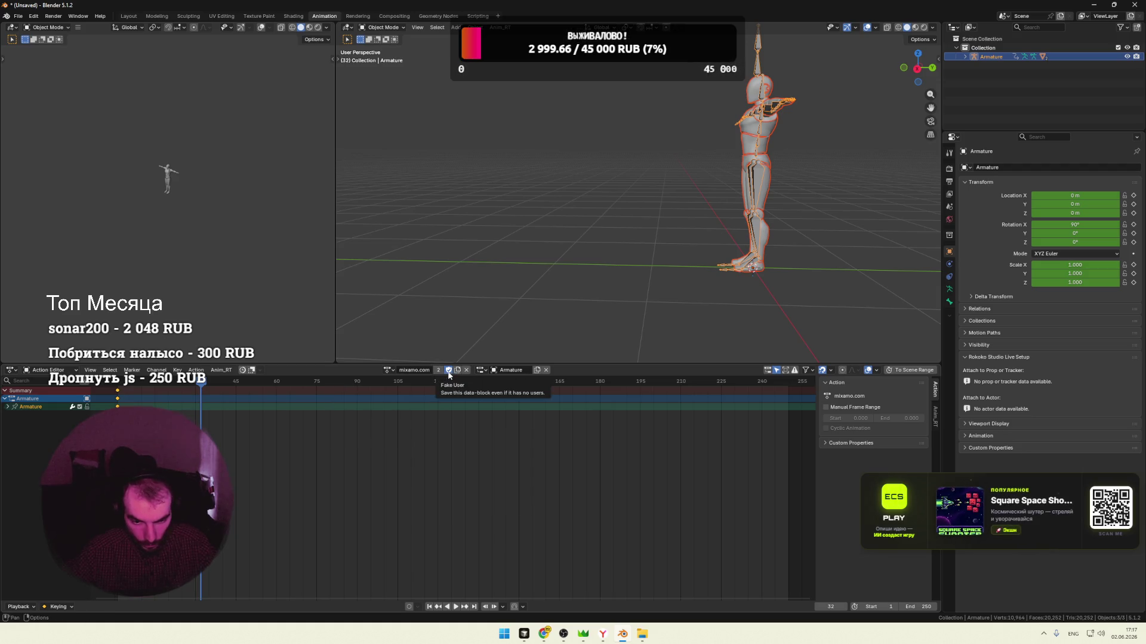
pyautogui.click(466, 371)
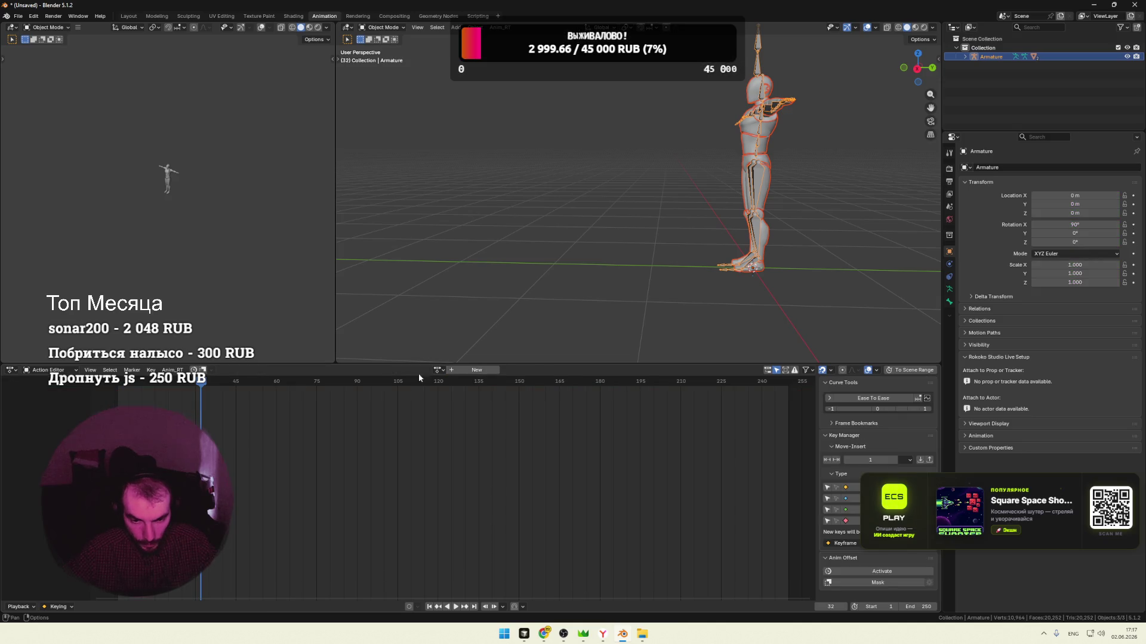
pyautogui.click(440, 370)
pyautogui.click(459, 393)
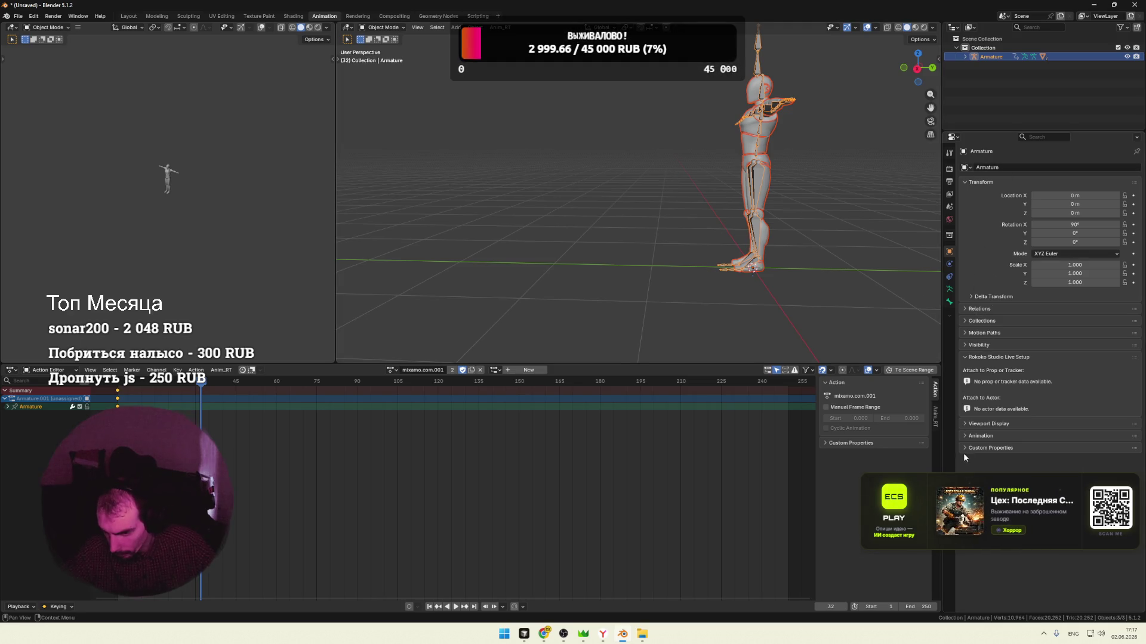
# - In Animation properties, pick mixamo.com and make it a single-user copy, mixamo.com.004
pyautogui.click(963, 437)
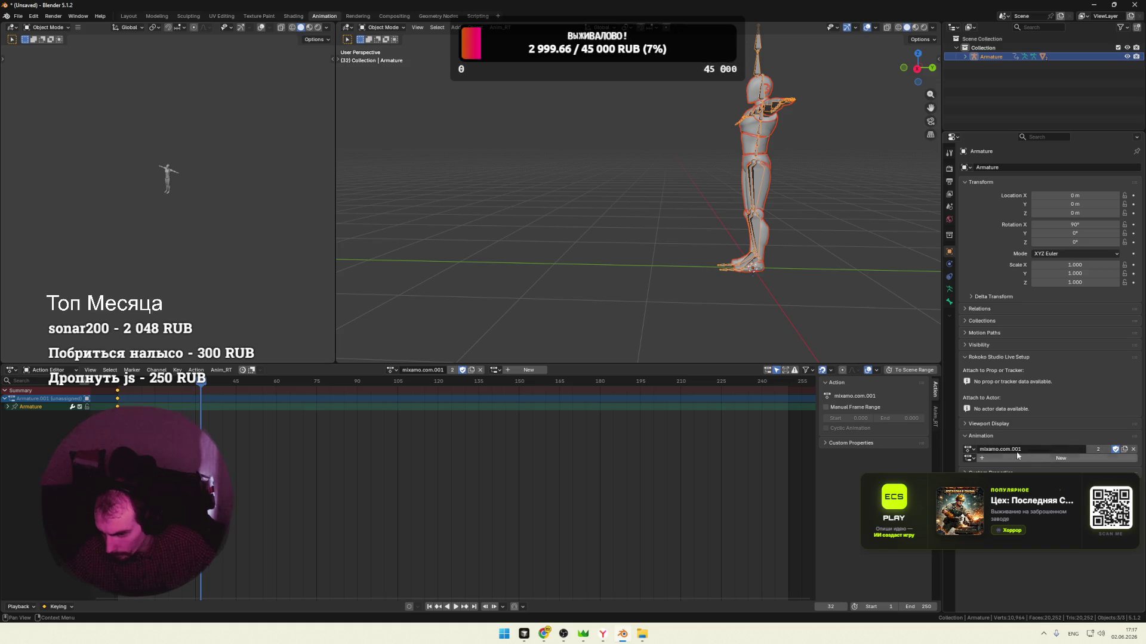
pyautogui.click(969, 452)
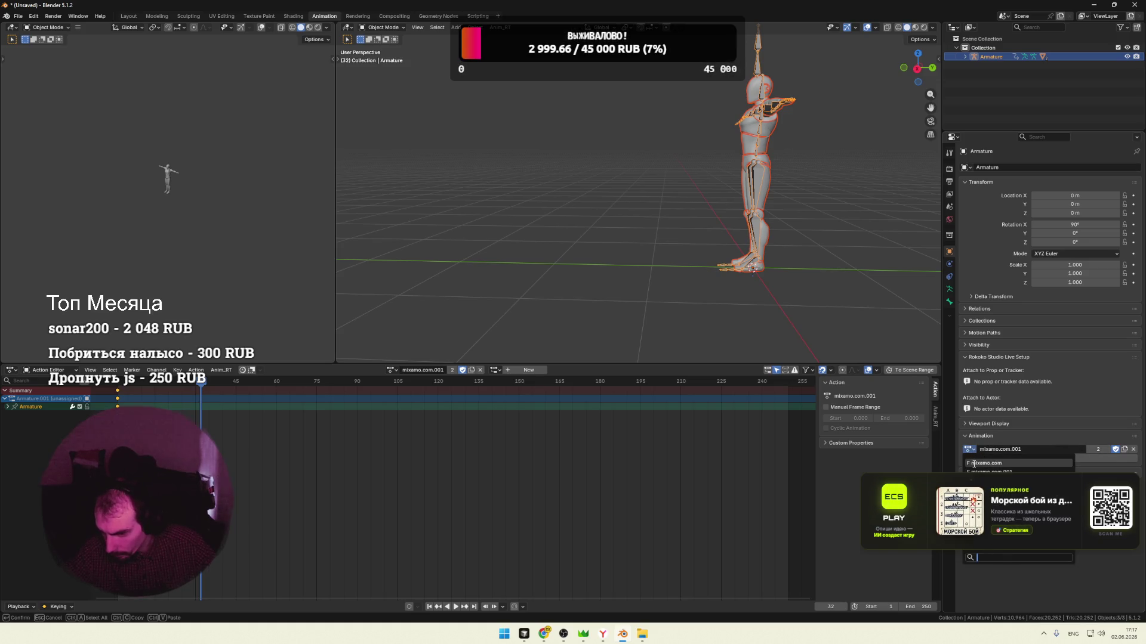
pyautogui.click(1031, 452)
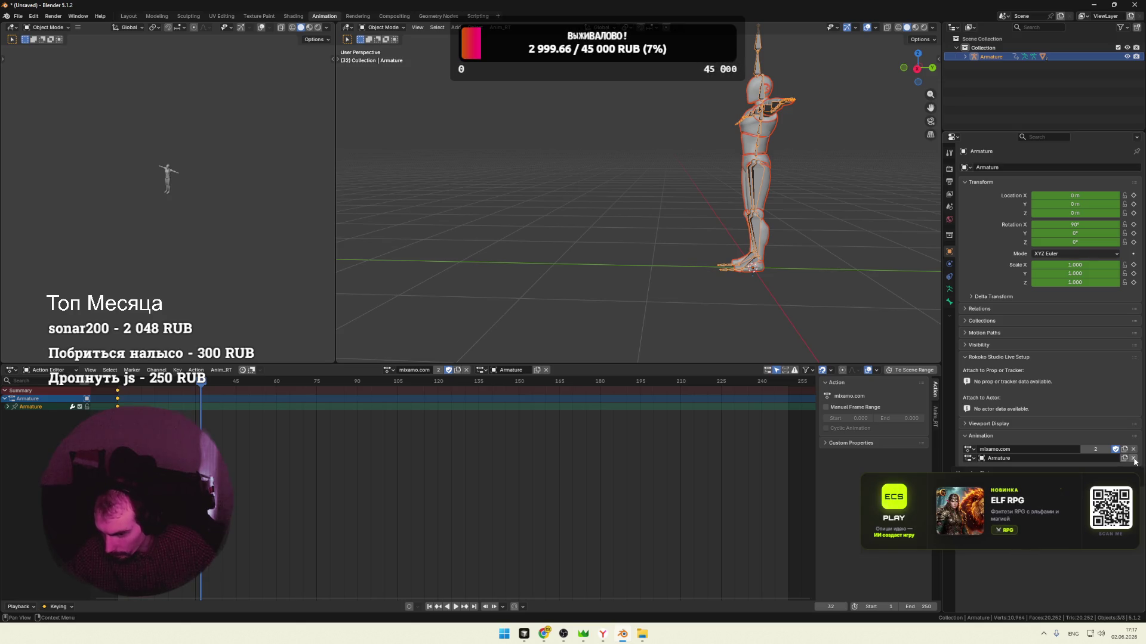
pyautogui.doubleClick(1021, 448)
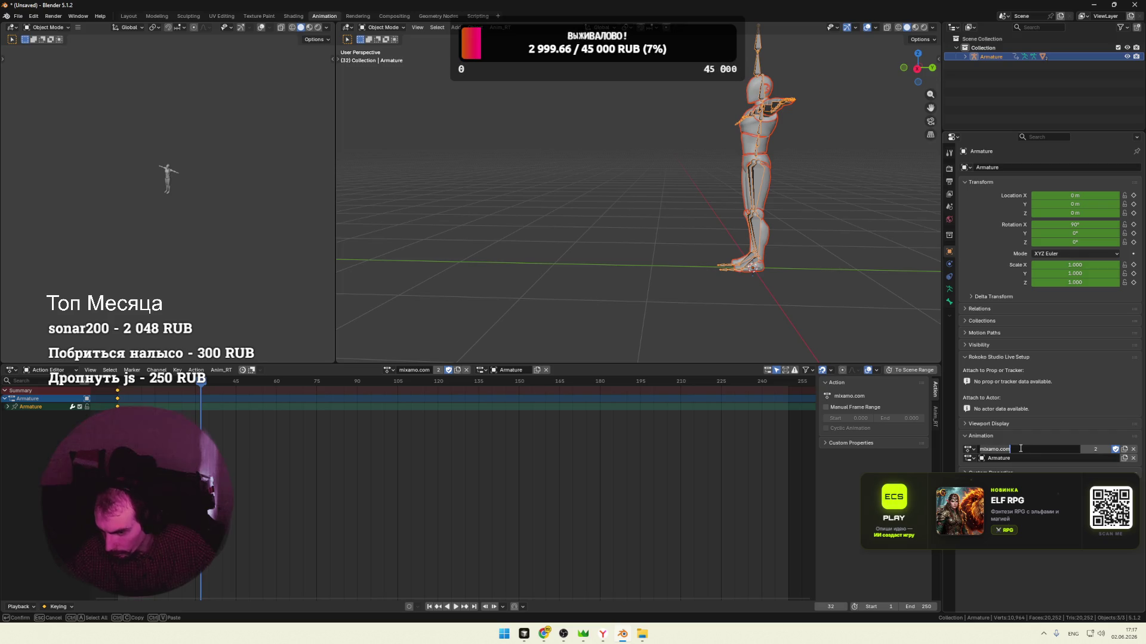
pyautogui.click(1093, 449)
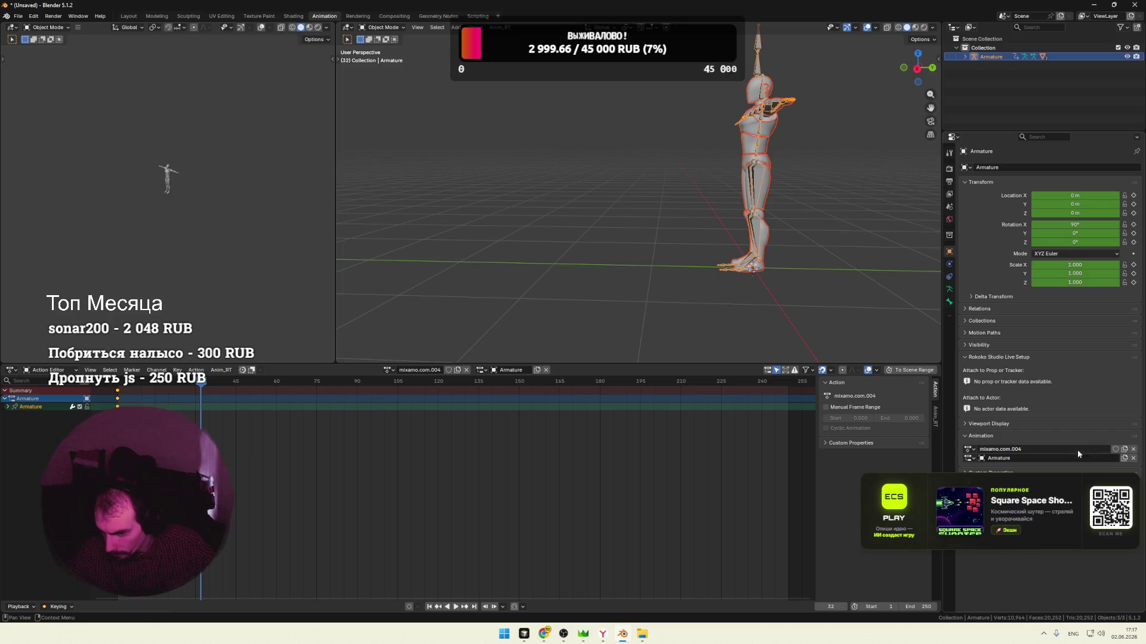
pyautogui.click(967, 437)
pyautogui.click(468, 294)
# - Start a new General file from the File menu
pyautogui.click(16, 17)
pyautogui.moveTo(27, 27)
pyautogui.click(153, 27)
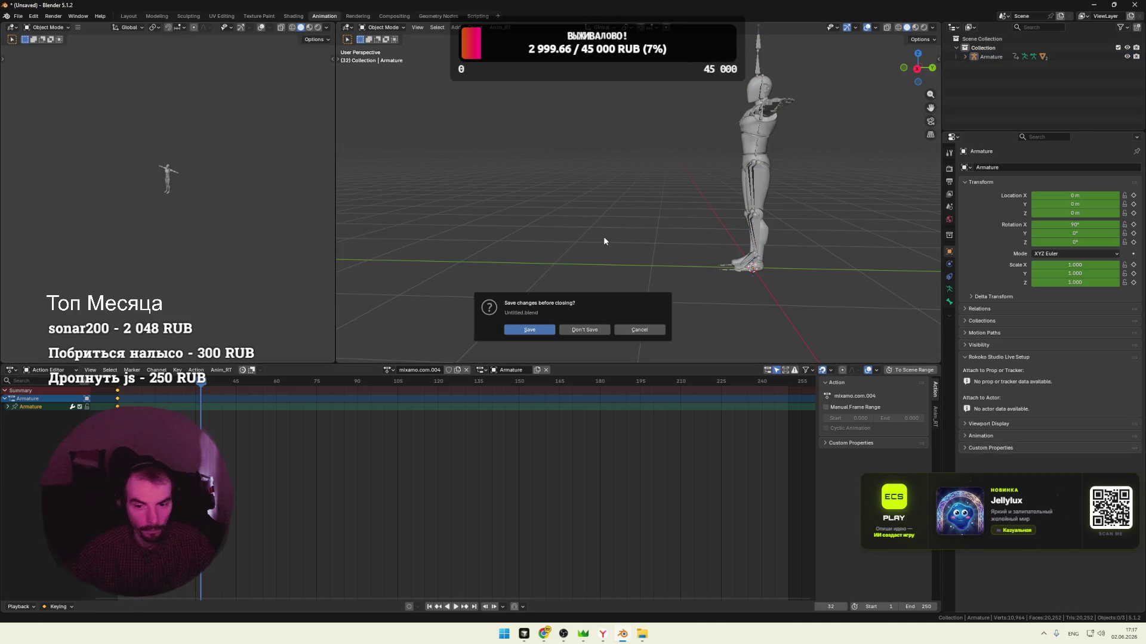
# - Cancel the new file, import sheath sword 1.fbx and rewind to frame 0
pyautogui.click(639, 330)
pyautogui.moveTo(642, 634)
pyautogui.click(607, 575)
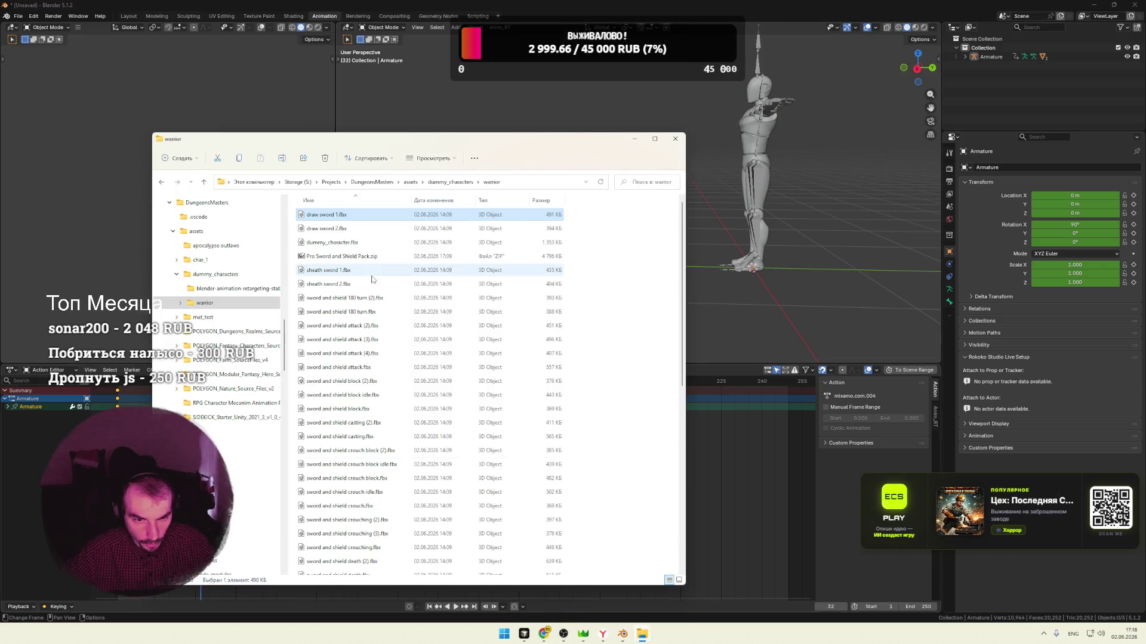
pyautogui.click(357, 246)
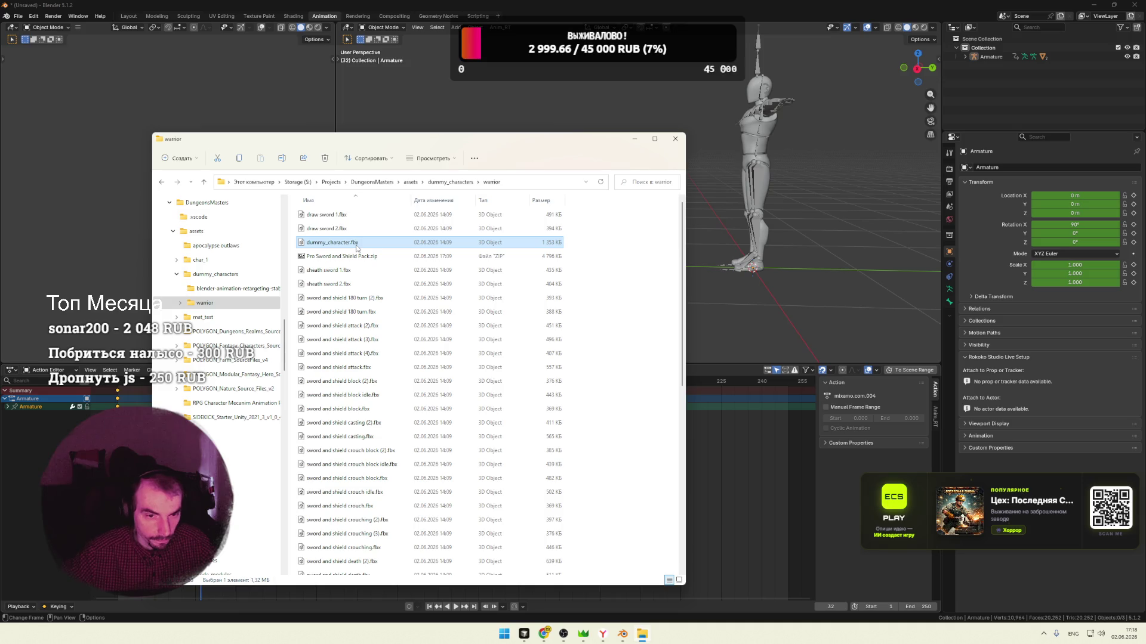
pyautogui.click(311, 233)
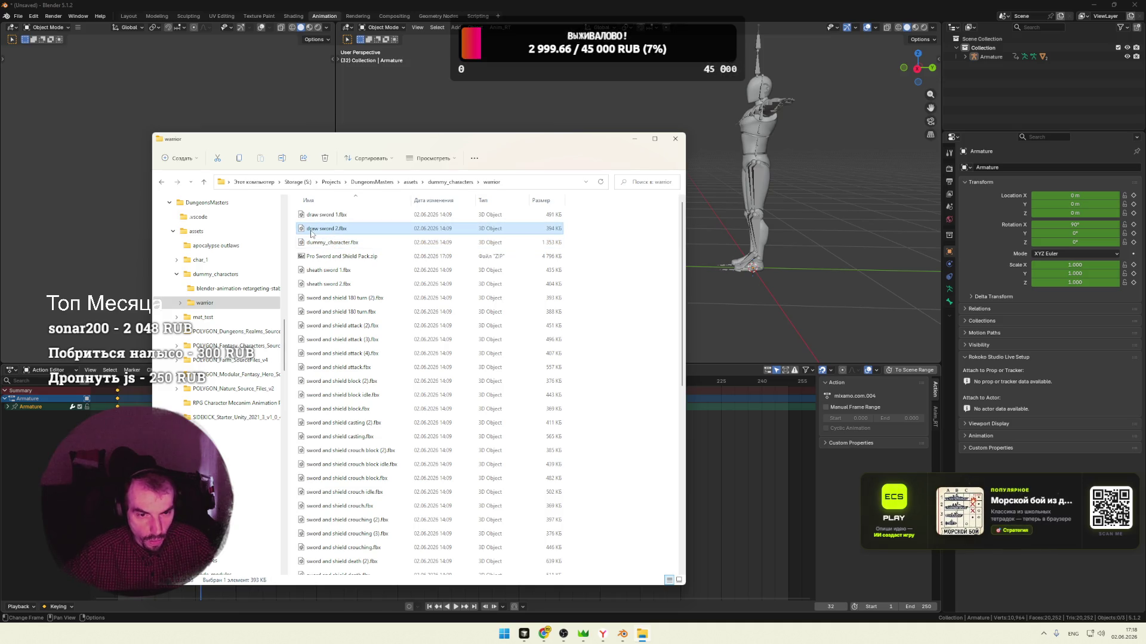
pyautogui.click(390, 299)
pyautogui.click(334, 286)
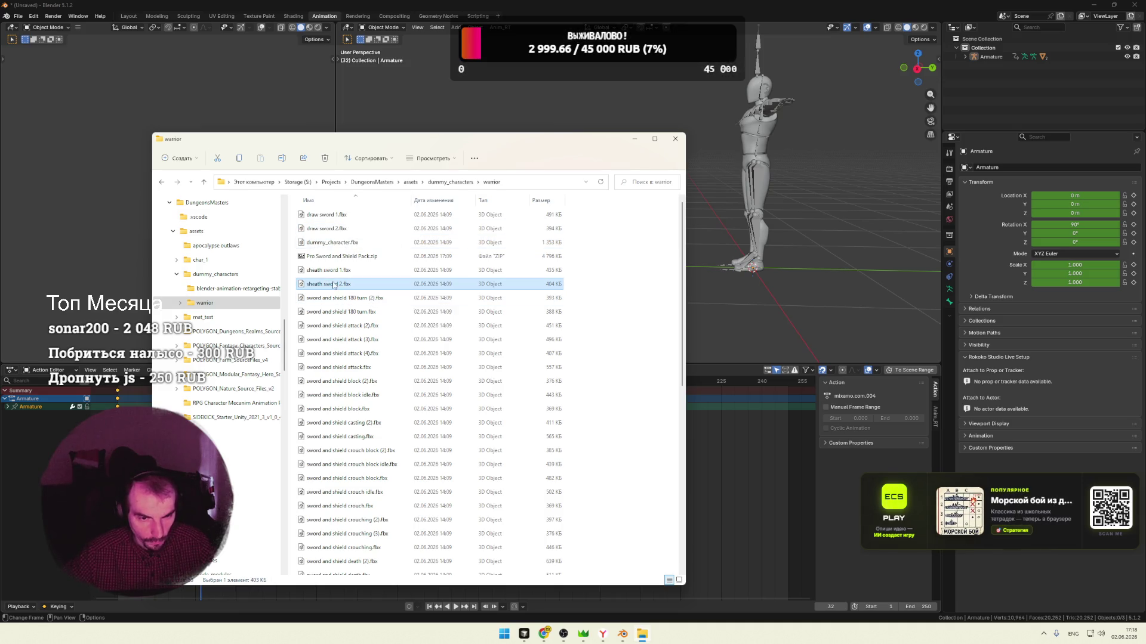
pyautogui.moveTo(329, 275)
pyautogui.mouseDown()
pyautogui.moveTo(537, 334)
pyautogui.moveTo(726, 366)
pyautogui.mouseUp()
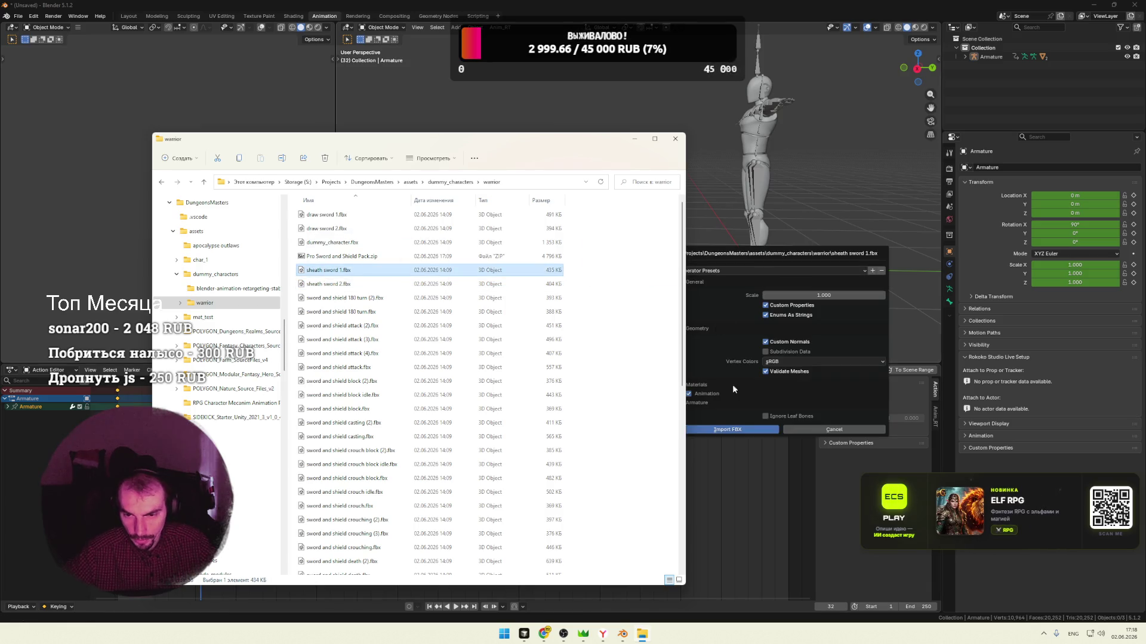
pyautogui.click(716, 430)
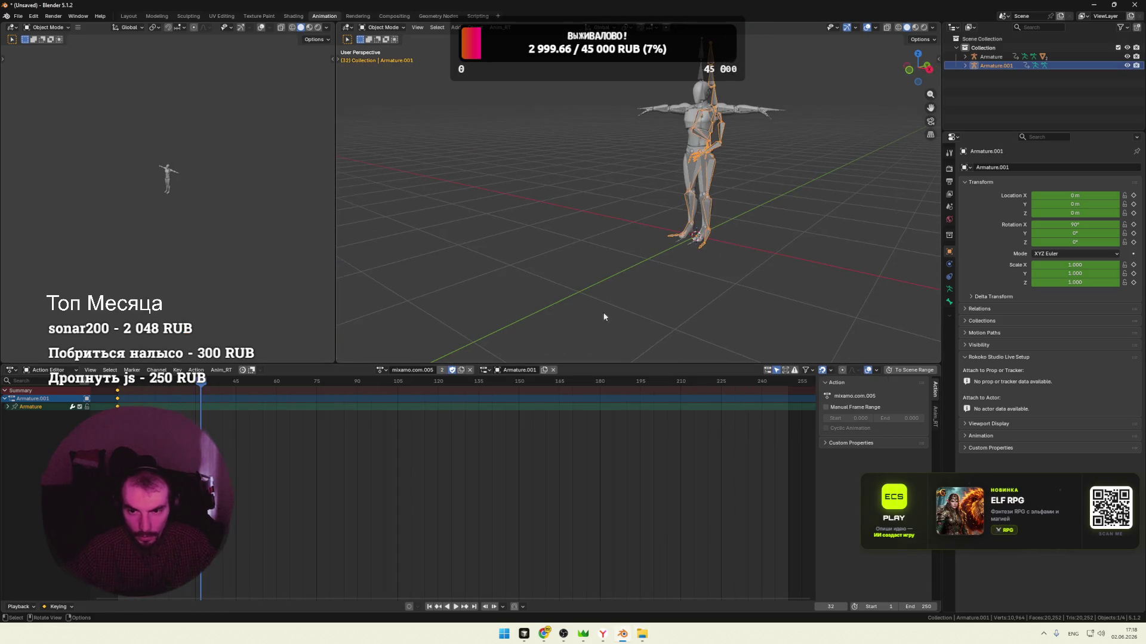
pyautogui.moveTo(202, 399)
pyautogui.mouseDown()
pyautogui.moveTo(115, 399)
pyautogui.moveTo(128, 382)
pyautogui.mouseUp()
# - Browse the warrior folder's sword and shield files (180 turn, attack, casting, crouching, idle)
pyautogui.hotkey('alt', 'Tab')
pyautogui.click(344, 285)
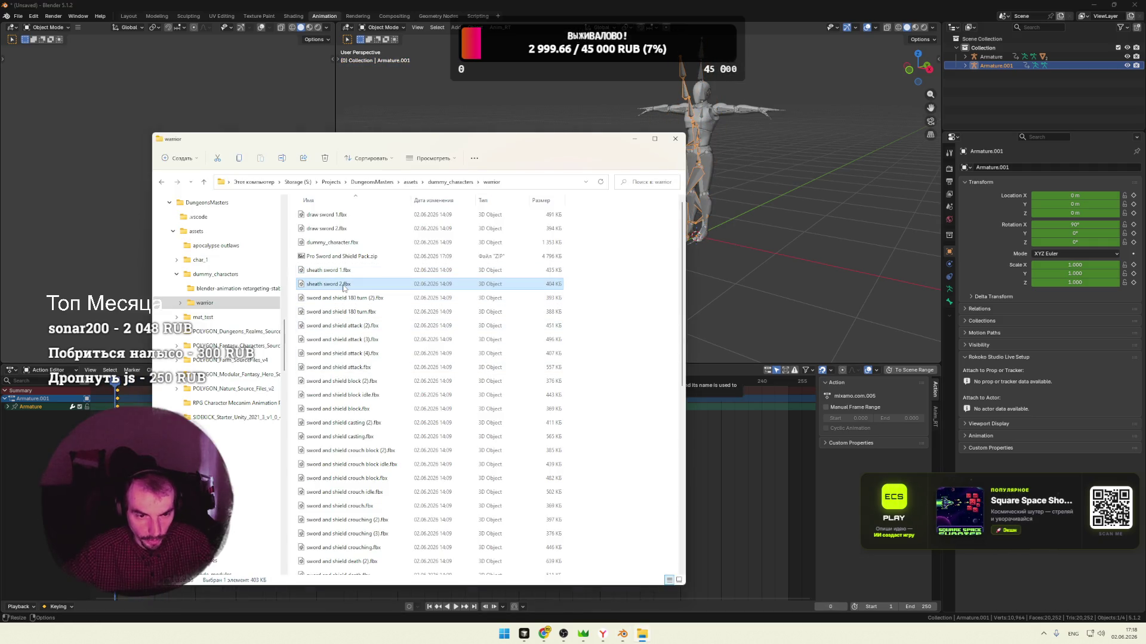
pyautogui.click(358, 298)
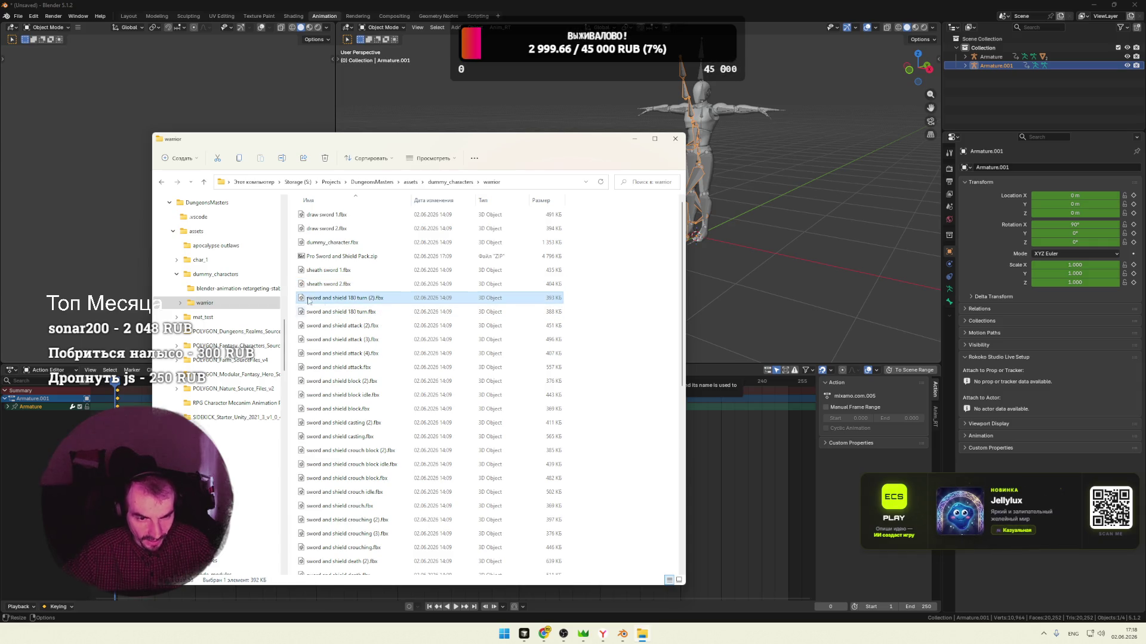
pyautogui.click(340, 315)
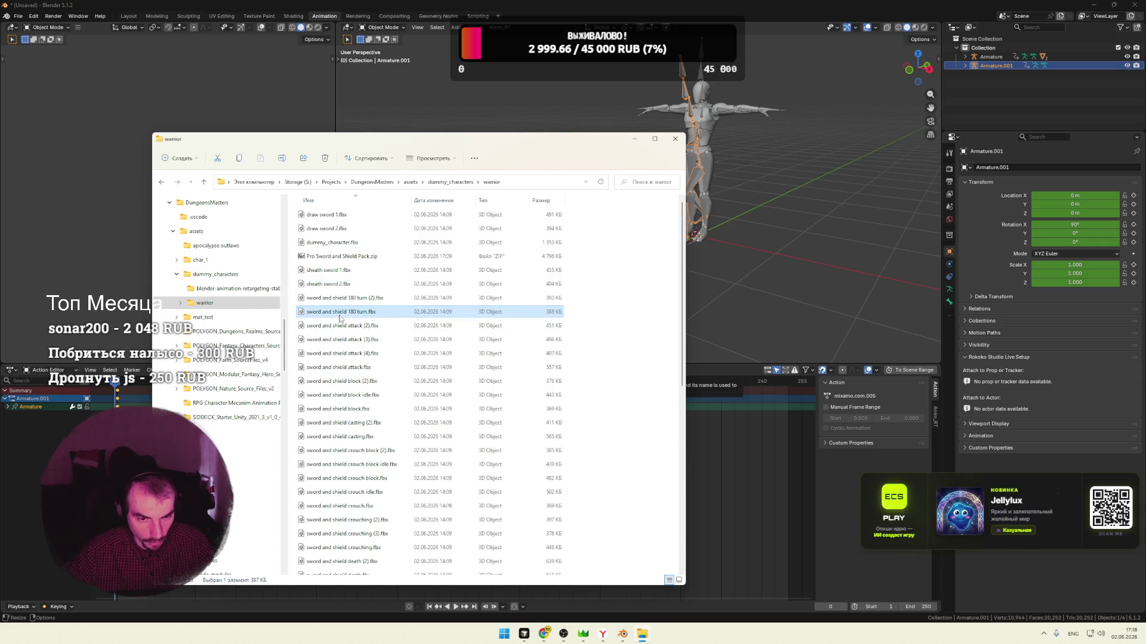
pyautogui.click(365, 369)
pyautogui.keyDown('shift'); pyautogui.click(358, 325); pyautogui.keyUp('shift')
pyautogui.scroll(-1, 421, 361)
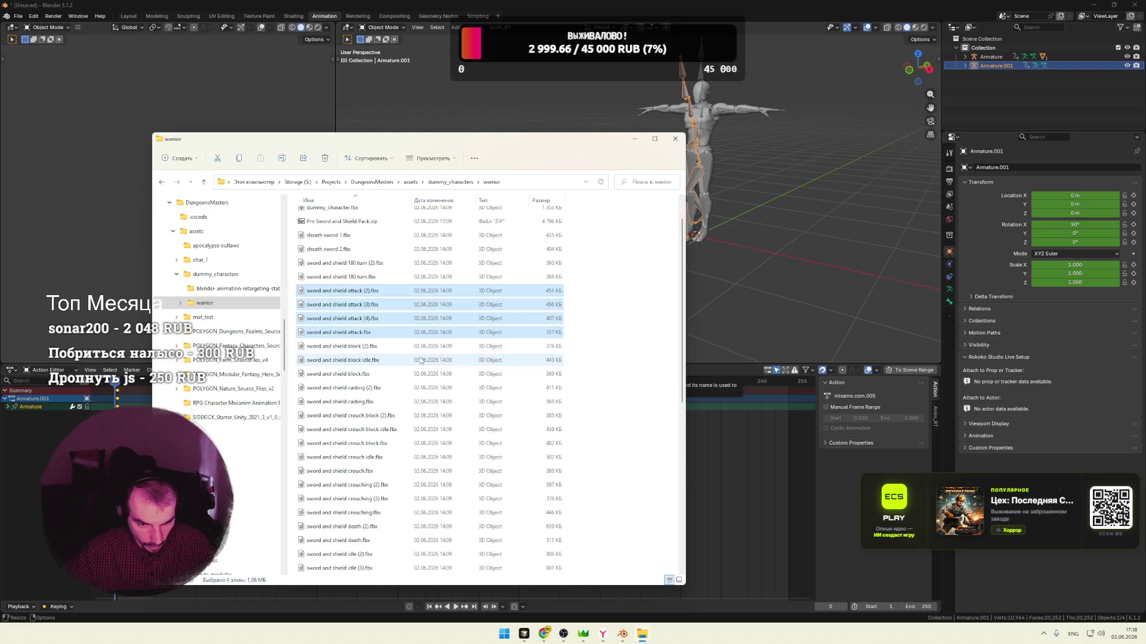
pyautogui.click(371, 401)
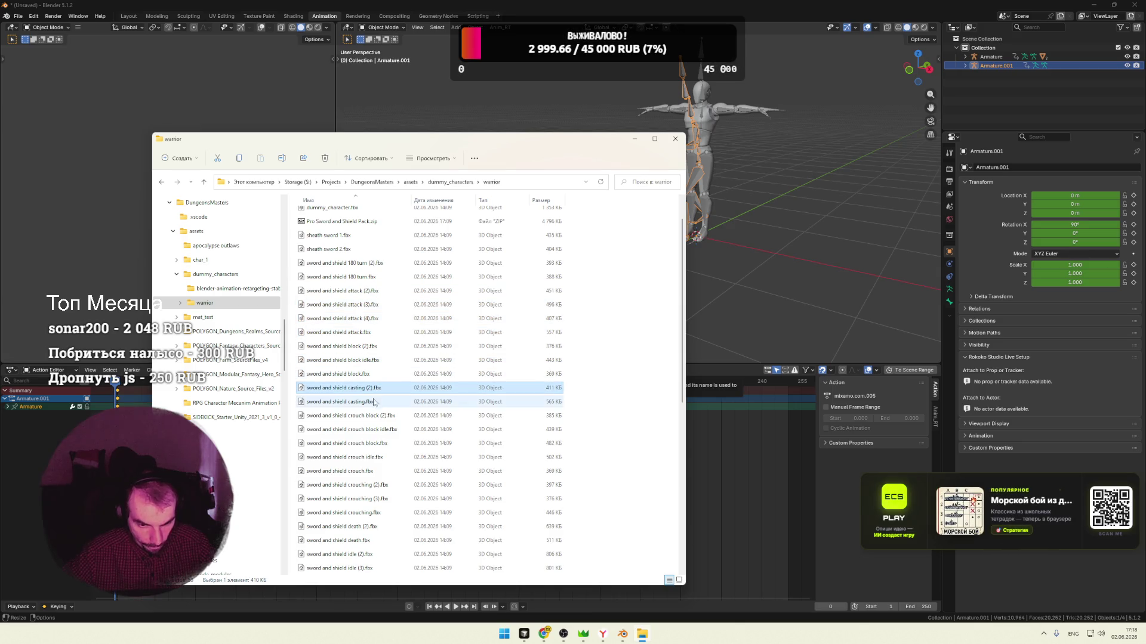
pyautogui.scroll(-2, 392, 416)
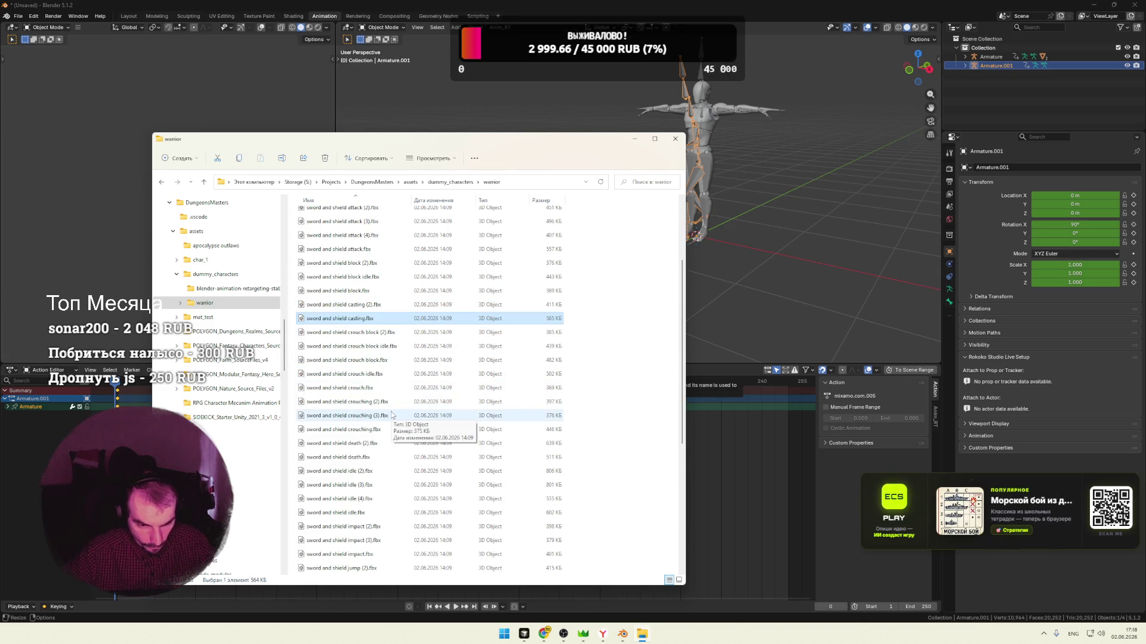
pyautogui.click(377, 431)
pyautogui.scroll(-1, 379, 430)
pyautogui.click(381, 427)
pyautogui.scroll(-1, 386, 413)
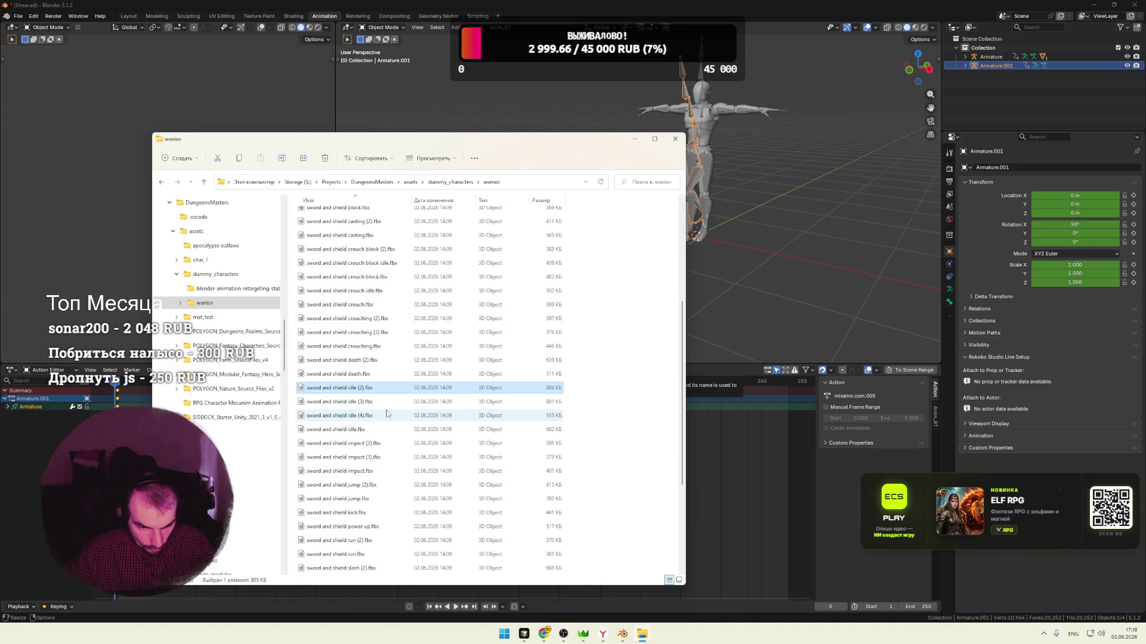
# - Import sword and shield impact (2).fbx and scrub the timeline to preview it
pyautogui.click(342, 447)
pyautogui.moveTo(736, 327); pyautogui.dragTo(714, 330)
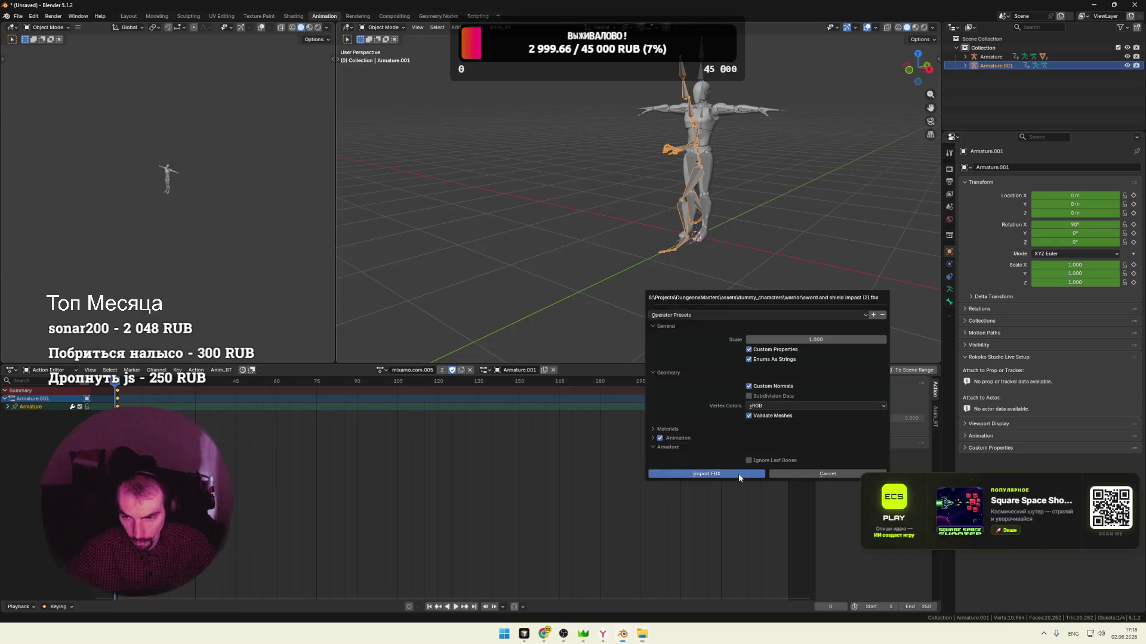
pyautogui.click(740, 474)
pyautogui.moveTo(115, 385); pyautogui.dragTo(100, 383)
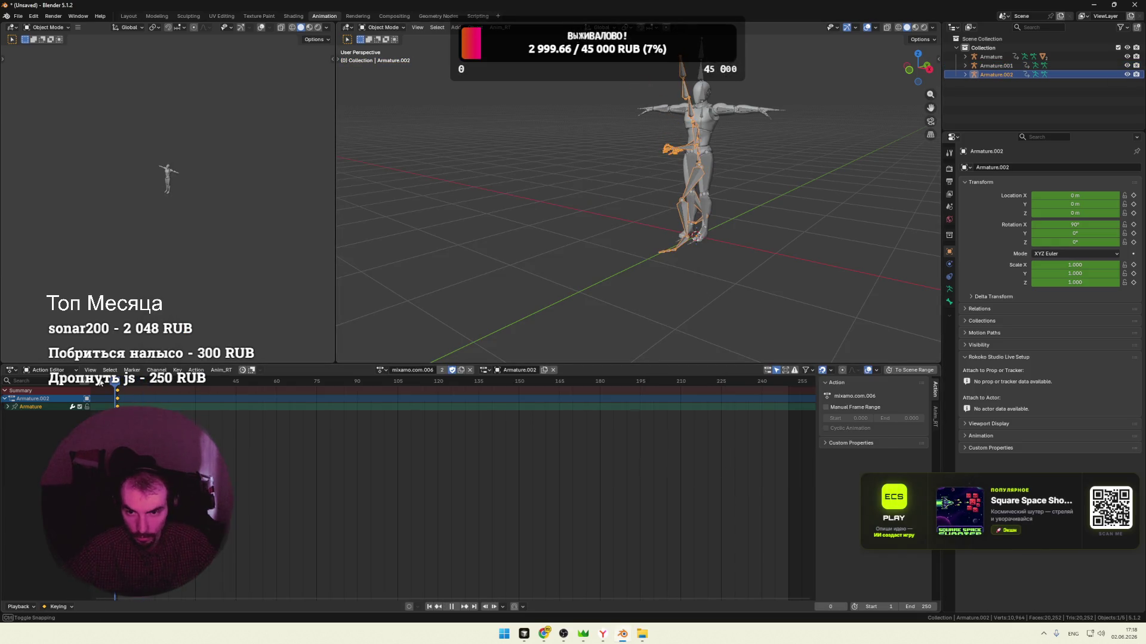
# - Delete the trial imports Armature.001 and Armature.002 from the Outliner
pyautogui.rightClick(999, 66)
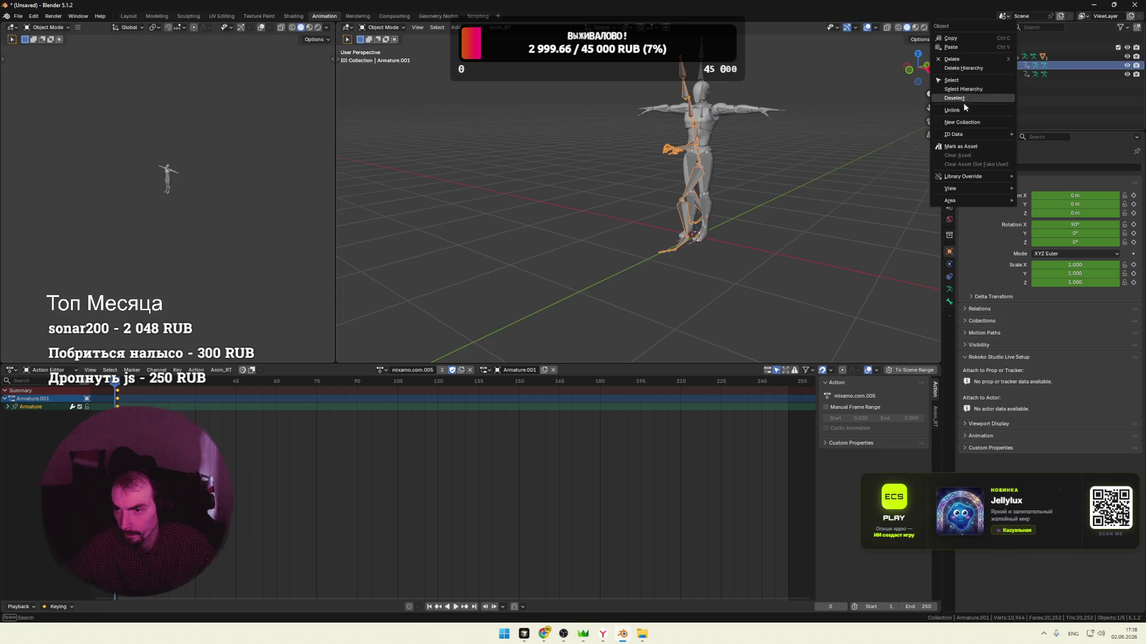
pyautogui.click(963, 102)
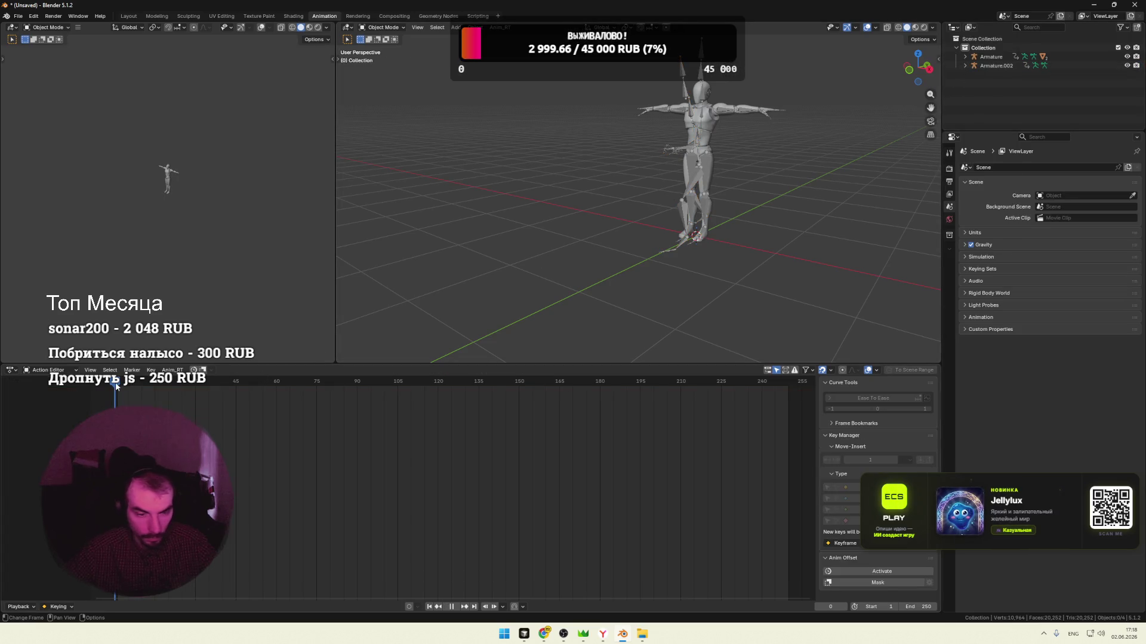
pyautogui.press('Escape')
pyautogui.rightClick(994, 65)
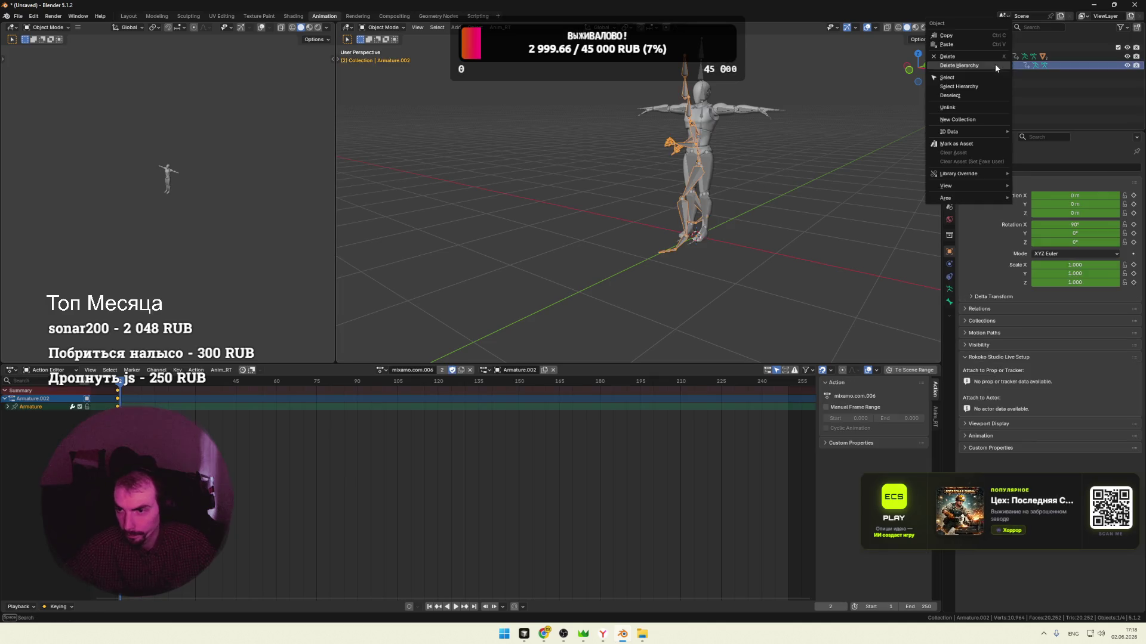
pyautogui.click(965, 68)
pyautogui.hotkey('alt', 'Tab')
pyautogui.hotkey('alt', 'Tab')
pyautogui.hotkey('alt', 'Tab')
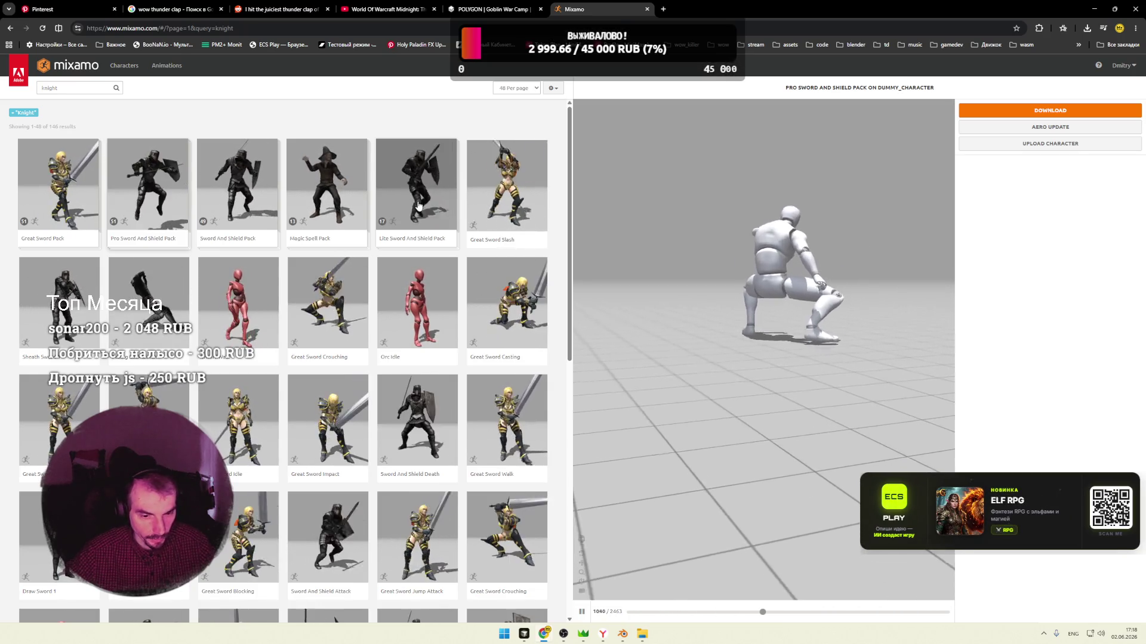
# - Scroll the Knight results and go to page 2 (49–96 of 146)
pyautogui.scroll(-5, 414, 269)
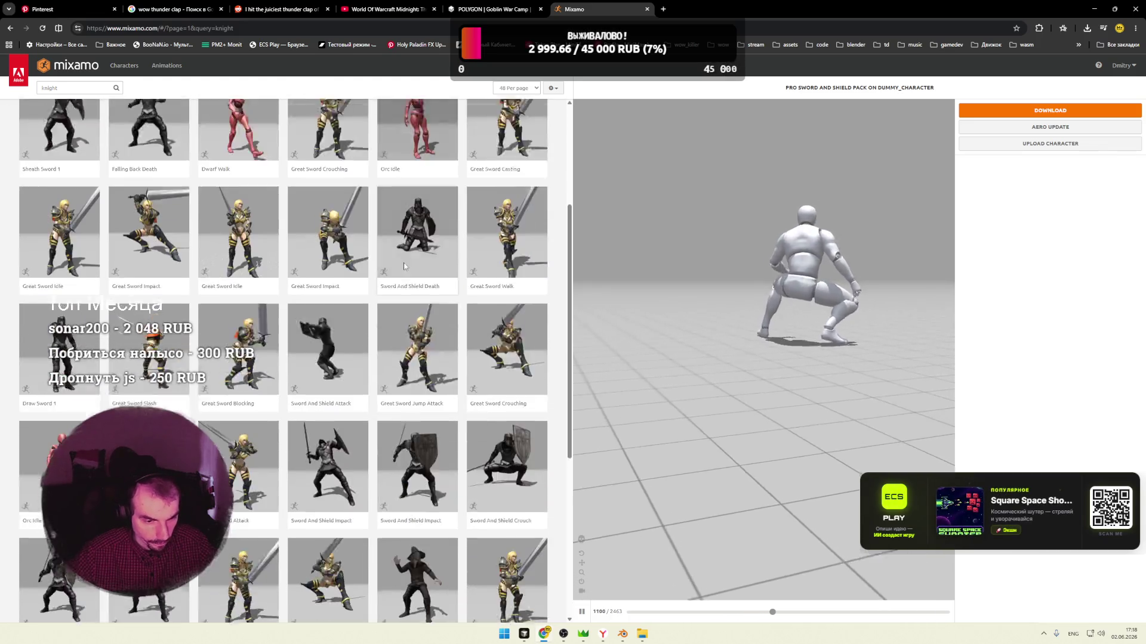
pyautogui.scroll(-1, 411, 316)
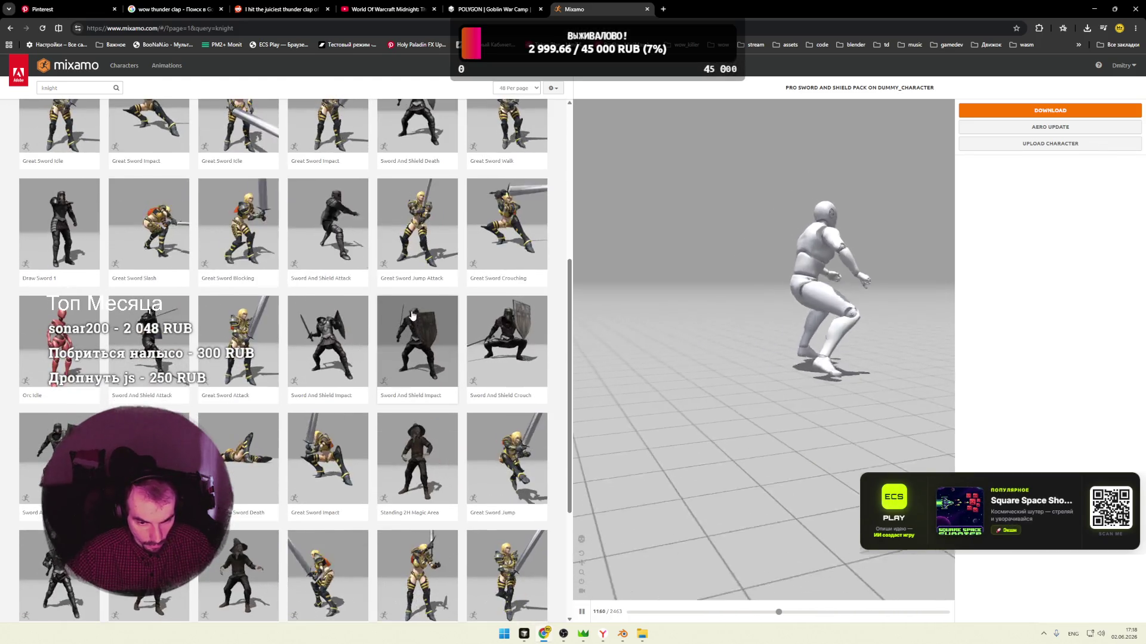
pyautogui.scroll(-2, 411, 316)
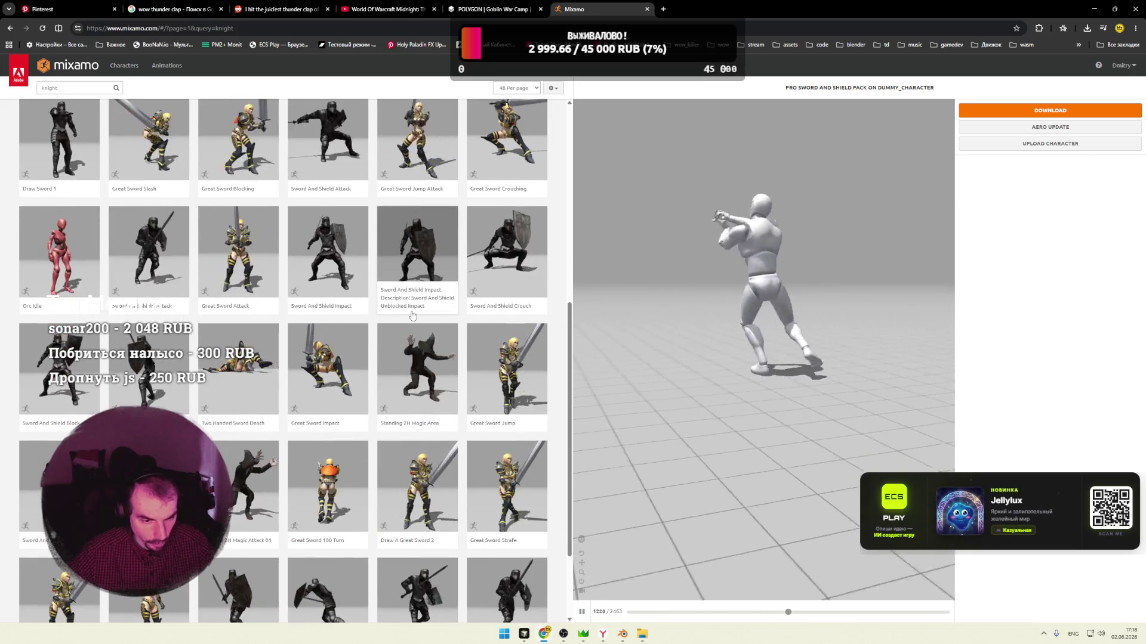
pyautogui.scroll(-2, 307, 533)
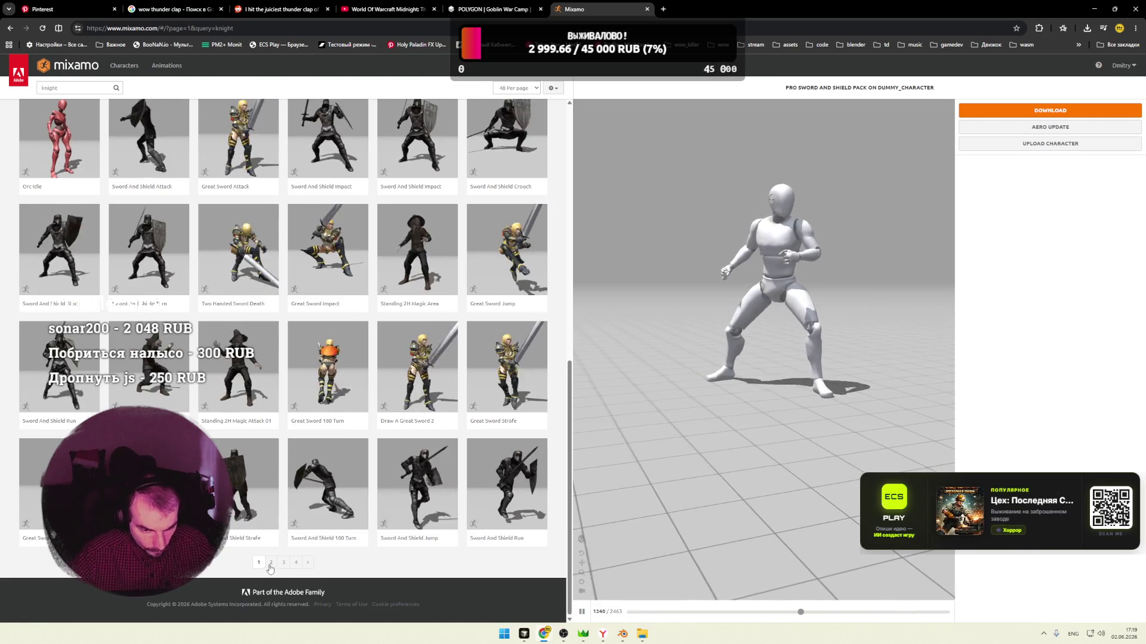
pyautogui.click(308, 562)
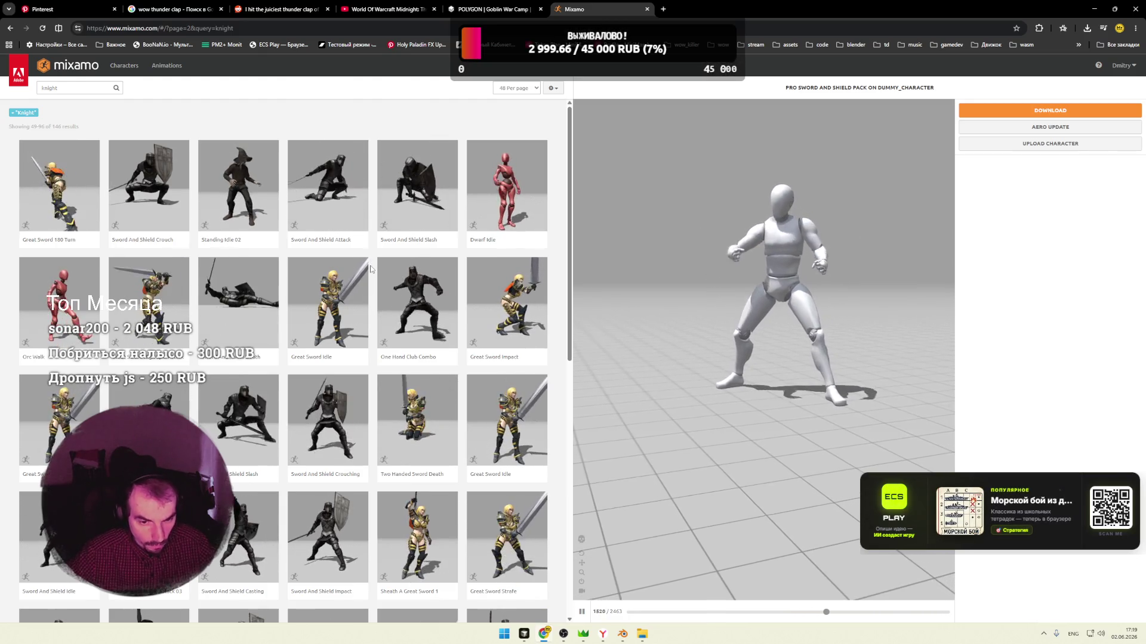
pyautogui.scroll(-1, 370, 268)
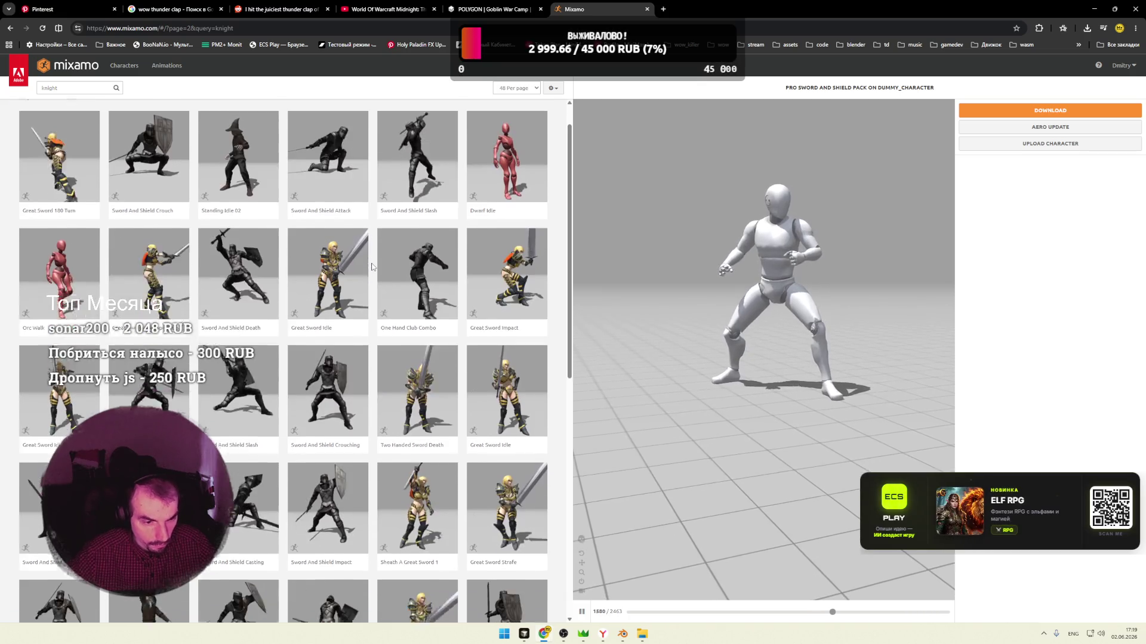
pyautogui.scroll(-2, 371, 267)
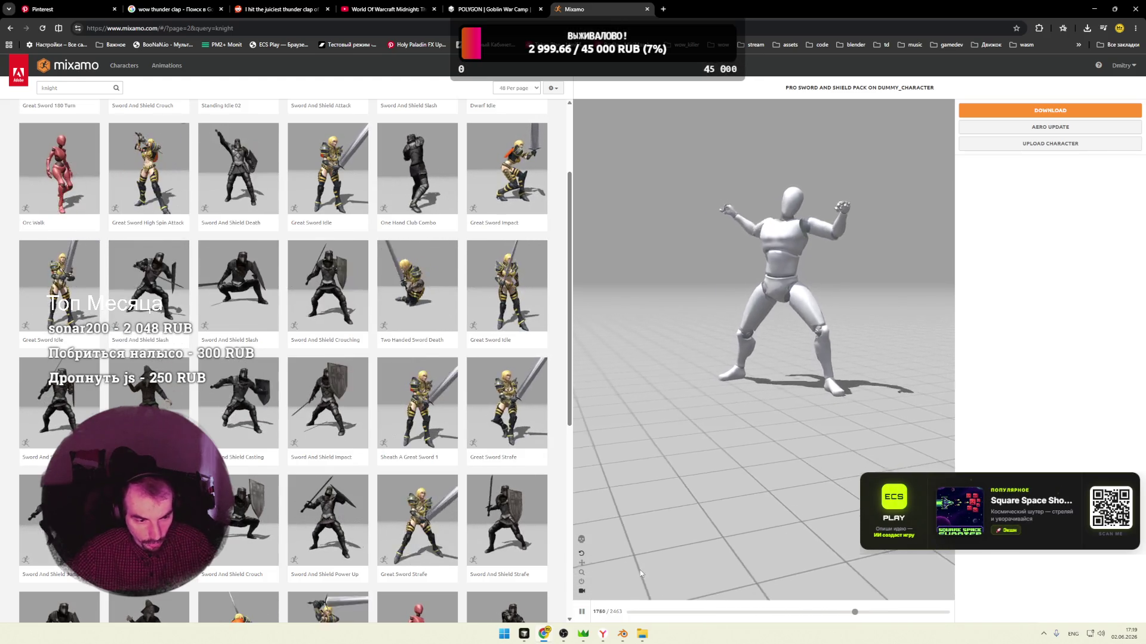
# - Import sword and shield slash (2).fbx from the warrior folder into Blender
pyautogui.click(642, 634)
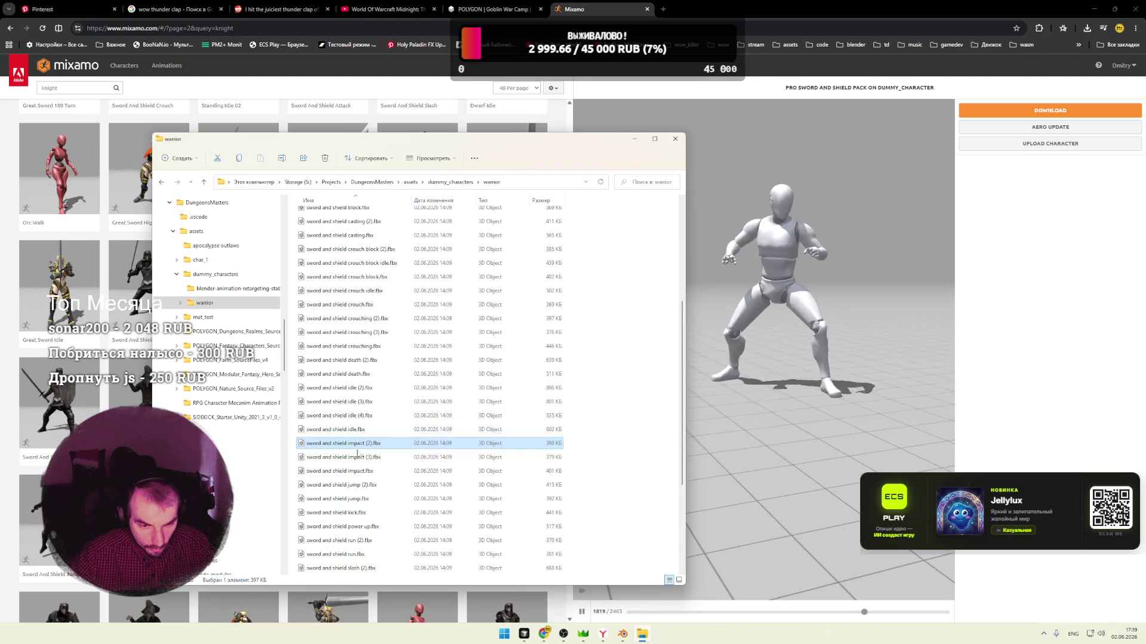
pyautogui.click(370, 401)
pyautogui.scroll(-1, 388, 441)
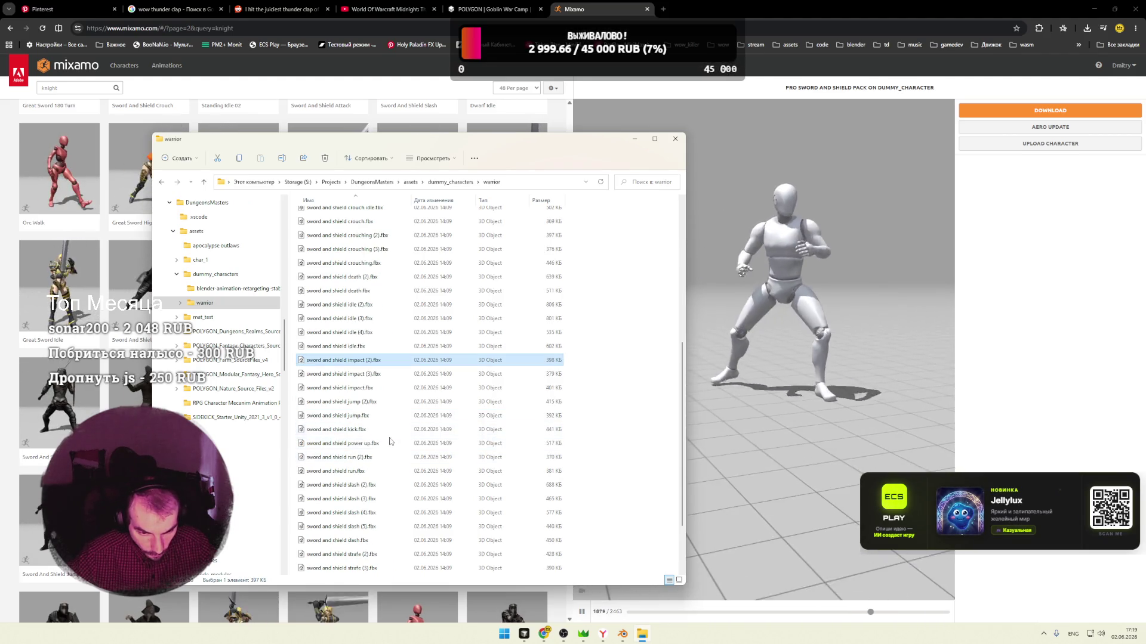
pyautogui.click(337, 487)
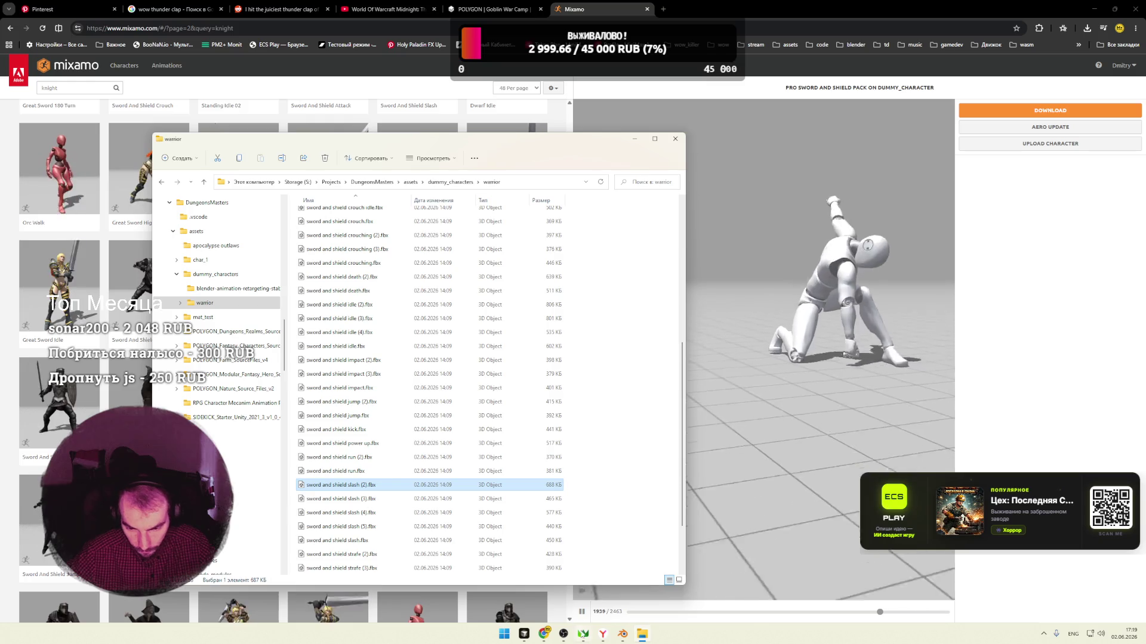
pyautogui.click(621, 636)
pyautogui.click(642, 634)
pyautogui.moveTo(340, 485)
pyautogui.mouseDown()
pyautogui.moveTo(549, 447)
pyautogui.moveTo(782, 288)
pyautogui.mouseUp()
pyautogui.click(746, 453)
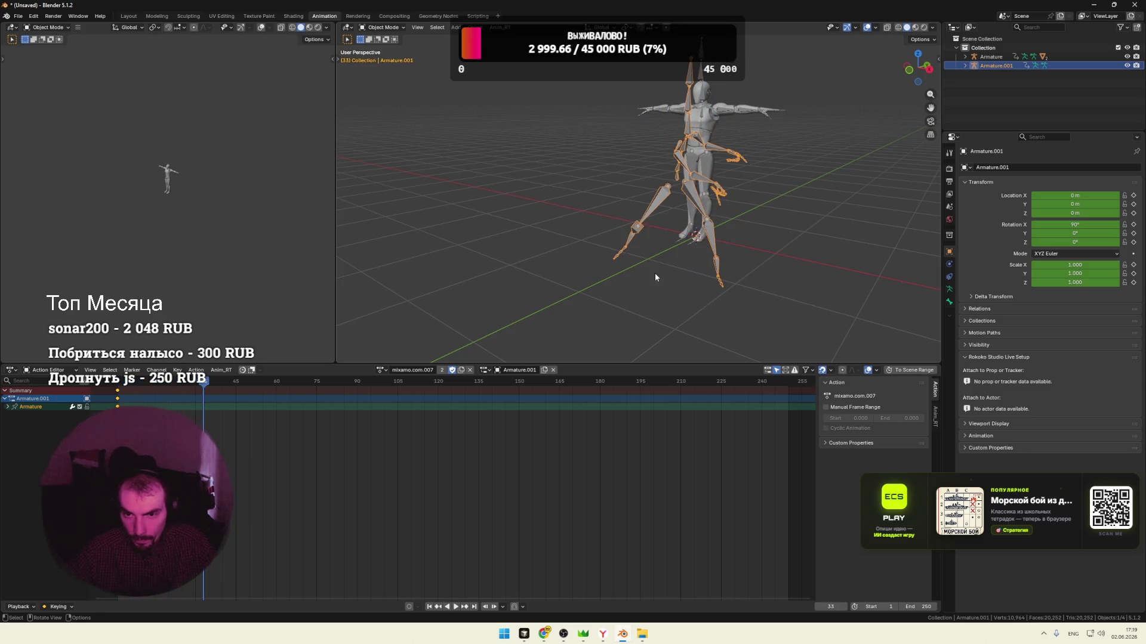
# - Import slash (3).fbx, delete the imported armature, and rewind to frame 0
pyautogui.hotkey('alt', 'Tab')
pyautogui.moveTo(340, 499)
pyautogui.mouseDown()
pyautogui.moveTo(637, 394)
pyautogui.moveTo(778, 303)
pyautogui.mouseUp()
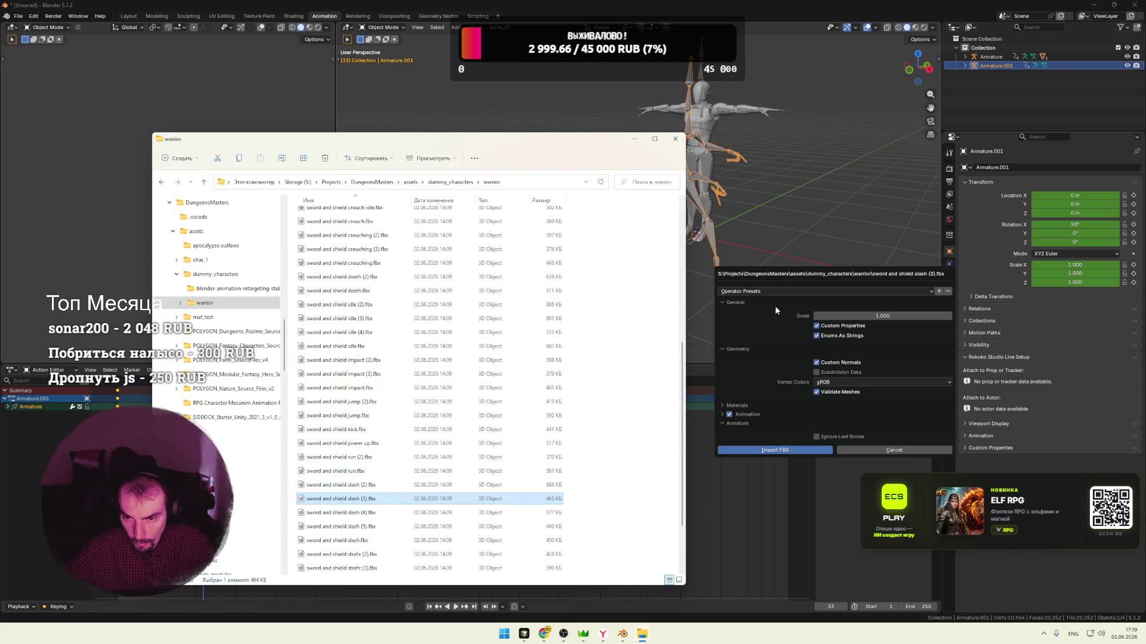
pyautogui.click(778, 450)
pyautogui.rightClick(996, 65)
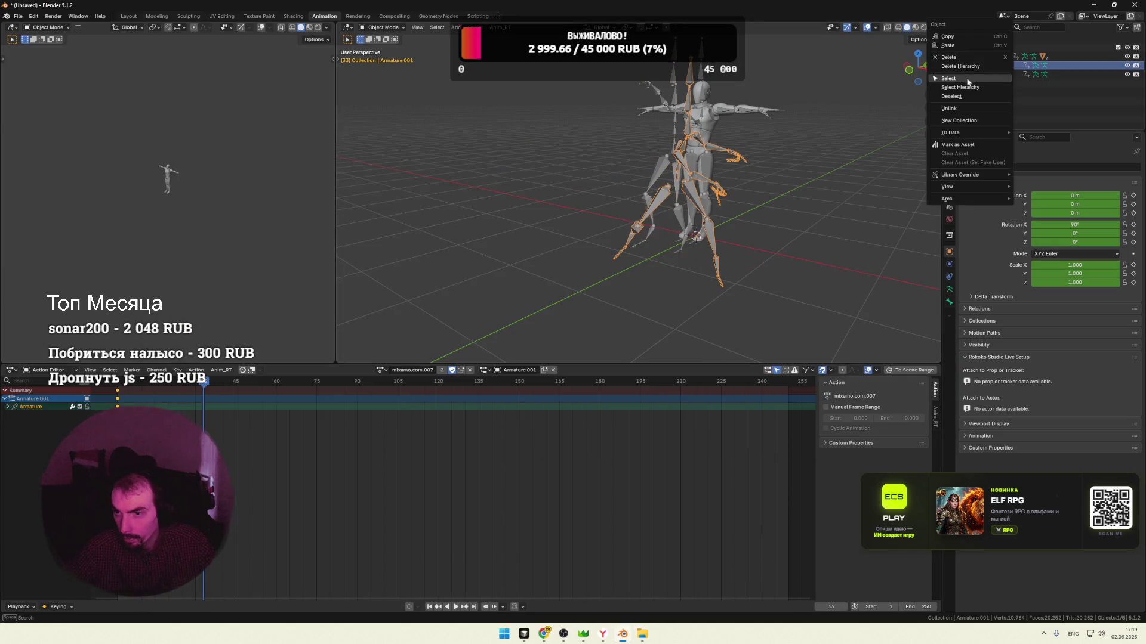
pyautogui.click(962, 66)
pyautogui.moveTo(215, 384); pyautogui.dragTo(114, 384)
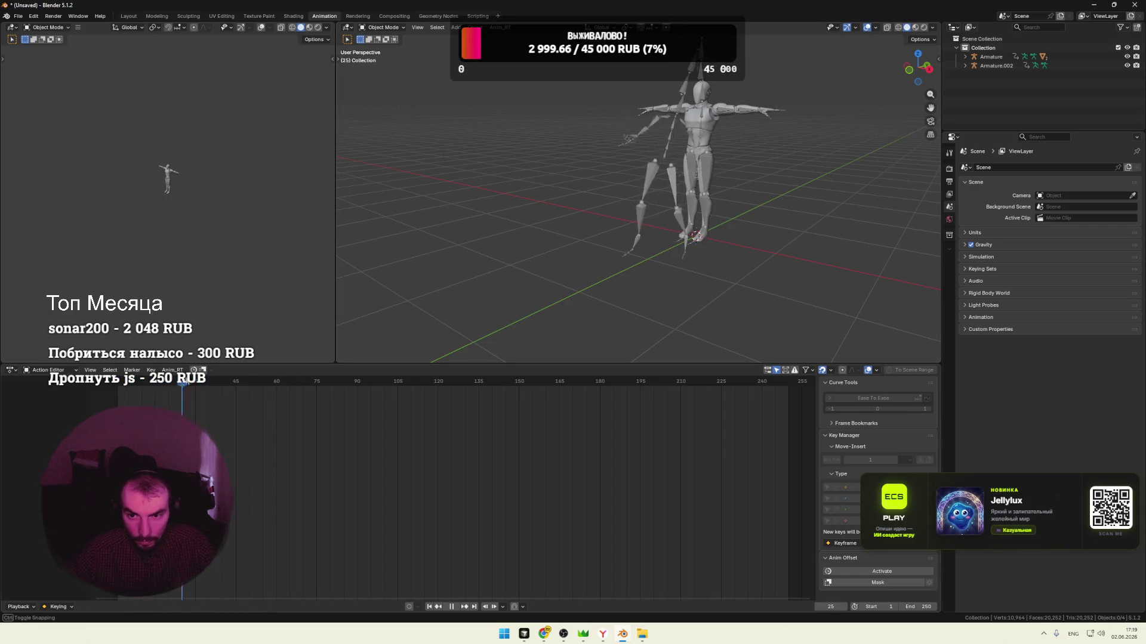
# - Import sword and shield slash (4).fbx and slash (5).fbx and scrub the animation
pyautogui.hotkey('alt', 'Tab')
pyautogui.moveTo(337, 512); pyautogui.dragTo(740, 291)
pyautogui.click(728, 452)
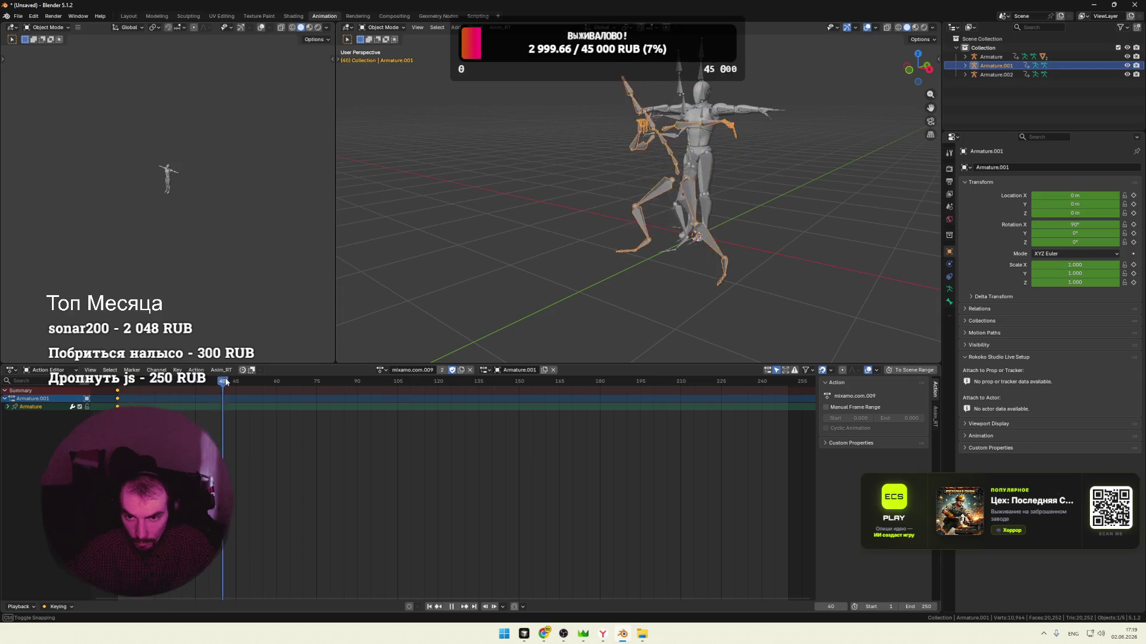
pyautogui.hotkey('alt', 'Tab')
pyautogui.click(334, 527)
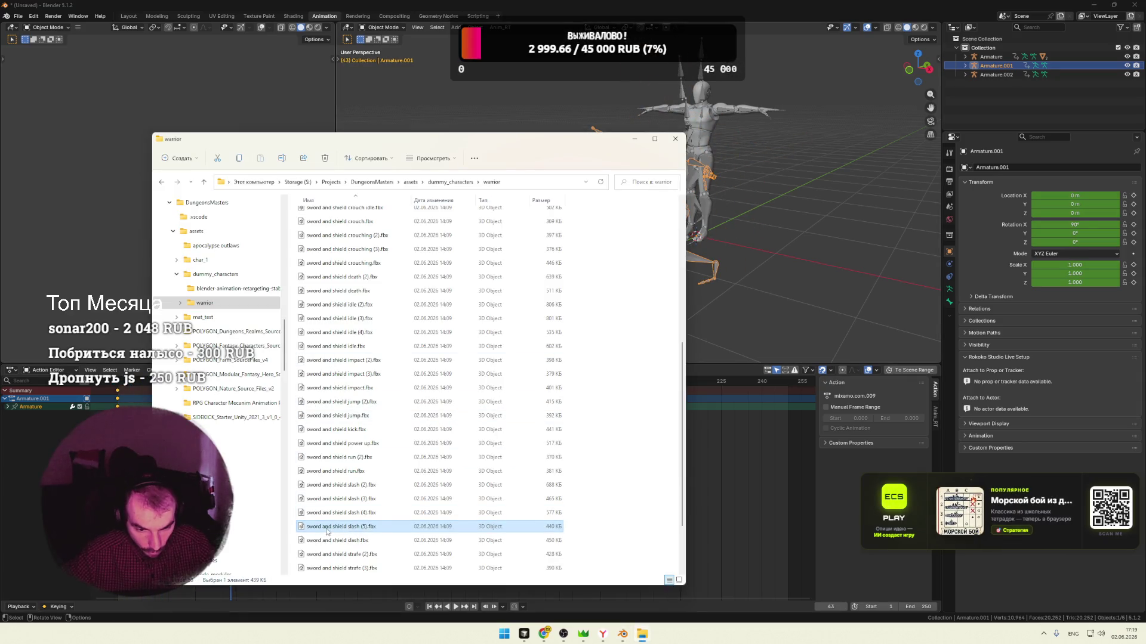
pyautogui.moveTo(788, 308); pyautogui.dragTo(789, 310)
pyautogui.click(751, 467)
pyautogui.moveTo(232, 383)
pyautogui.mouseDown()
pyautogui.moveTo(164, 382)
pyautogui.moveTo(216, 389)
pyautogui.moveTo(176, 385)
pyautogui.mouseUp()
# - Delete Armature.001 and Armature.002 together and stop playback
pyautogui.click(1004, 75)
pyautogui.keyDown('ctrl'); pyautogui.click(1004, 66); pyautogui.keyUp('ctrl')
pyautogui.rightClick(1004, 63)
pyautogui.click(974, 66)
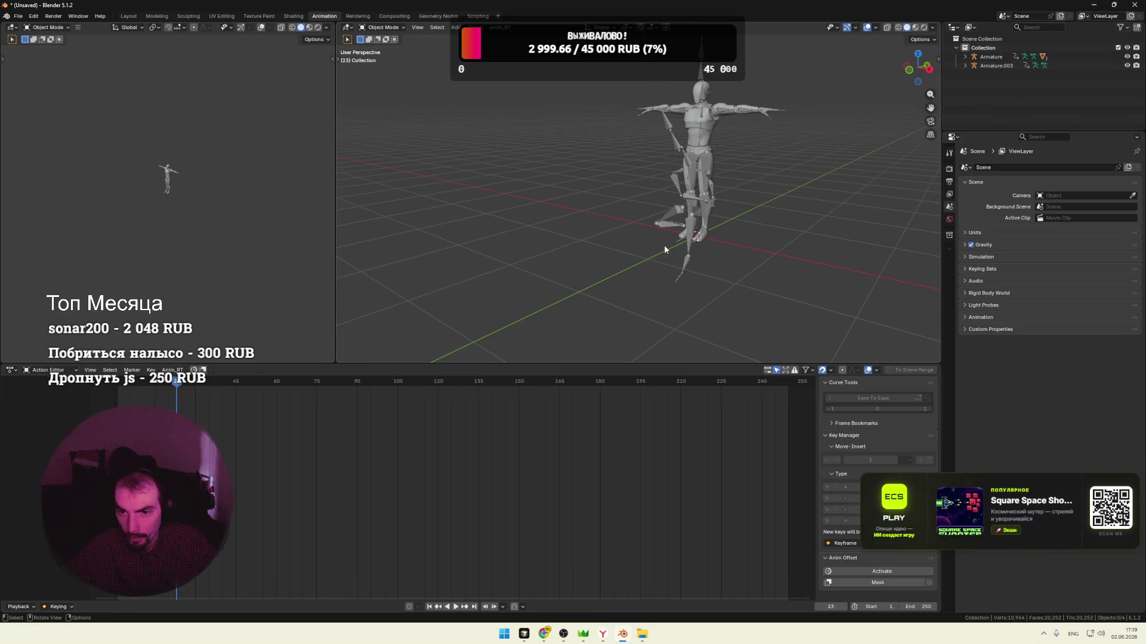
pyautogui.moveTo(194, 389); pyautogui.dragTo(116, 385)
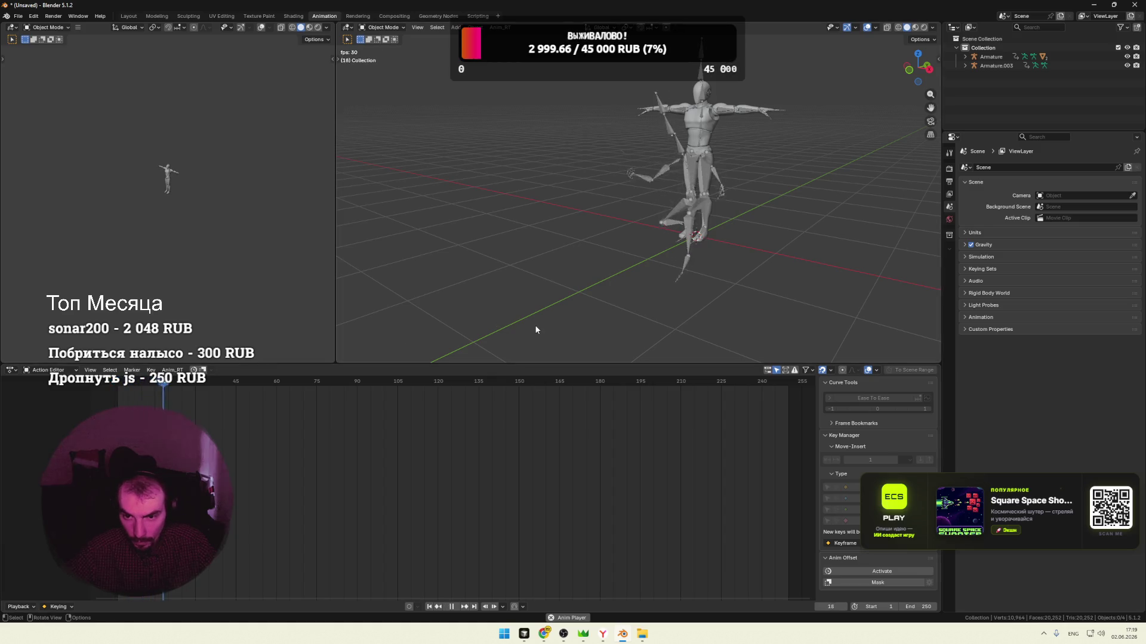
pyautogui.press('space')
# - Import sword and shield slash.fbx and play its animation from frame 0
pyautogui.hotkey('alt', 'Tab')
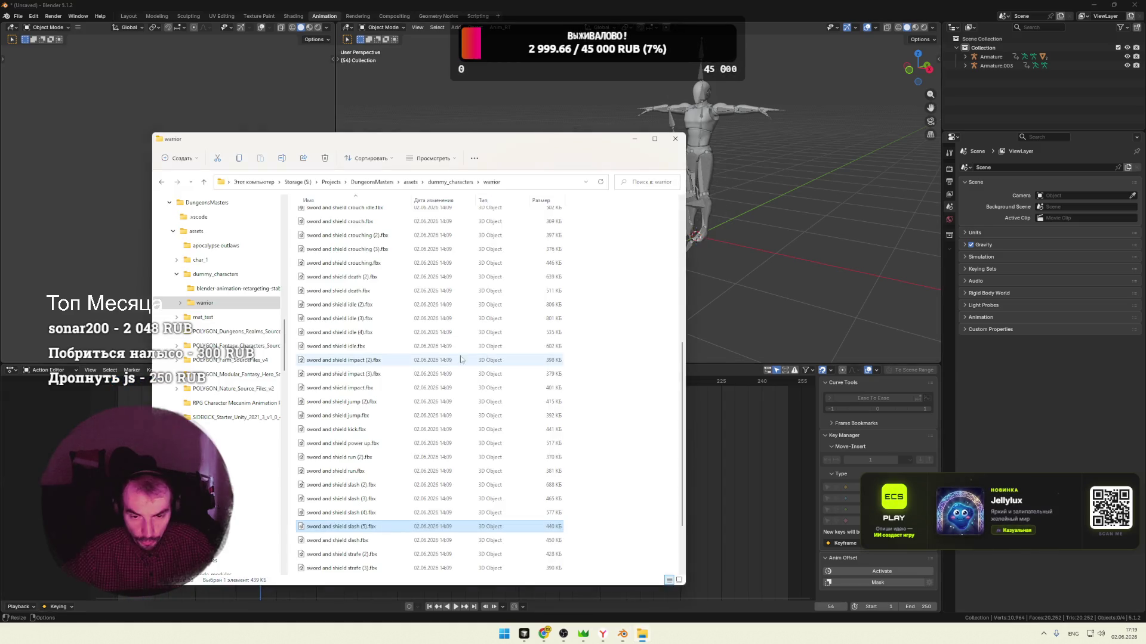
pyautogui.click(346, 541)
pyautogui.moveTo(367, 544); pyautogui.dragTo(752, 299)
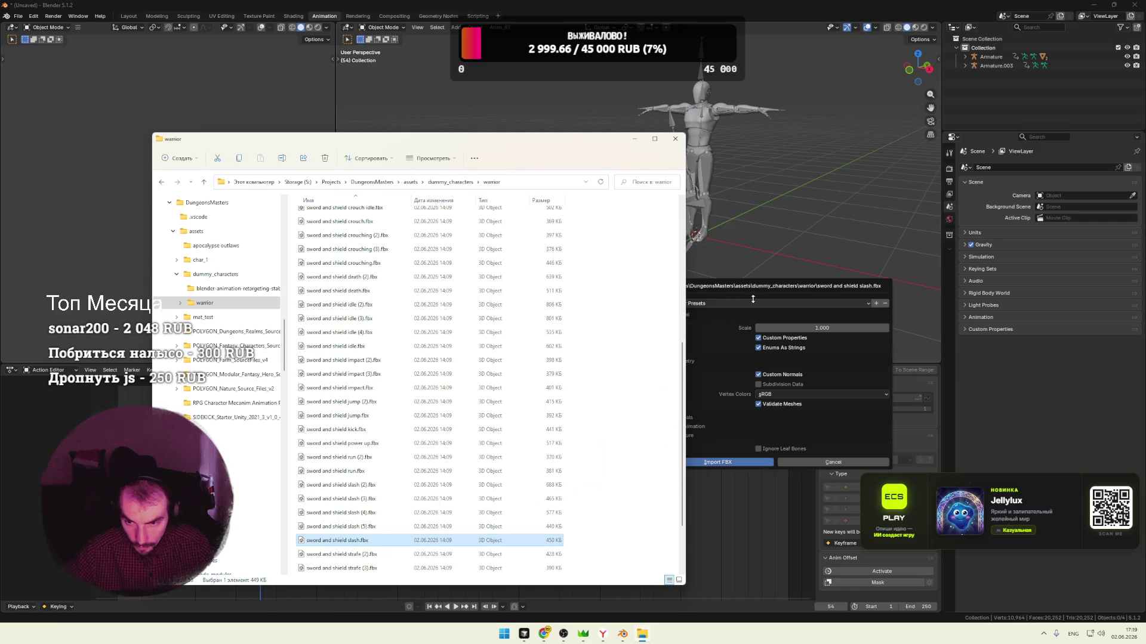
pyautogui.click(731, 463)
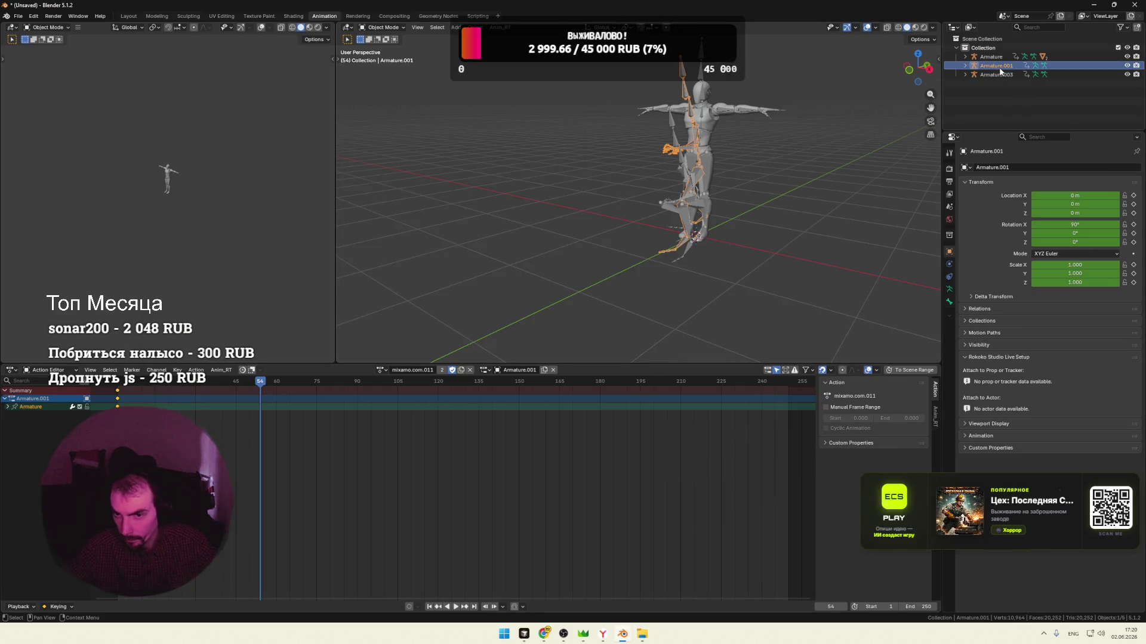
pyautogui.press('Escape')
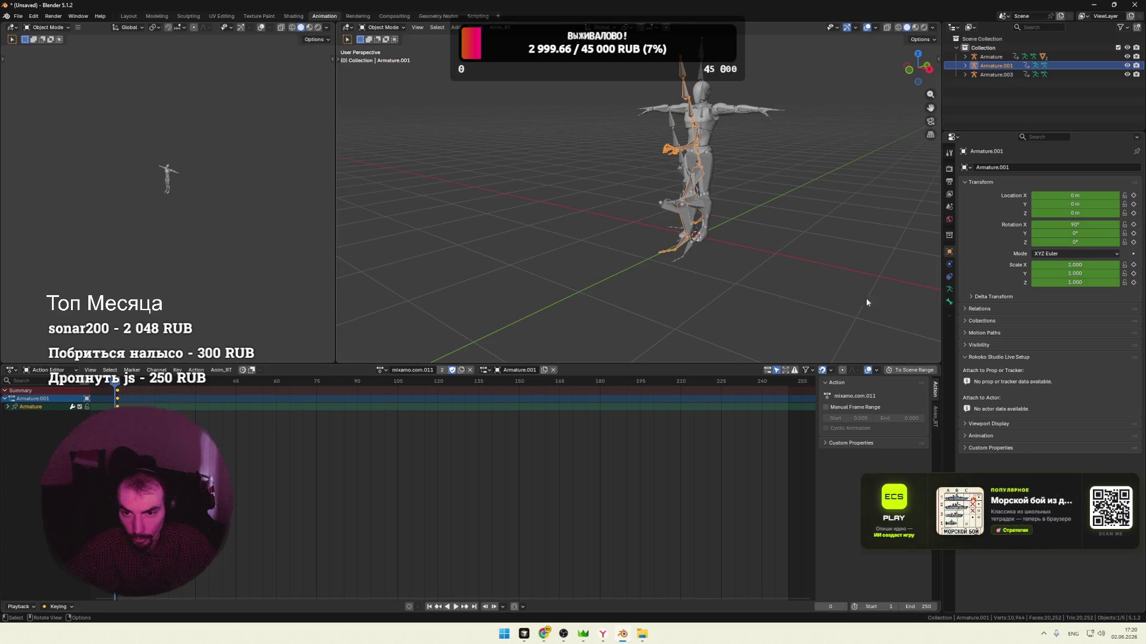
pyautogui.press('space')
pyautogui.press('space')
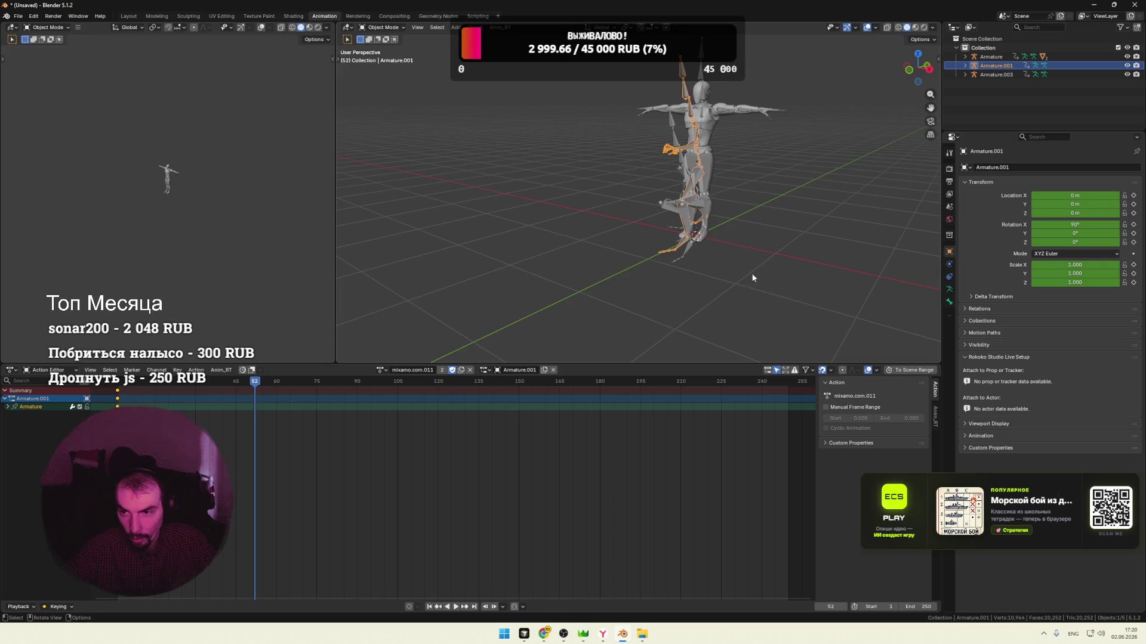
# - Delete Armature.003, check the pose, and select the dummy Armature
pyautogui.rightClick(1012, 74)
pyautogui.click(1000, 79)
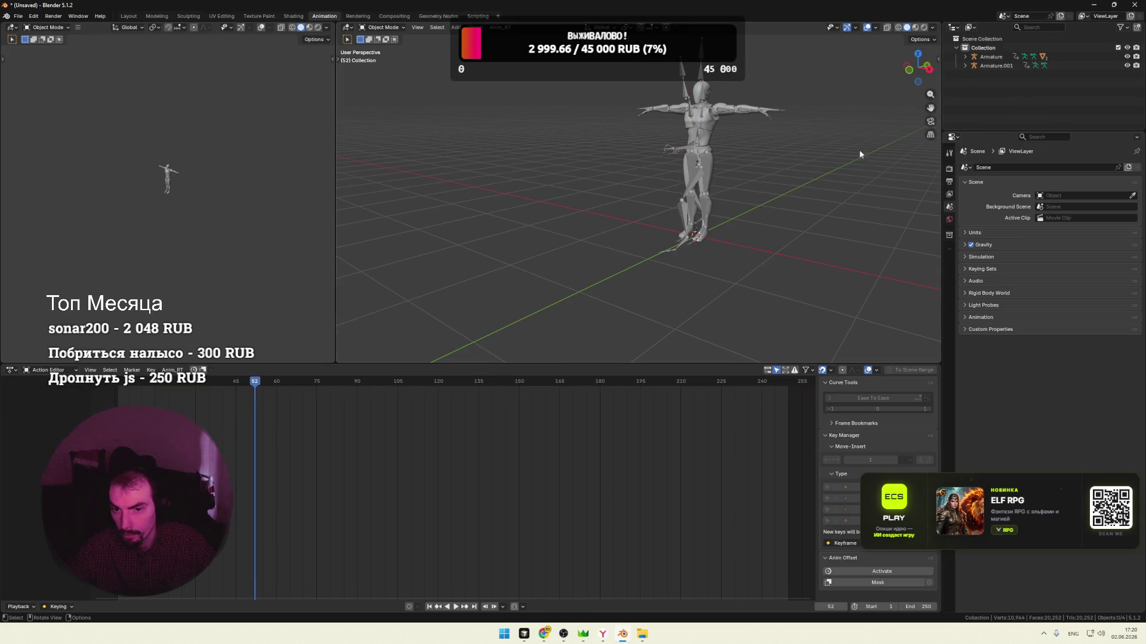
pyautogui.moveTo(255, 385); pyautogui.dragTo(117, 384)
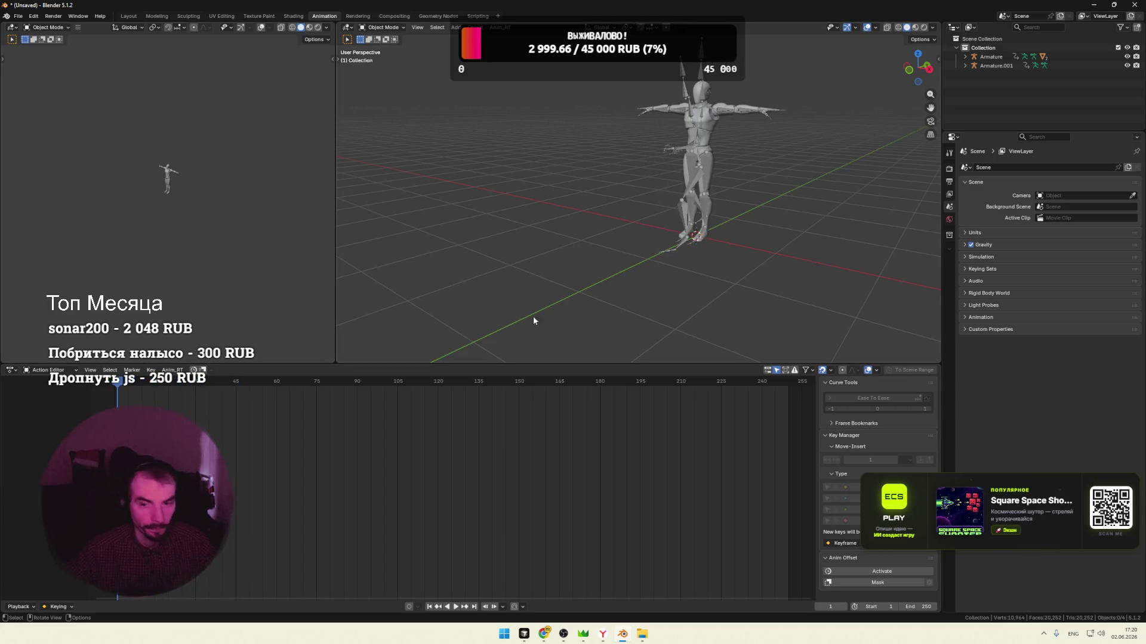
pyautogui.click(990, 56)
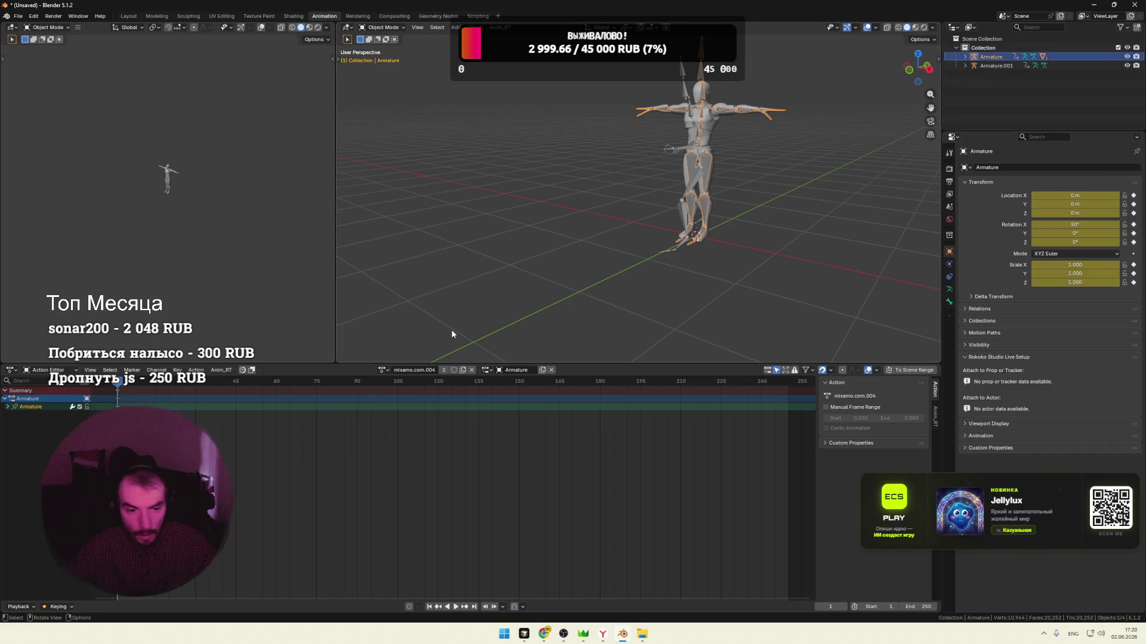
# - Rename Armature.001's mixamo.com.011 action to autoattack in the Outliner
pyautogui.click(385, 371)
pyautogui.click(685, 91)
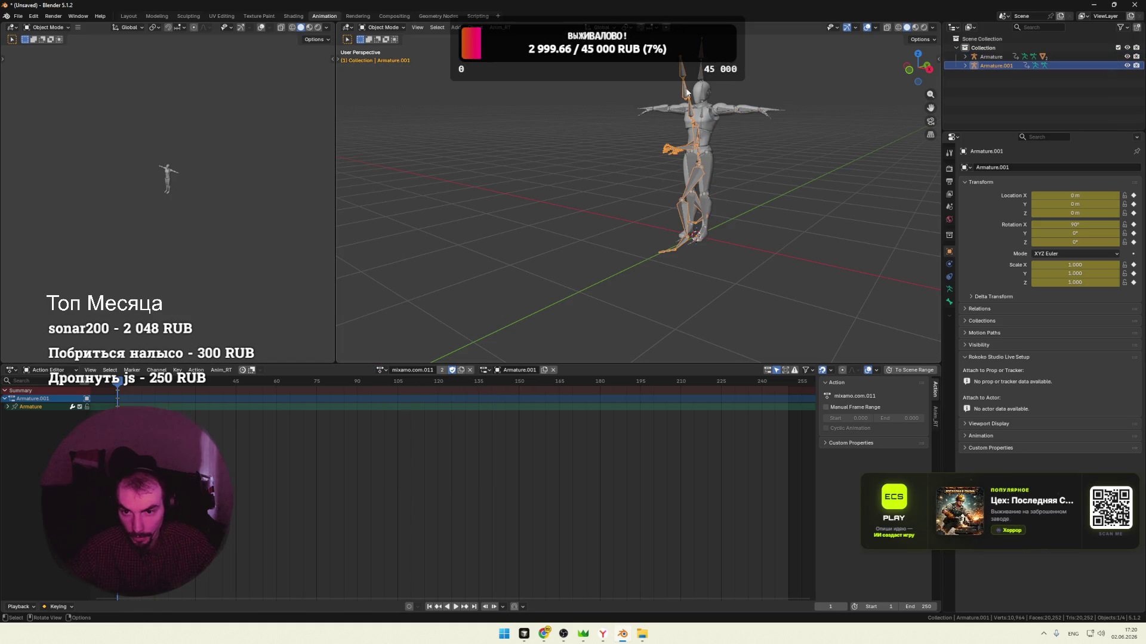
pyautogui.click(965, 66)
pyautogui.click(1002, 74)
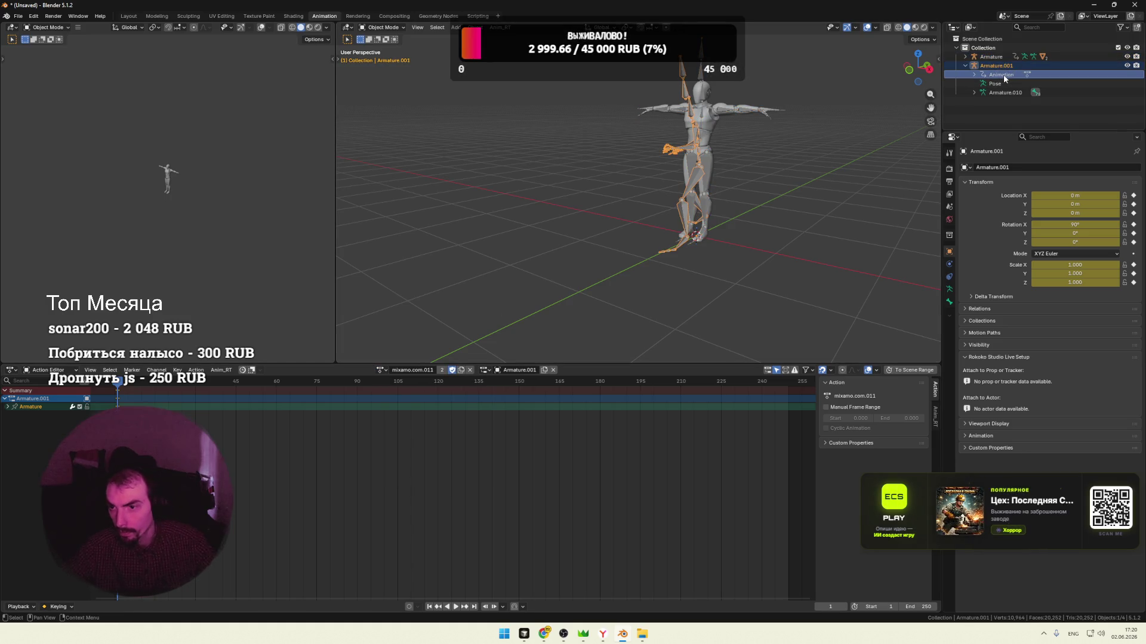
pyautogui.click(974, 74)
pyautogui.doubleClick(1009, 83)
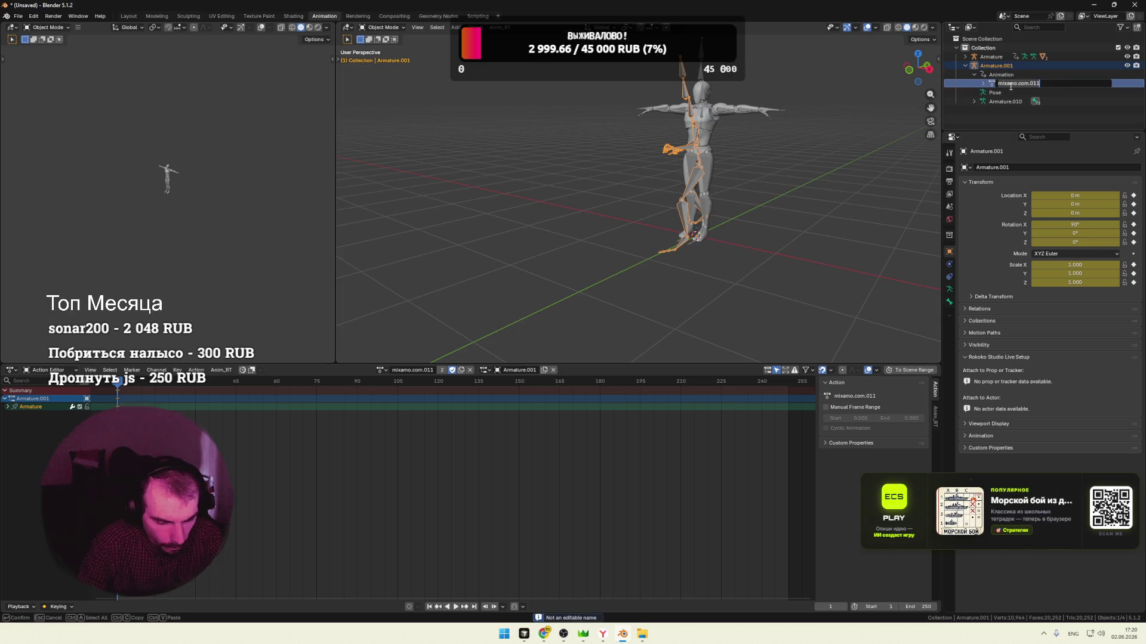
pyautogui.write('om')
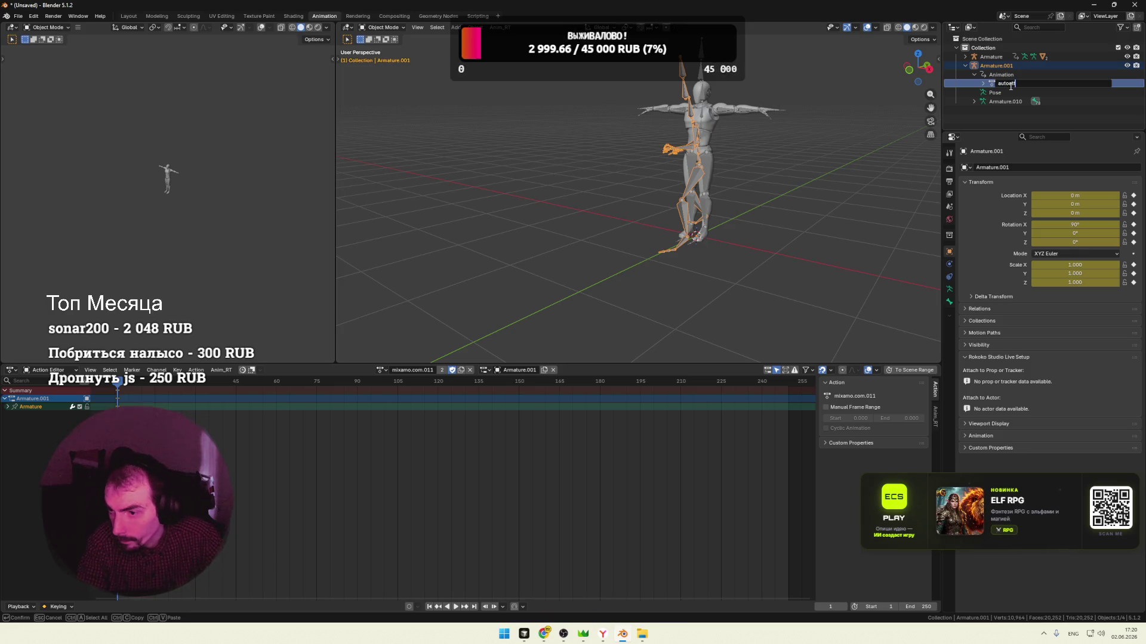
pyautogui.write('k')
pyautogui.press('Return')
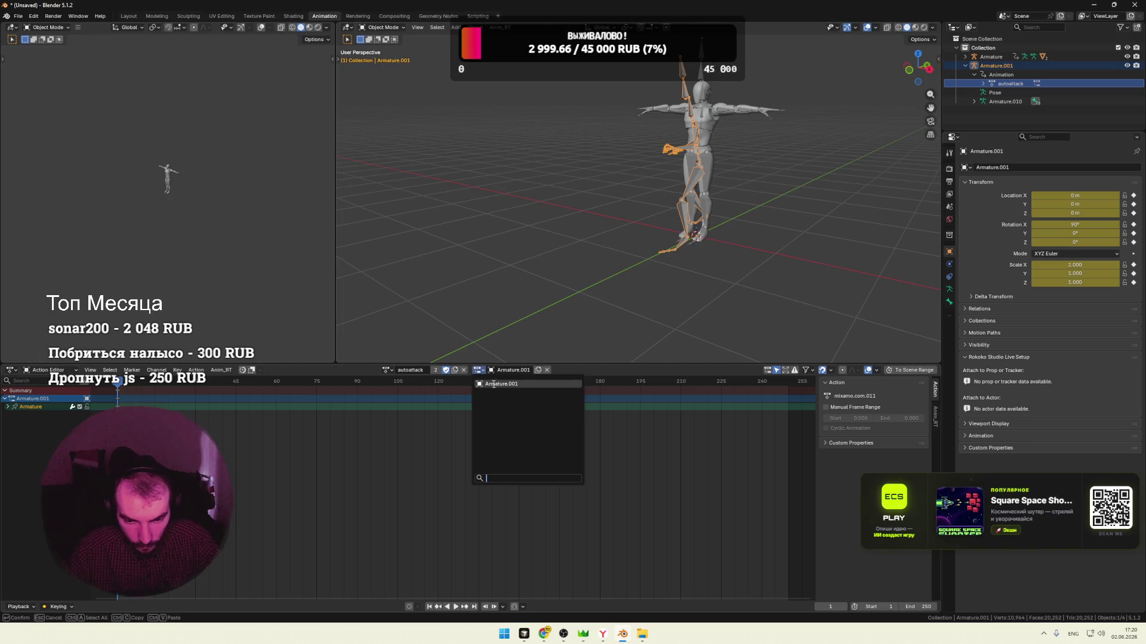
# - Delete Armature.001's hierarchy and give the dummy autoattack in slot Armature.001
pyautogui.rightClick(984, 67)
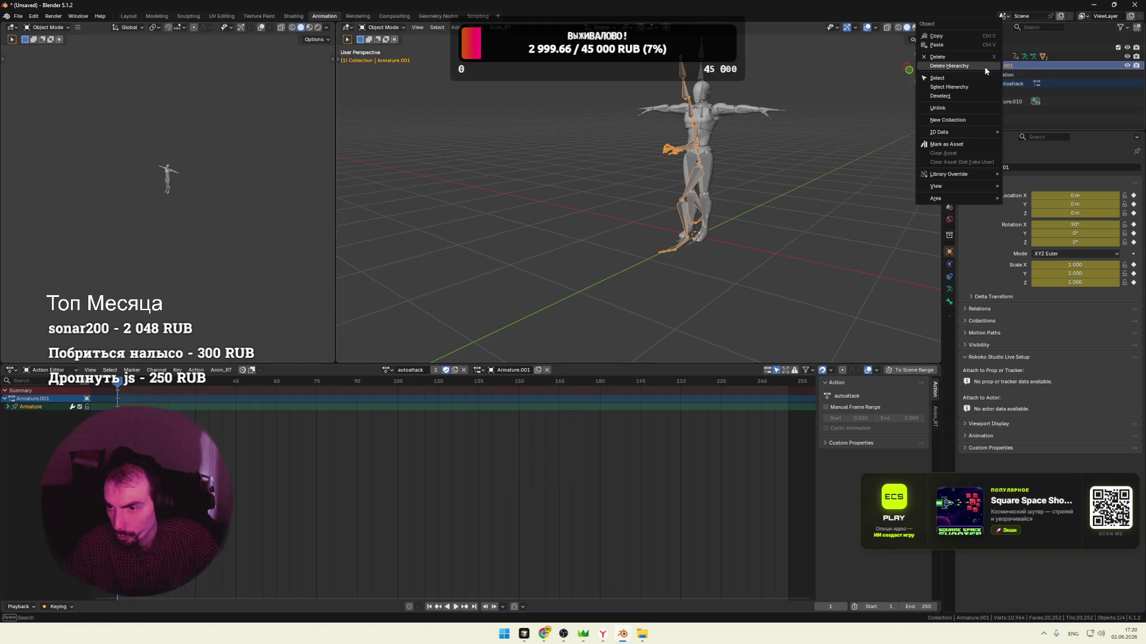
pyautogui.click(949, 65)
pyautogui.click(996, 67)
pyautogui.click(383, 370)
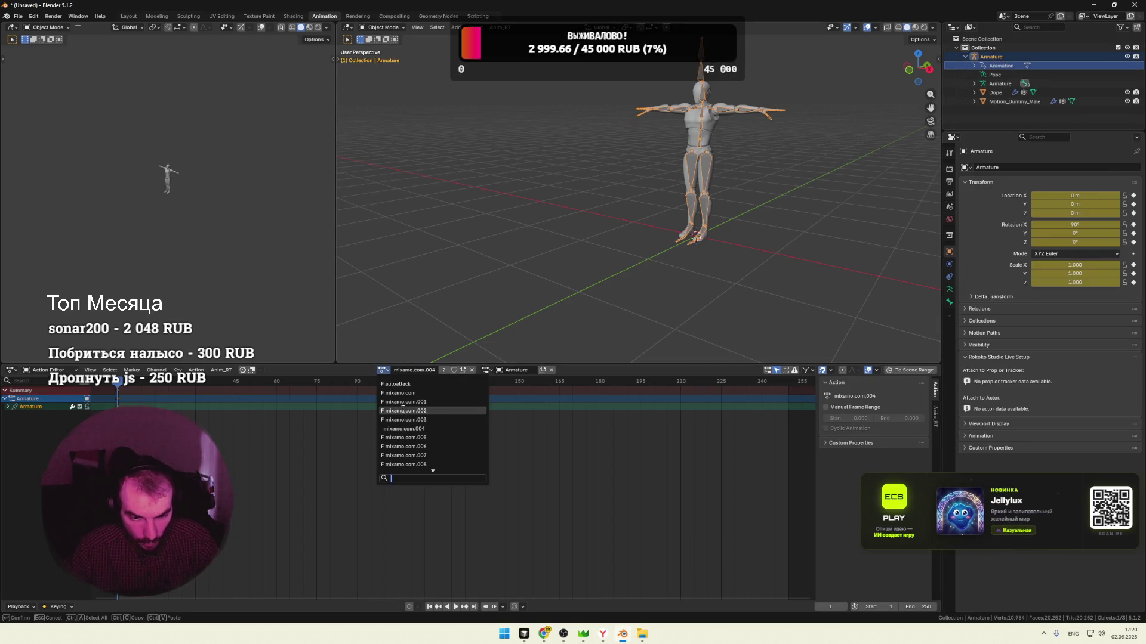
pyautogui.click(402, 384)
pyautogui.click(481, 370)
pyautogui.click(513, 384)
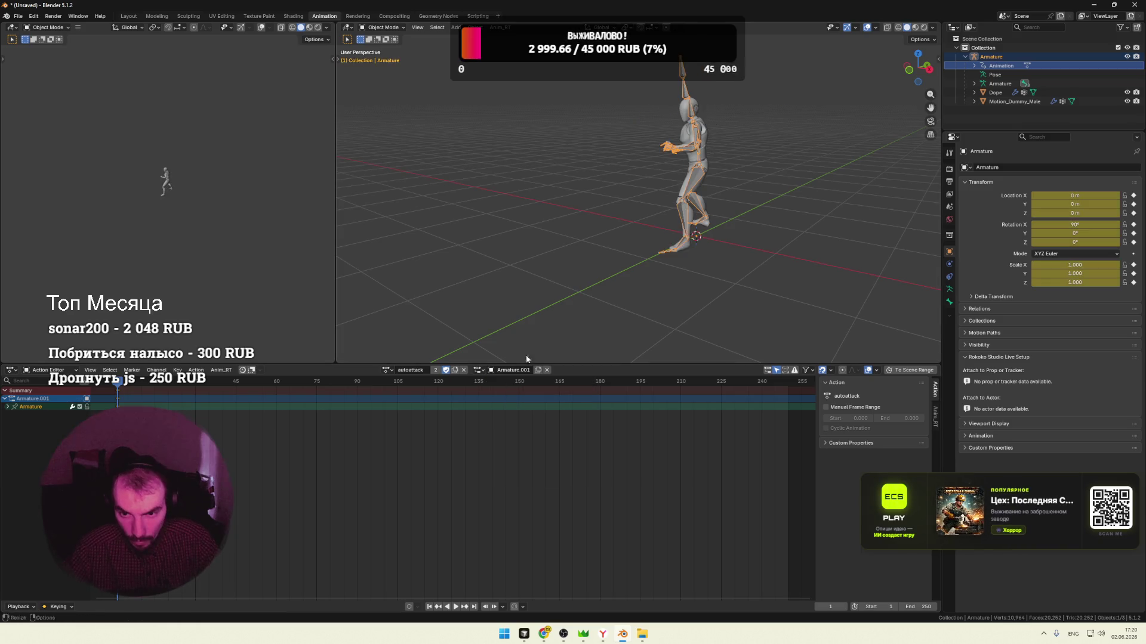
pyautogui.click(662, 272)
pyautogui.moveTo(125, 383)
pyautogui.mouseDown()
pyautogui.moveTo(107, 387)
pyautogui.moveTo(224, 388)
pyautogui.moveTo(116, 386)
pyautogui.mouseUp()
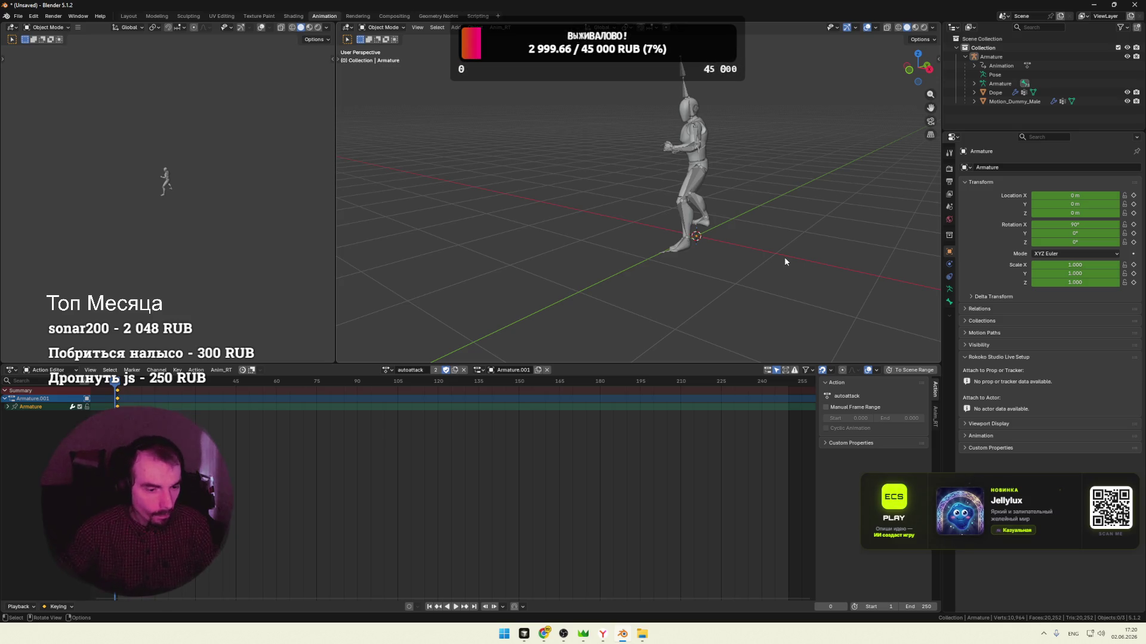
# - Play autoattack close up on the dummy, then bring the warrior FBX folder forward
pyautogui.scroll(3, 776, 227)
pyautogui.moveTo(812, 198)
pyautogui.mouseDown(button='middle')
pyautogui.moveTo(695, 255)
pyautogui.moveTo(713, 244)
pyautogui.mouseUp(button='middle')
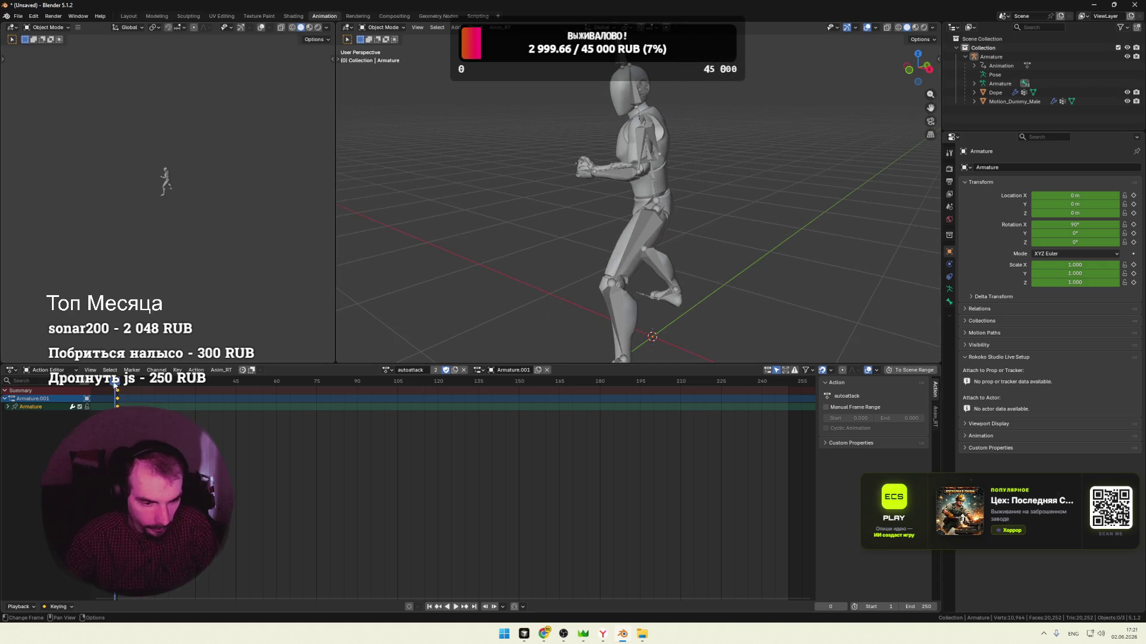
pyautogui.press('space')
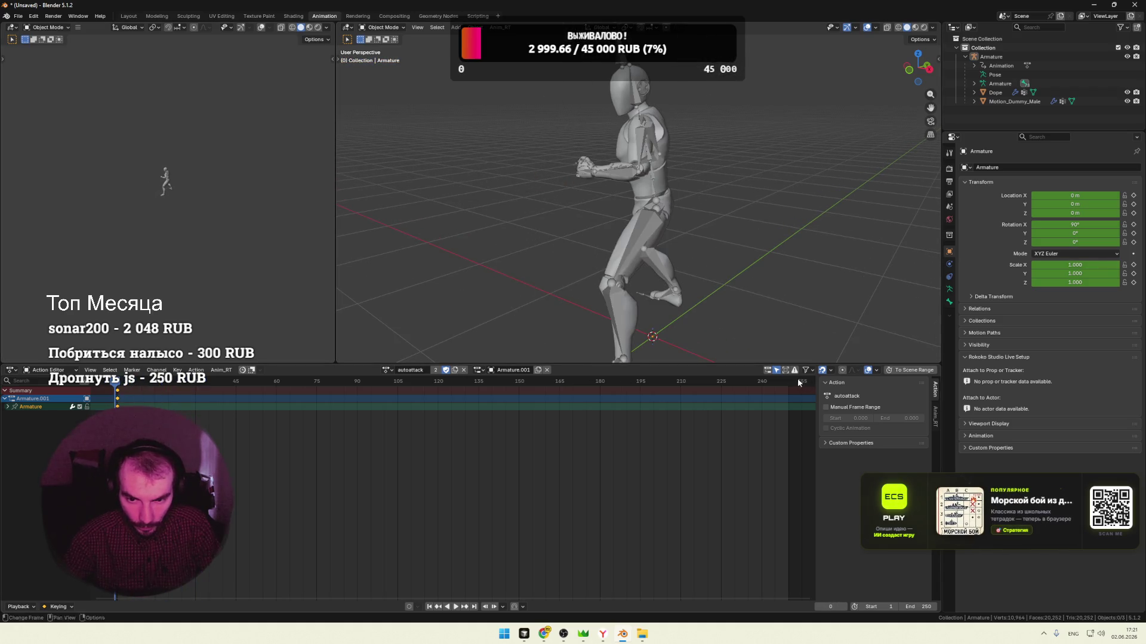
pyautogui.hotkey('alt', 'Tab')
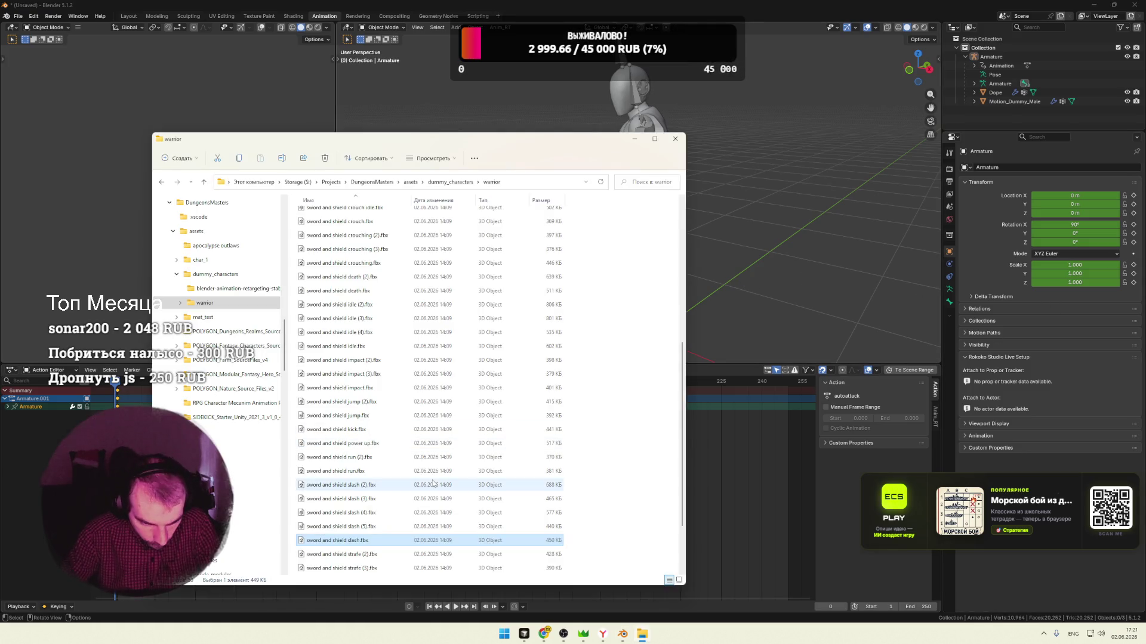
# - Import another sword-and-shield FBX from the warrior folder as Armature.001
pyautogui.click(421, 499)
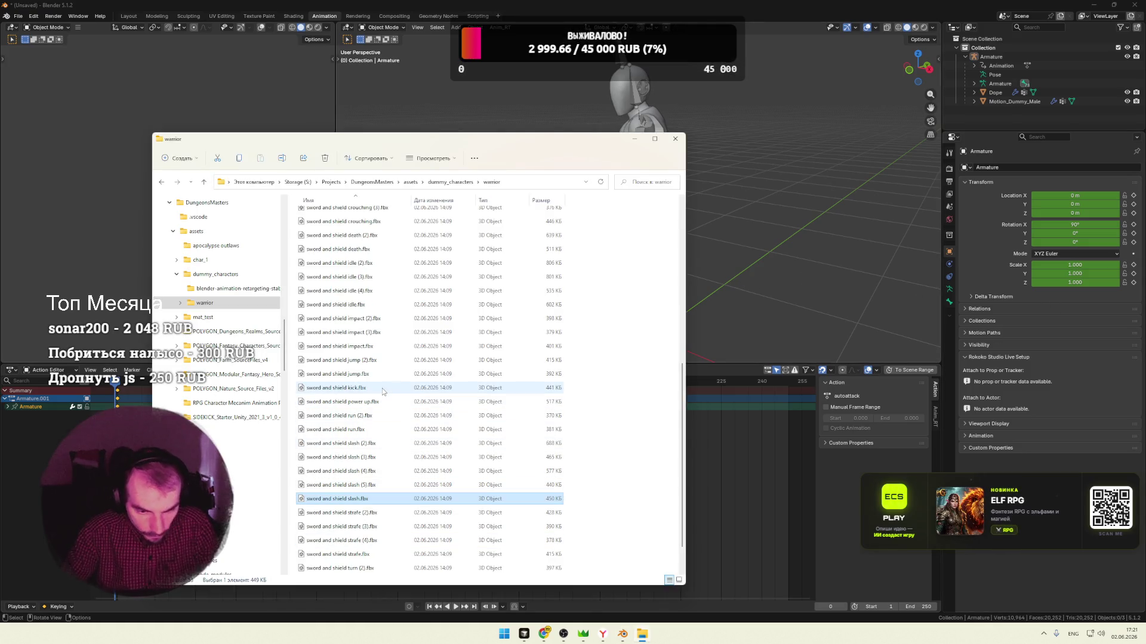
pyautogui.click(362, 389)
pyautogui.scroll(2, 358, 397)
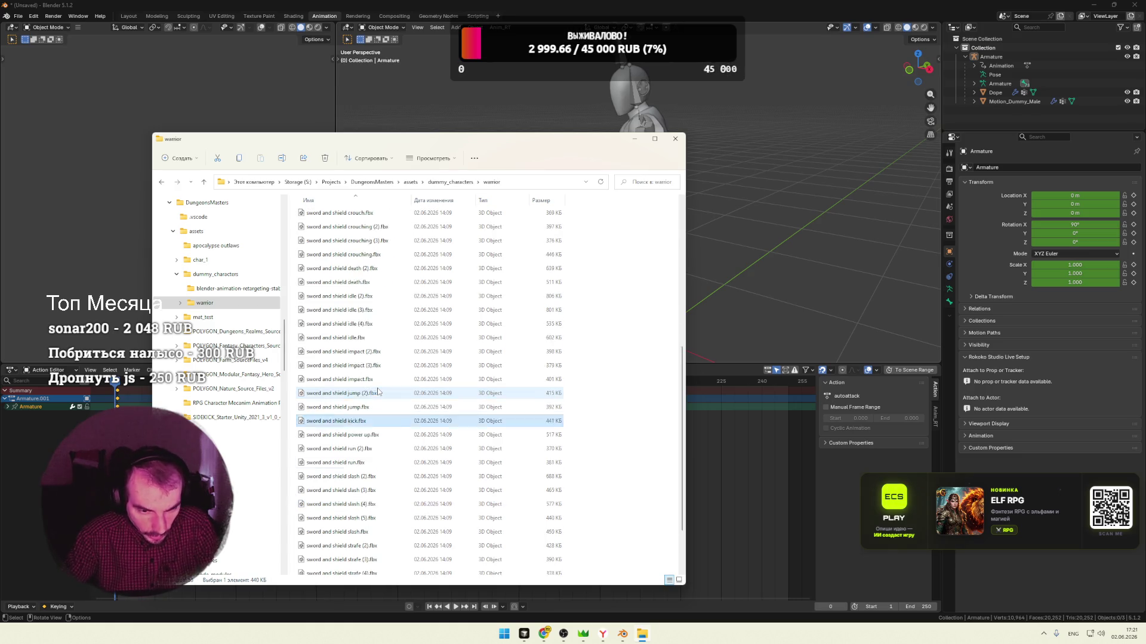
pyautogui.moveTo(343, 388)
pyautogui.mouseDown()
pyautogui.moveTo(716, 322)
pyautogui.moveTo(782, 292)
pyautogui.mouseUp()
pyautogui.click(736, 464)
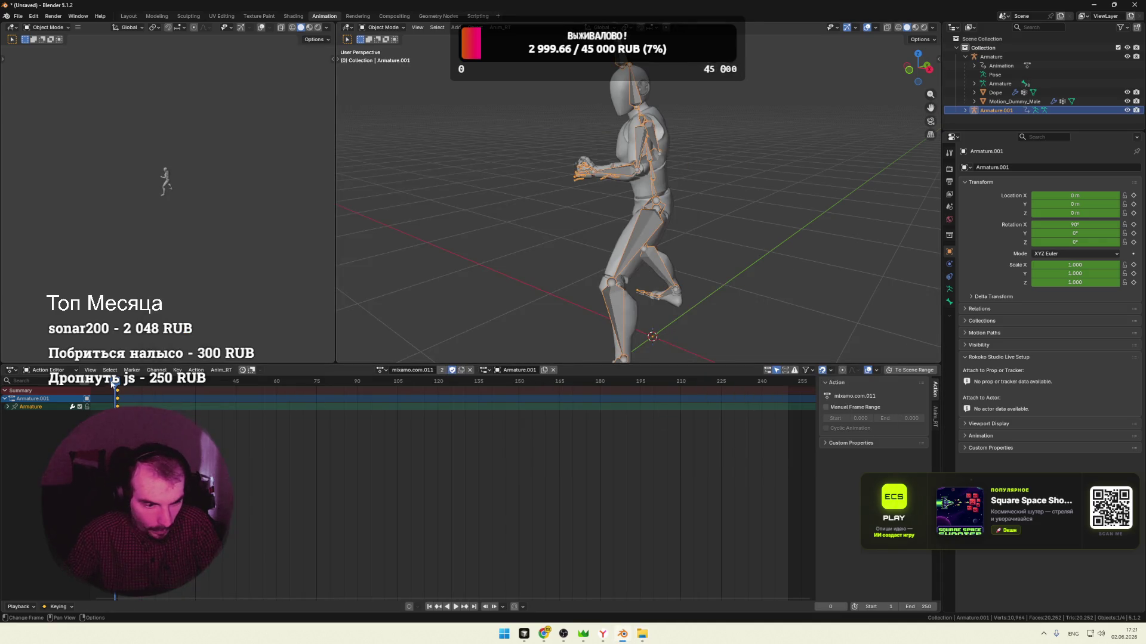
# - Collapse the dummy Armature, hide everything else with Shift+H, and play the animation
pyautogui.click(965, 56)
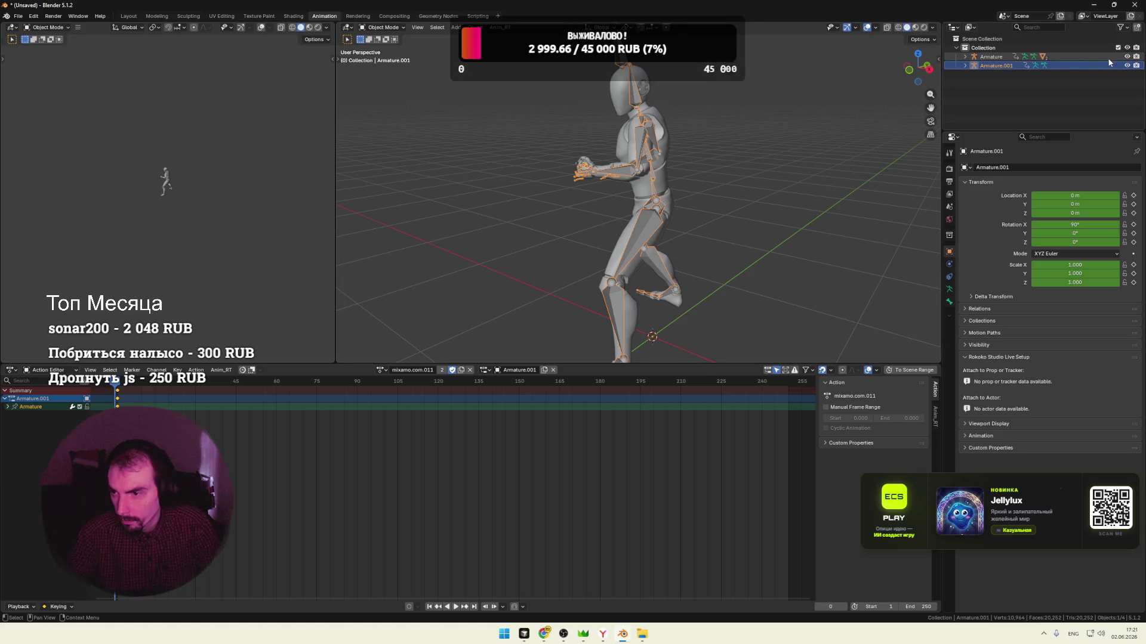
pyautogui.hotkey('shift', 'h')
pyautogui.press('space')
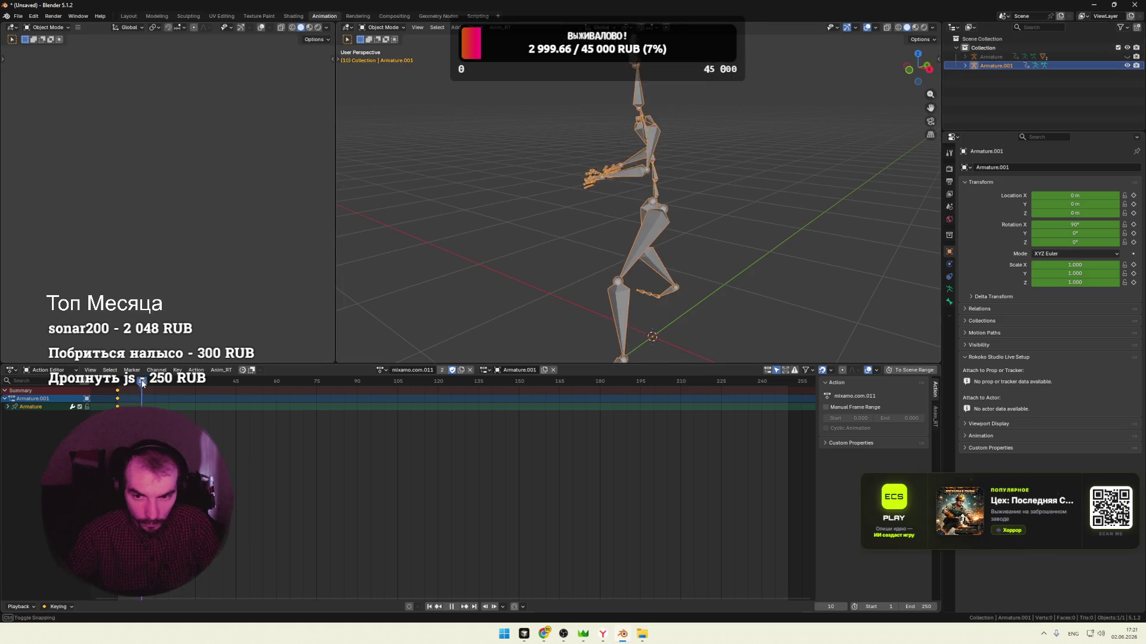